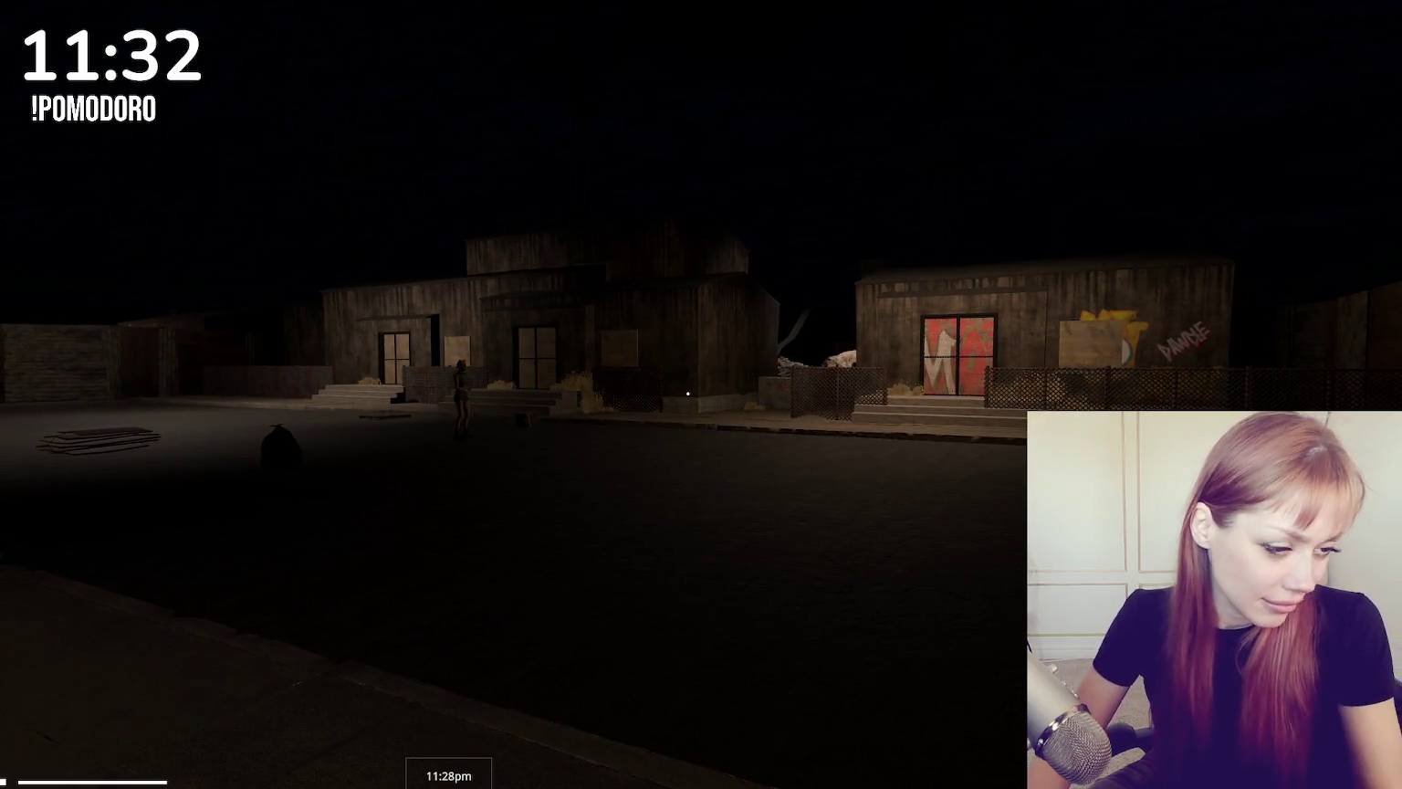
Step: Fly the Unity camera through the alley and street toward the building's planters
{"action": "key", "text": "w"}
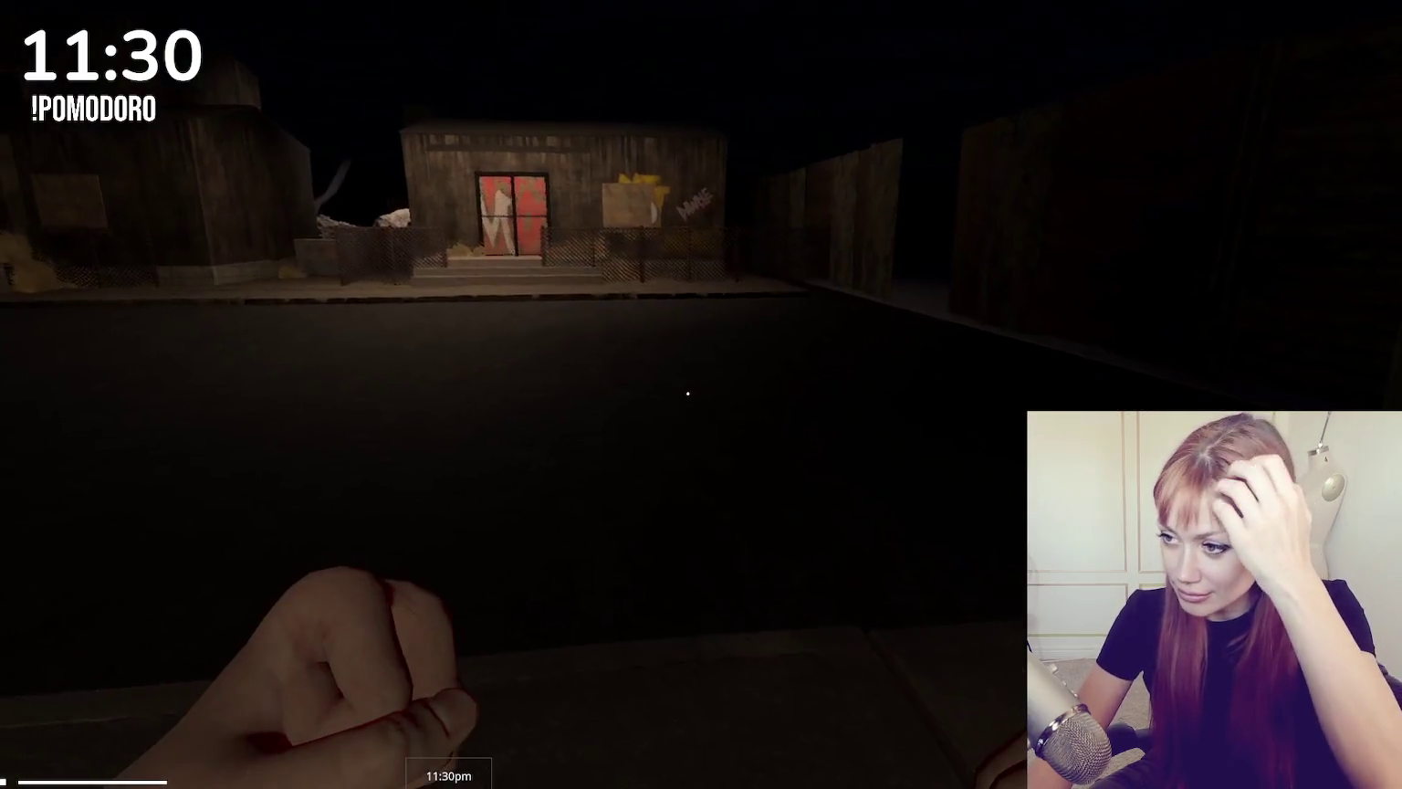
{"action": "key", "text": "w"}
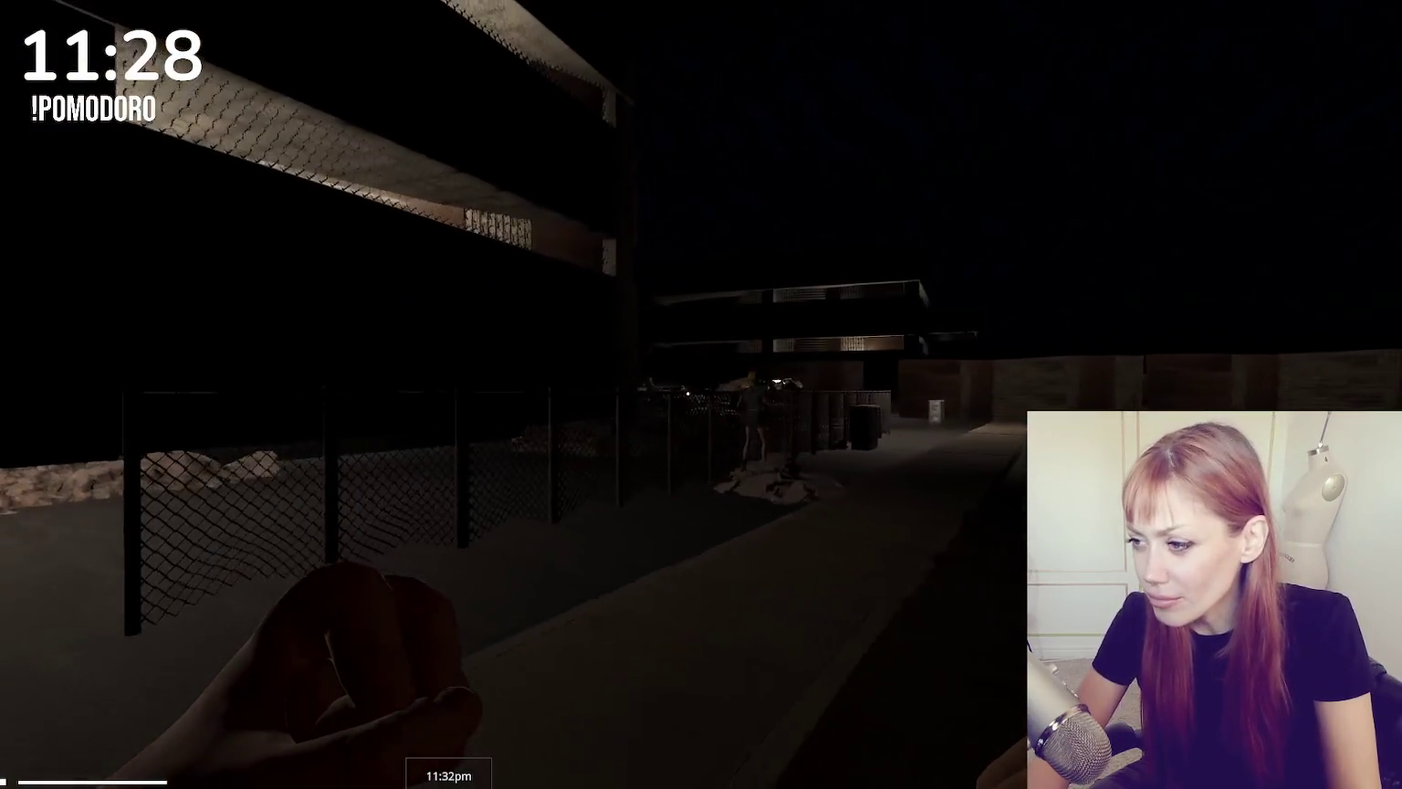
{"action": "key", "text": "w"}
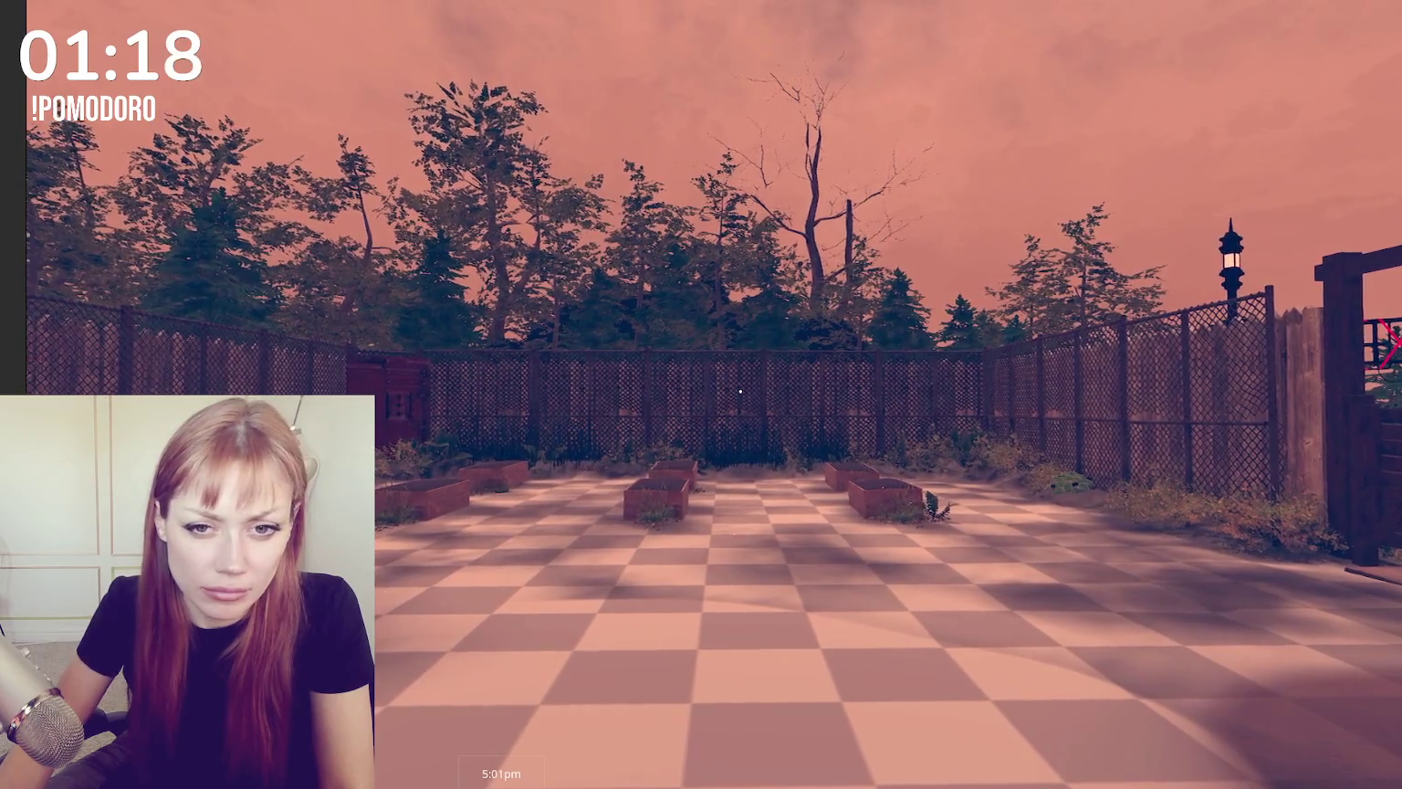
{"action": "key", "text": "w"}
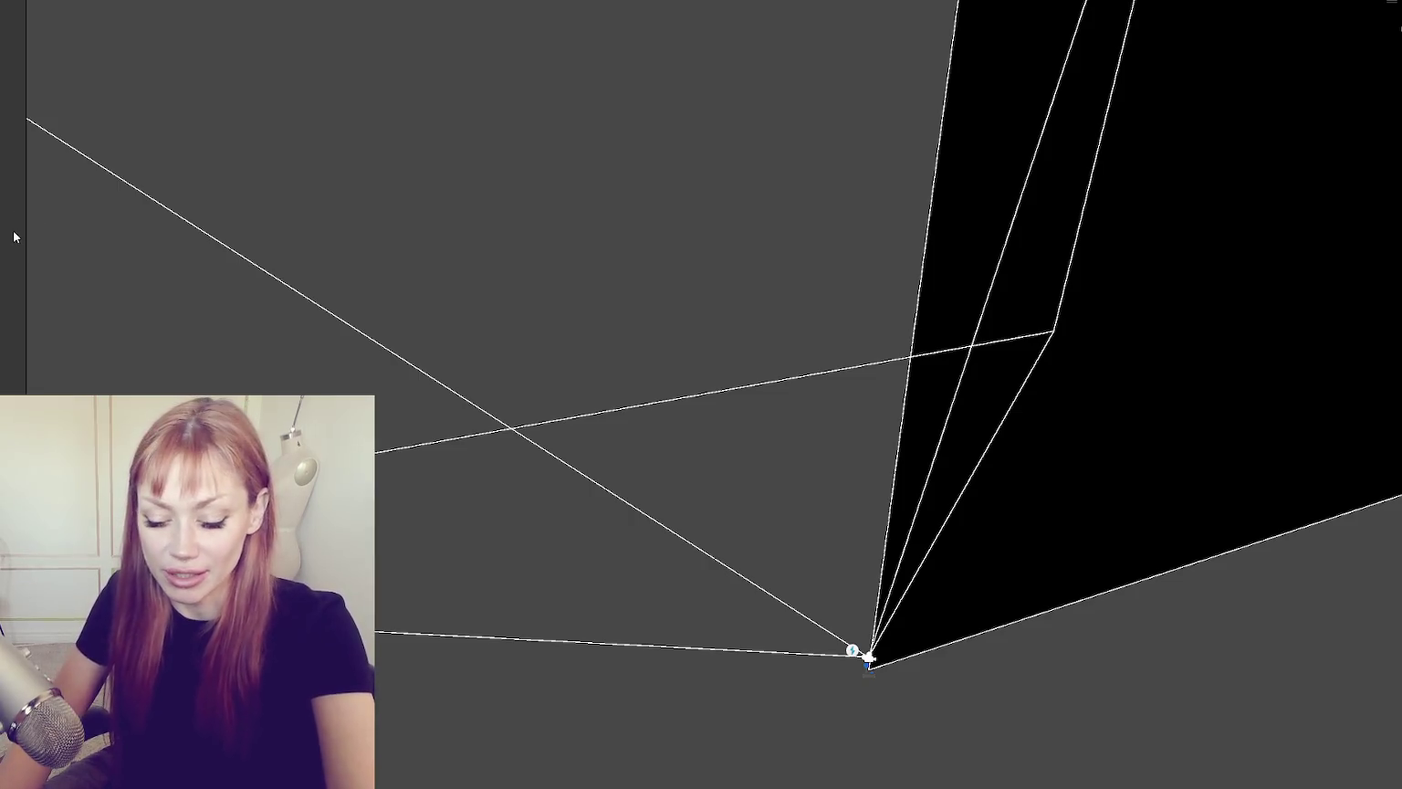
Step: Widen the side panel and zoom the Scene view onto the gated door's grass tufts
{"action": "left_click_drag", "start_coordinate": [28, 275], "coordinate": [283, 285]}
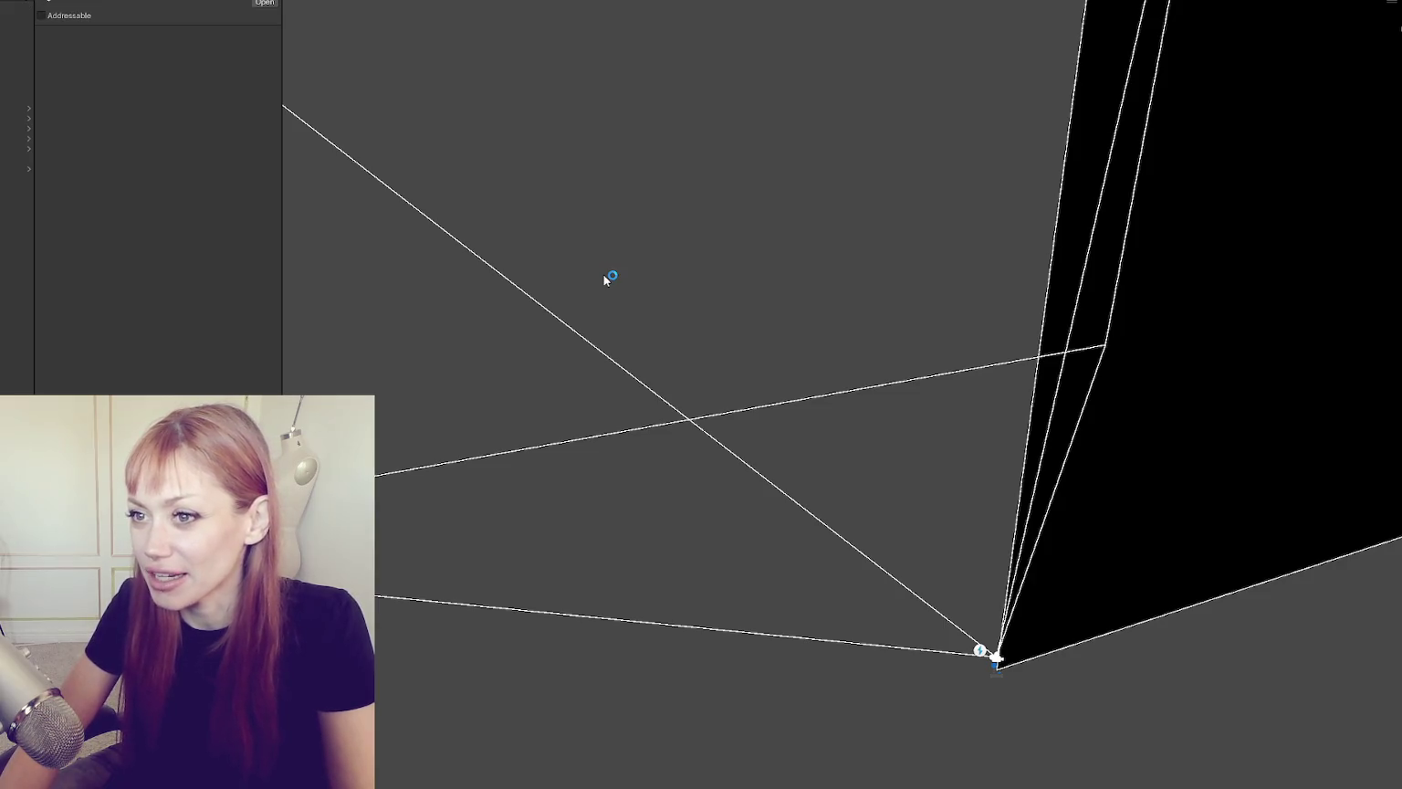
{"action": "scroll", "coordinate": [605, 279], "scroll_direction": "down", "scroll_amount": 5}
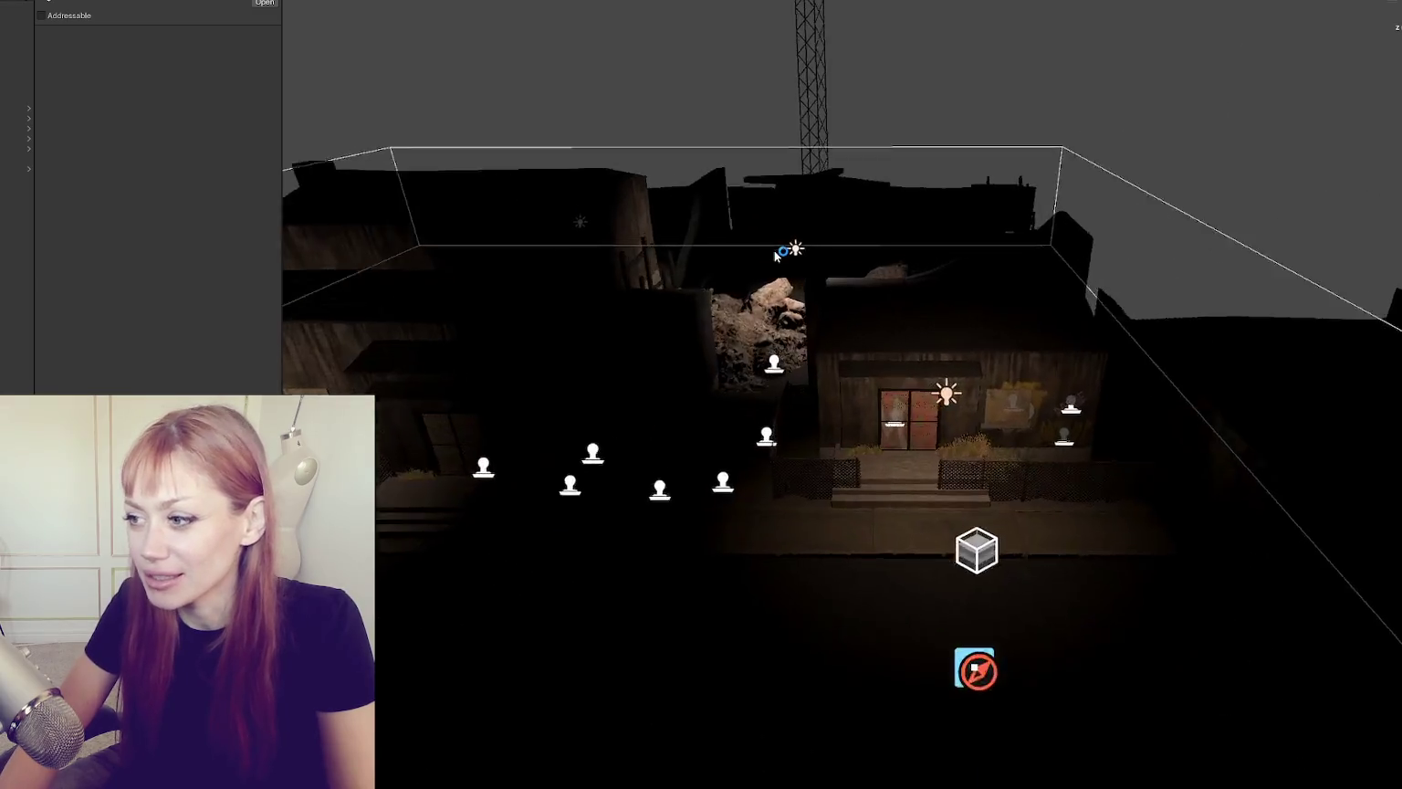
{"action": "scroll", "coordinate": [775, 255], "scroll_direction": "up", "scroll_amount": 10}
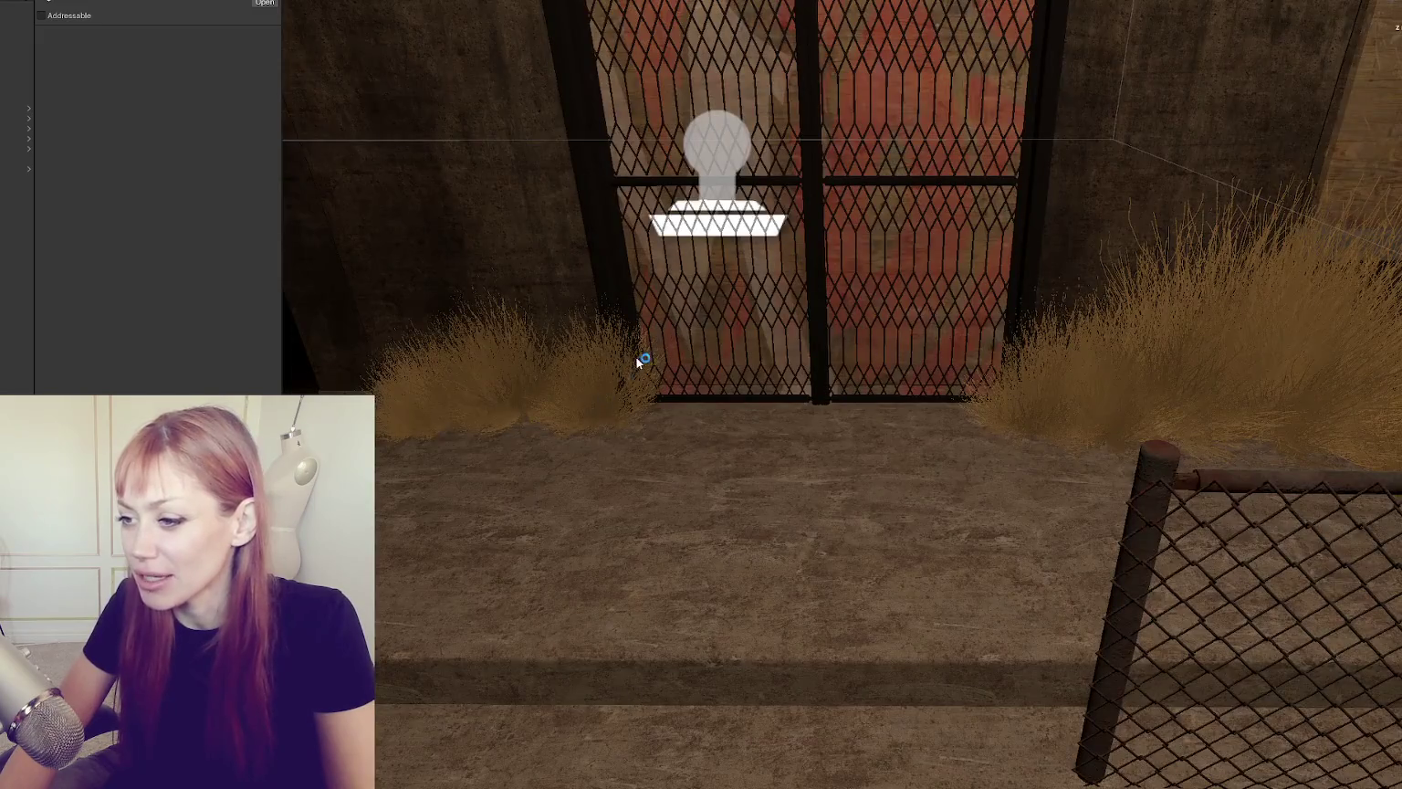
{"action": "scroll", "coordinate": [636, 357], "scroll_direction": "down", "scroll_amount": 5}
{"action": "scroll", "coordinate": [714, 383], "scroll_direction": "up", "scroll_amount": 2}
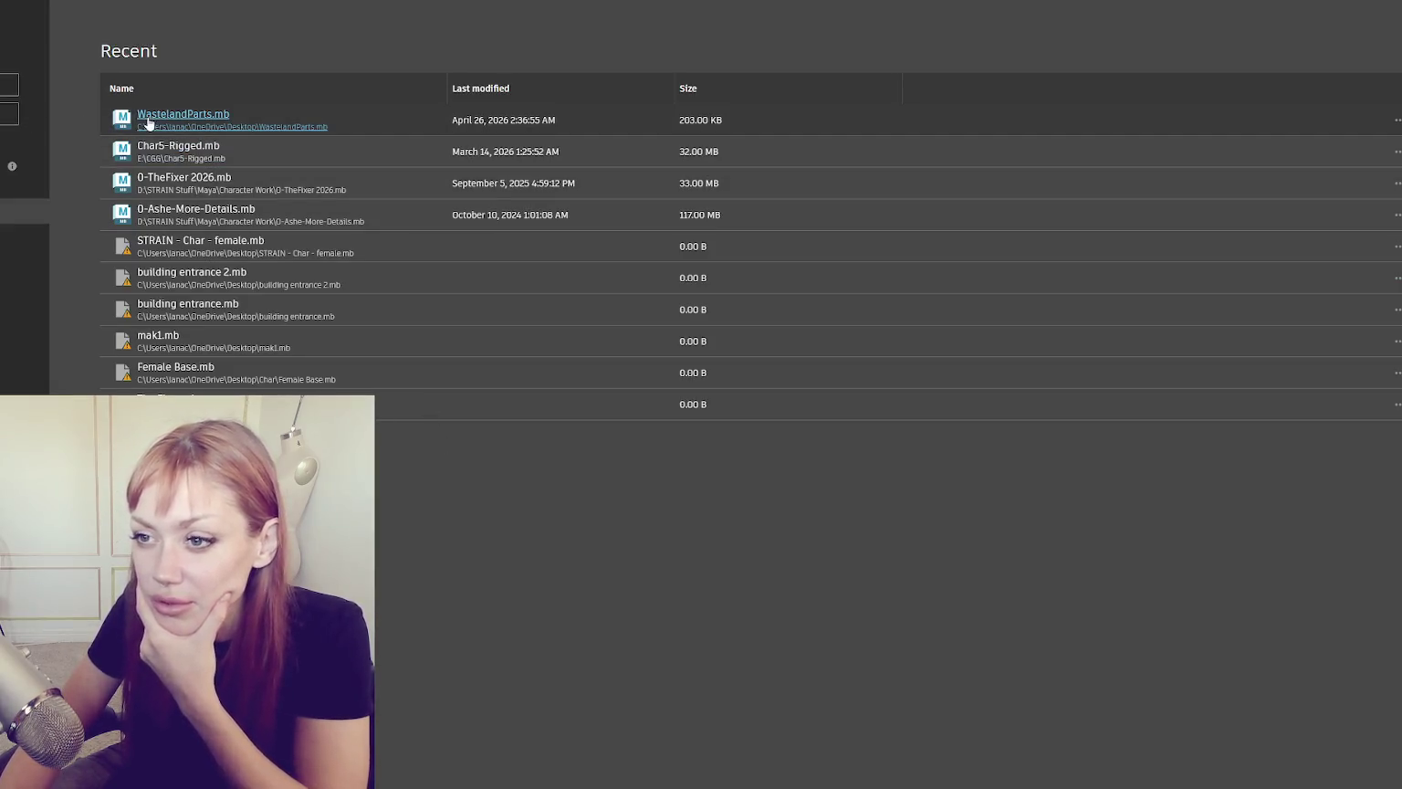
Step: Open WastelandParts.mb in shaded display and move pCube6 out beside the grass clump
{"action": "left_click", "coordinate": [147, 123]}
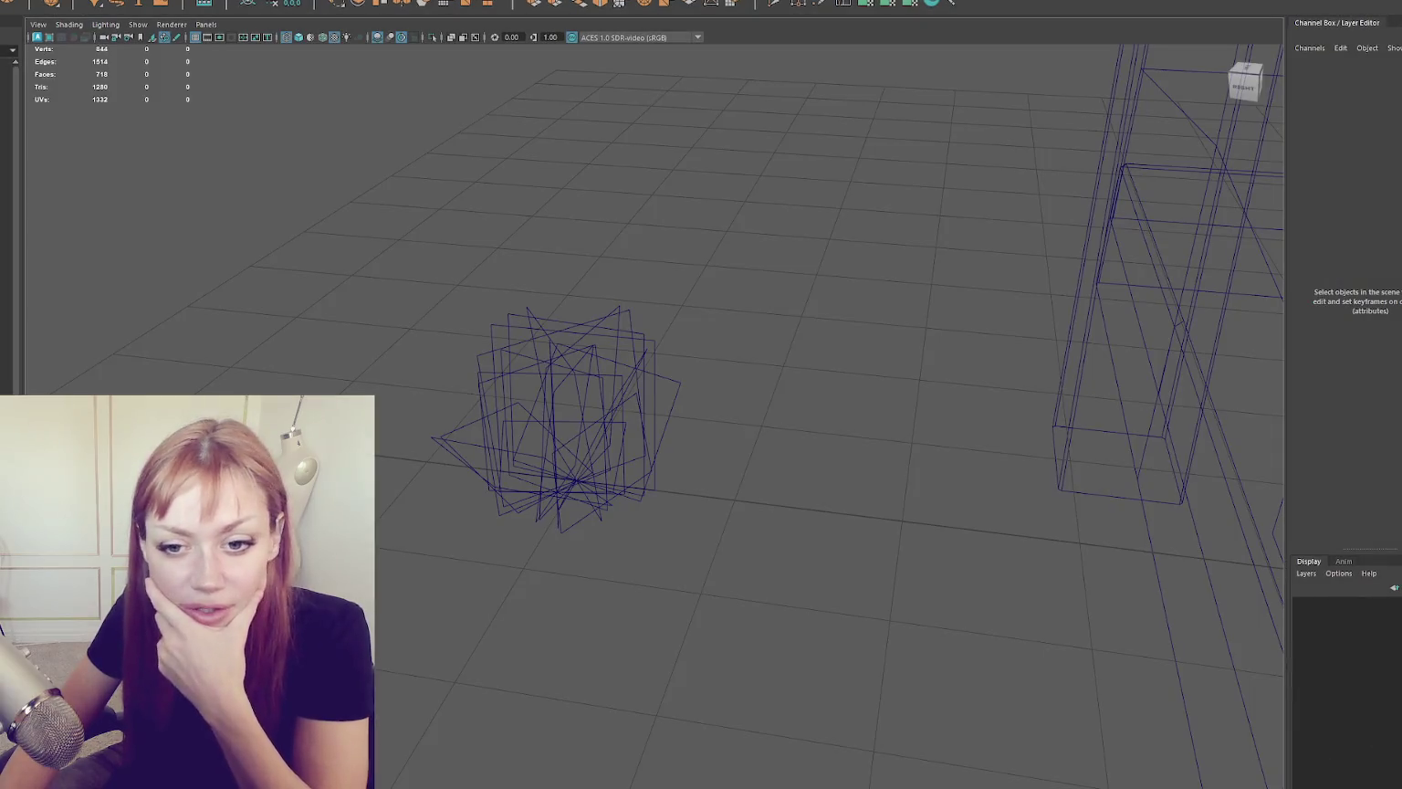
{"action": "left_click", "coordinate": [552, 315]}
{"action": "key", "text": "5"}
{"action": "left_click", "coordinate": [674, 332]}
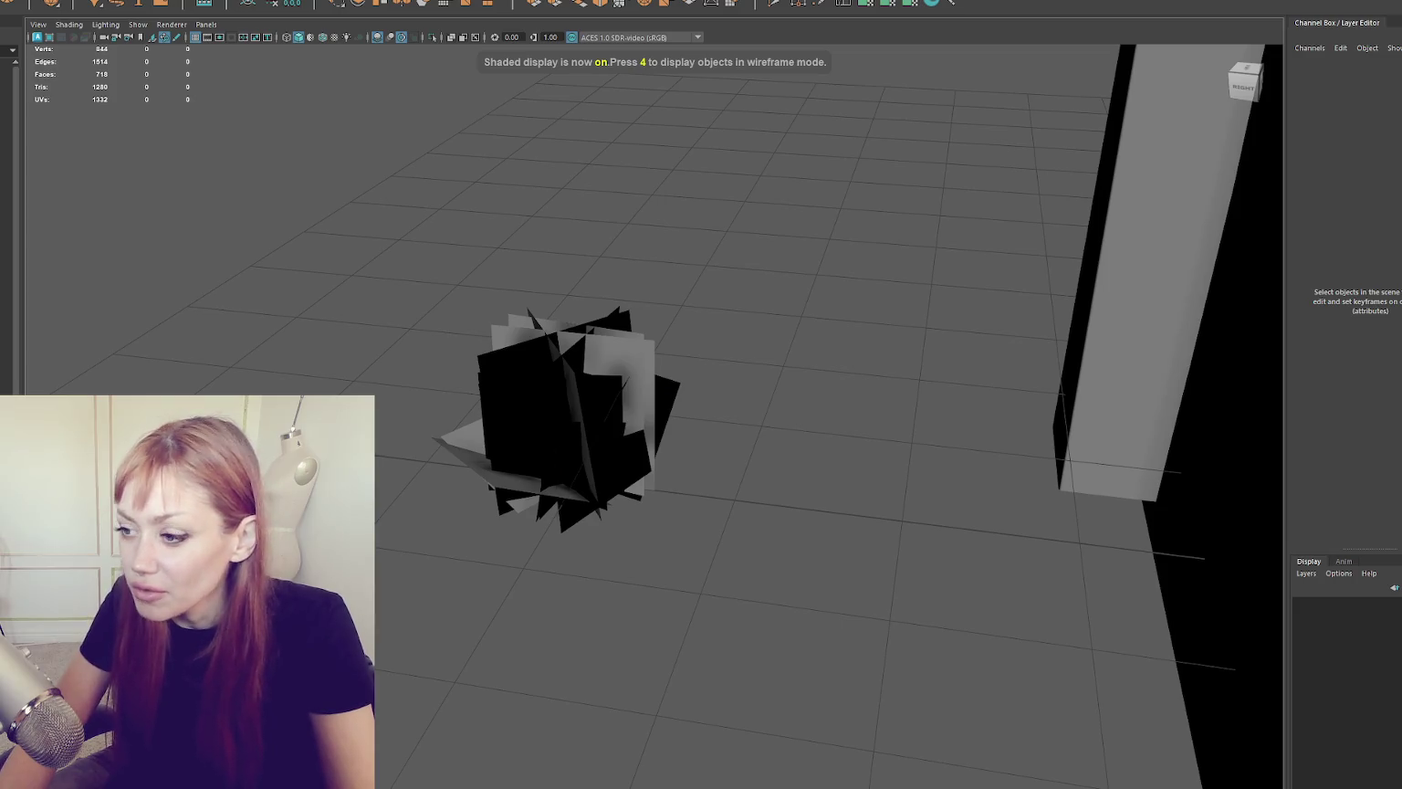
{"action": "left_click", "coordinate": [691, 319]}
{"action": "key", "text": "f"}
{"action": "left_click_drag", "start_coordinate": [768, 444], "coordinate": [639, 422]}
{"action": "key", "text": "f"}
Step: Delete five of pCube6's faces, leaving one flat plane
{"action": "mouse_move", "coordinate": [691, 313]}
{"action": "left_mouse_down"}
{"action": "mouse_move", "coordinate": [643, 217]}
{"action": "mouse_move", "coordinate": [657, 216]}
{"action": "mouse_move", "coordinate": [648, 241]}
{"action": "mouse_move", "coordinate": [764, 386]}
{"action": "mouse_move", "coordinate": [751, 383]}
{"action": "mouse_move", "coordinate": [779, 380]}
{"action": "left_mouse_up"}
{"action": "left_click", "coordinate": [617, 213]}
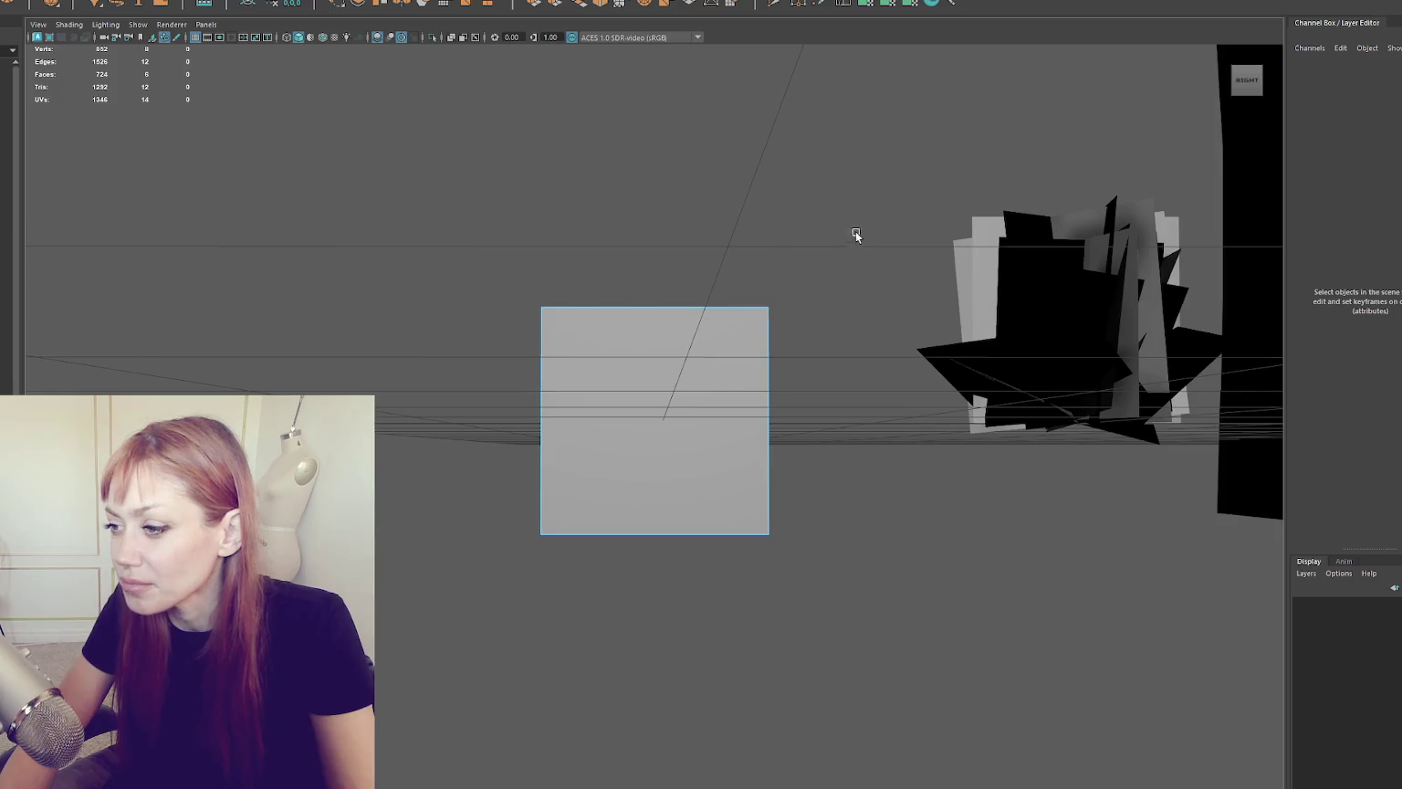
{"action": "left_click_drag", "start_coordinate": [856, 231], "coordinate": [765, 603]}
{"action": "key", "text": "Delete"}
{"action": "right_click", "coordinate": [538, 301]}
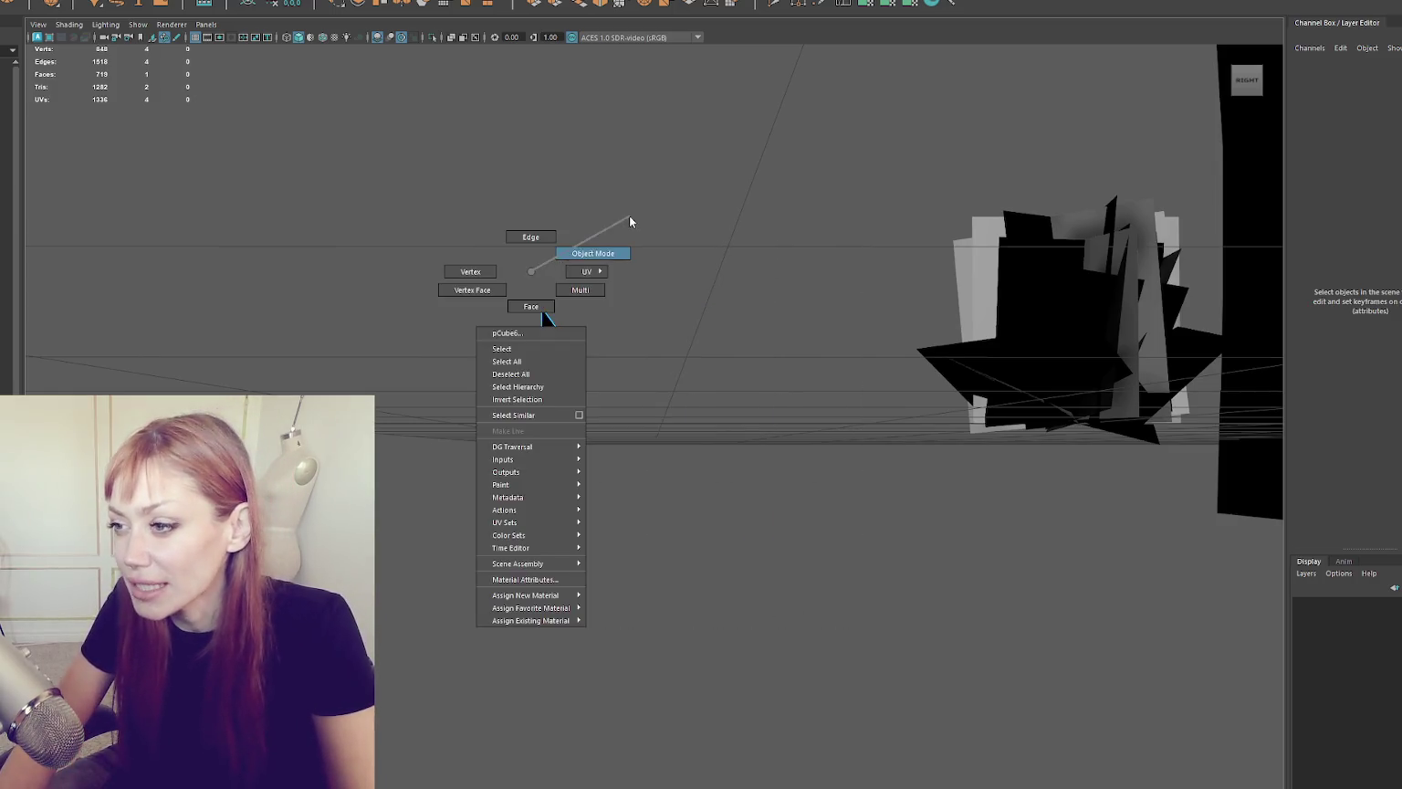
Step: Clear the plane's history and scale it down into a thin strip card
{"action": "left_click", "coordinate": [632, 225]}
{"action": "left_click_drag", "start_coordinate": [632, 225], "coordinate": [579, 324]}
{"action": "left_click", "coordinate": [579, 323]}
{"action": "left_click", "coordinate": [293, 8]}
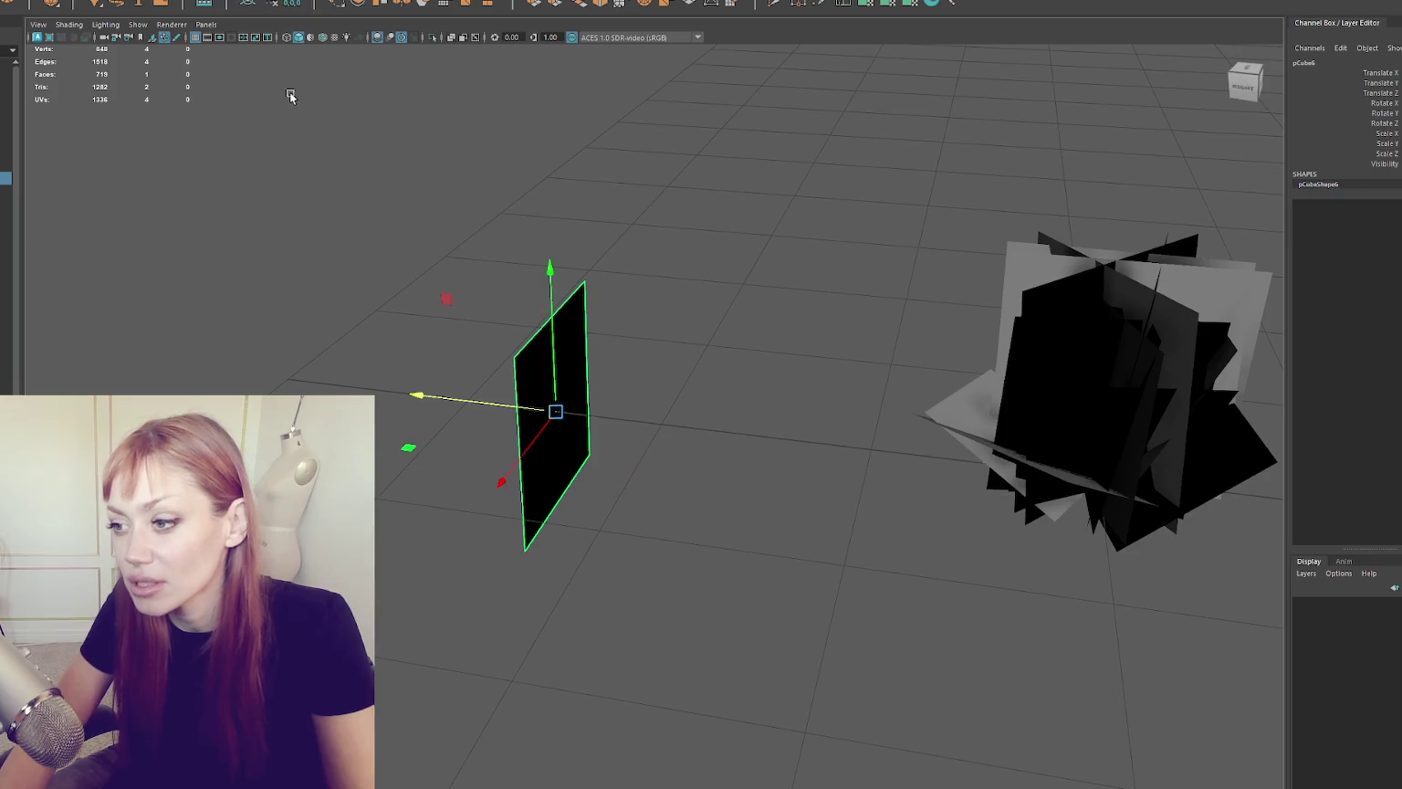
{"action": "left_click_drag", "start_coordinate": [289, 87], "coordinate": [705, 323]}
{"action": "mouse_move", "coordinate": [685, 384]}
{"action": "left_mouse_down"}
{"action": "mouse_move", "coordinate": [681, 479]}
{"action": "mouse_move", "coordinate": [680, 416]}
{"action": "left_mouse_up"}
{"action": "left_click_drag", "start_coordinate": [729, 479], "coordinate": [729, 485]}
Step: Tilt the strip card to a new angle and lower it slightly
{"action": "key", "text": "w"}
{"action": "scroll", "coordinate": [716, 385], "scroll_direction": "up", "scroll_amount": 3}
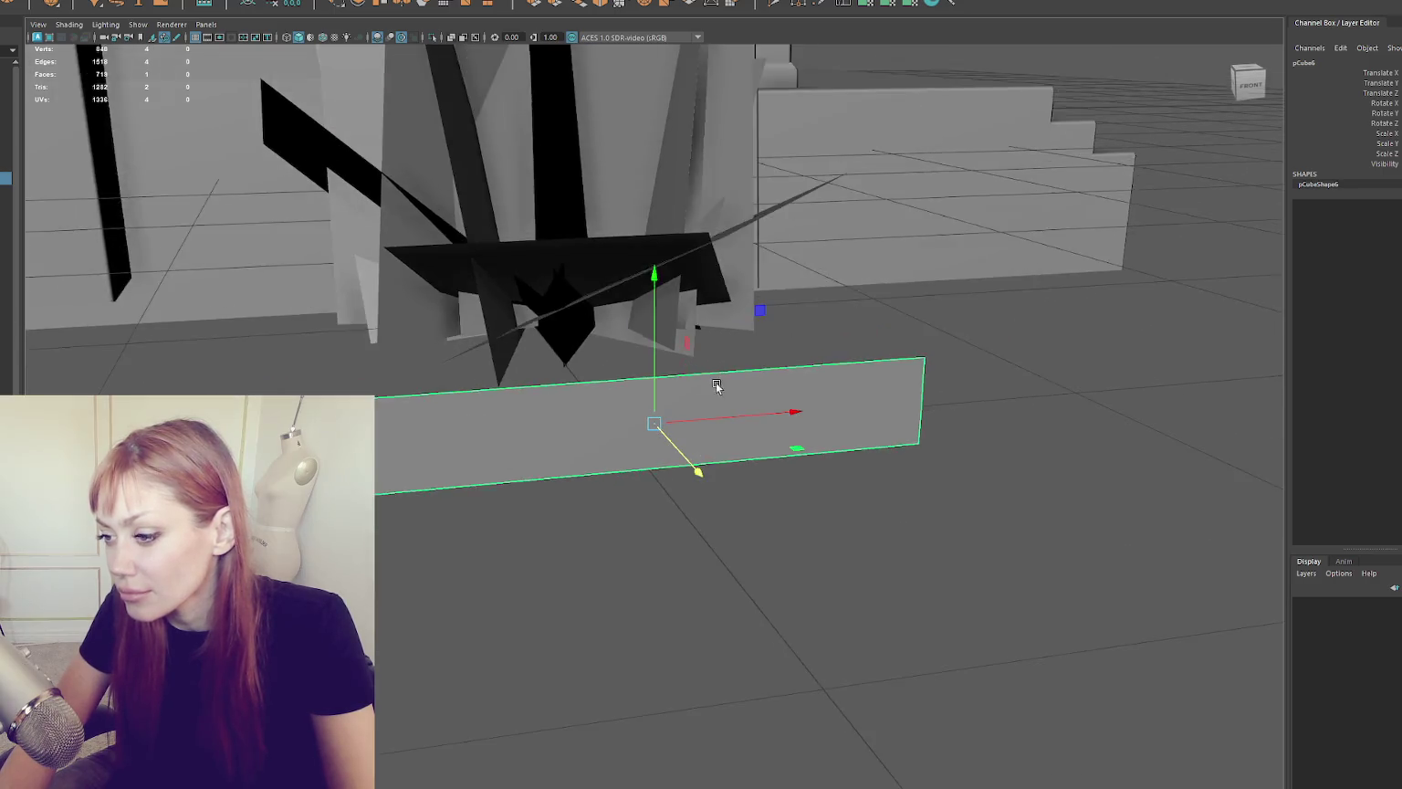
{"action": "mouse_move", "coordinate": [717, 385]}
{"action": "left_mouse_down", "text": "alt"}
{"action": "mouse_move", "coordinate": [598, 385]}
{"action": "mouse_move", "coordinate": [630, 367]}
{"action": "mouse_move", "coordinate": [601, 369]}
{"action": "mouse_move", "coordinate": [659, 365]}
{"action": "mouse_move", "coordinate": [608, 369]}
{"action": "mouse_move", "coordinate": [639, 356]}
{"action": "mouse_move", "coordinate": [635, 316]}
{"action": "mouse_move", "coordinate": [680, 314]}
{"action": "left_mouse_up", "text": "alt"}
{"action": "key", "text": "e"}
{"action": "mouse_move", "coordinate": [804, 400]}
{"action": "left_mouse_down", "text": "alt"}
{"action": "mouse_move", "coordinate": [741, 402]}
{"action": "mouse_move", "coordinate": [756, 390]}
{"action": "mouse_move", "coordinate": [762, 404]}
{"action": "left_mouse_up", "text": "alt"}
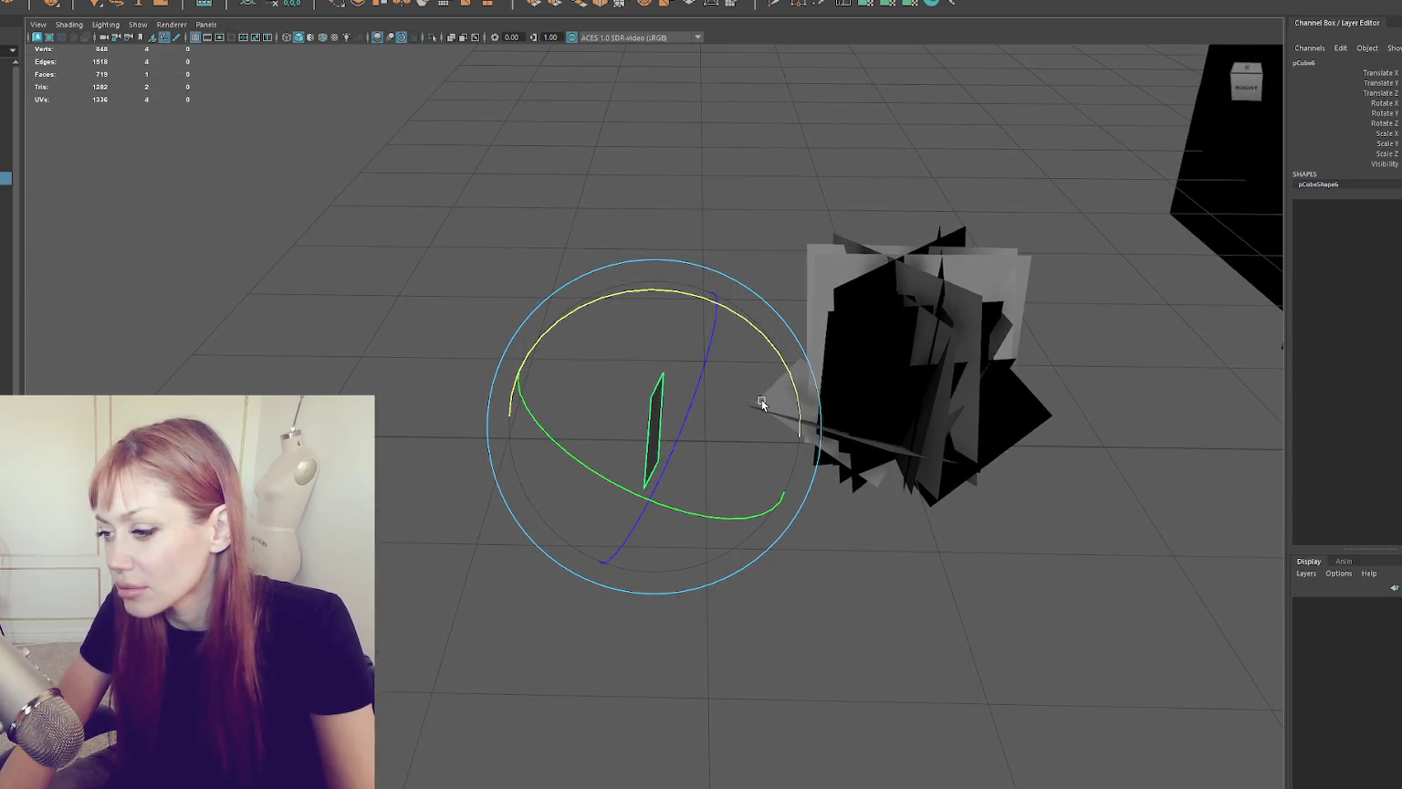
{"action": "mouse_move", "coordinate": [757, 326]}
{"action": "left_mouse_down"}
{"action": "mouse_move", "coordinate": [1036, 376]}
{"action": "mouse_move", "coordinate": [917, 363]}
{"action": "mouse_move", "coordinate": [784, 378]}
{"action": "left_mouse_up"}
{"action": "key", "text": "w"}
{"action": "left_click_drag", "start_coordinate": [655, 364], "coordinate": [665, 370]}
{"action": "key", "text": "e"}
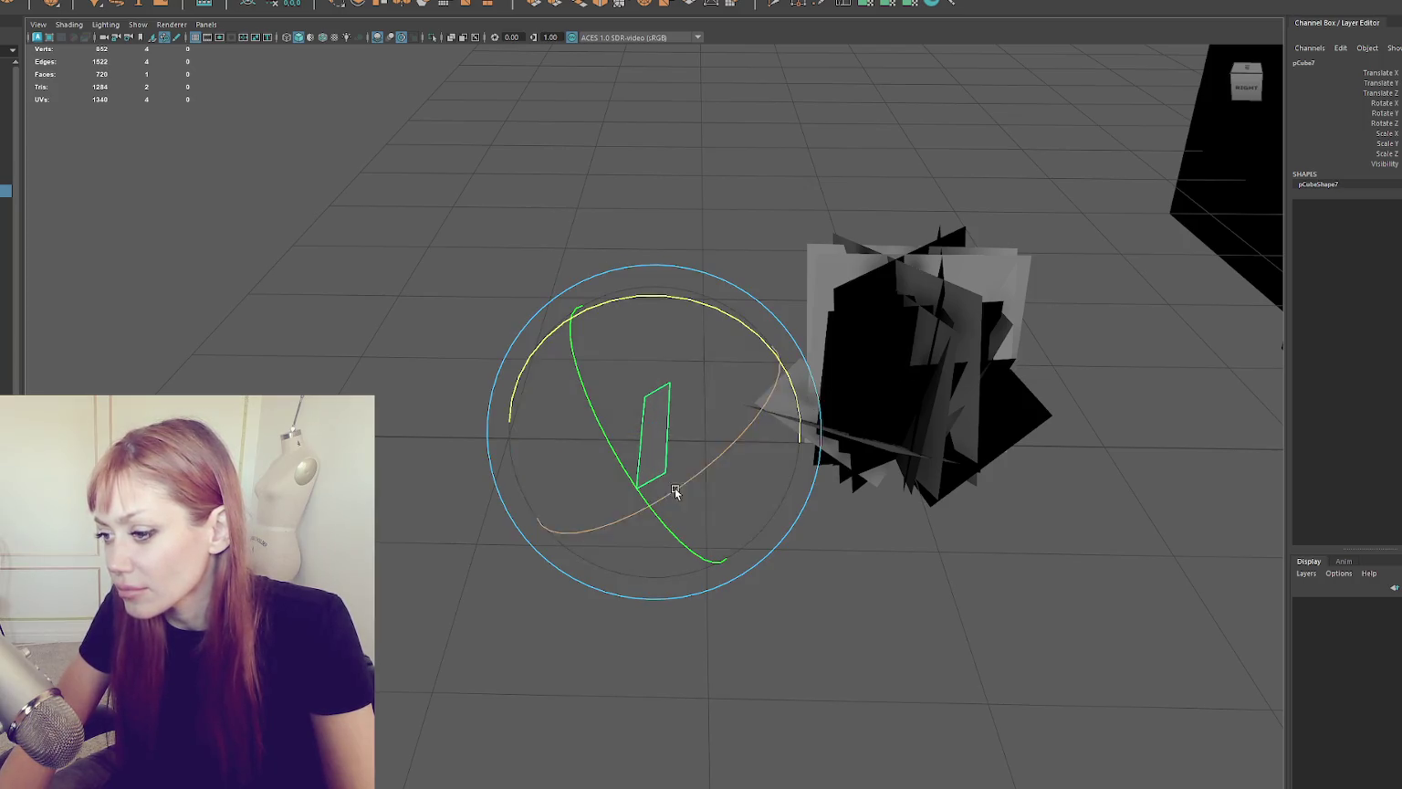
{"action": "mouse_move", "coordinate": [695, 470]}
{"action": "left_mouse_down"}
{"action": "mouse_move", "coordinate": [767, 392]}
{"action": "mouse_move", "coordinate": [826, 417]}
{"action": "mouse_move", "coordinate": [671, 508]}
{"action": "mouse_move", "coordinate": [848, 459]}
{"action": "mouse_move", "coordinate": [772, 465]}
{"action": "left_mouse_up"}
Step: Duplicate the card twice, rotating the copies to cross the original
{"action": "key", "text": "ctrl+d"}
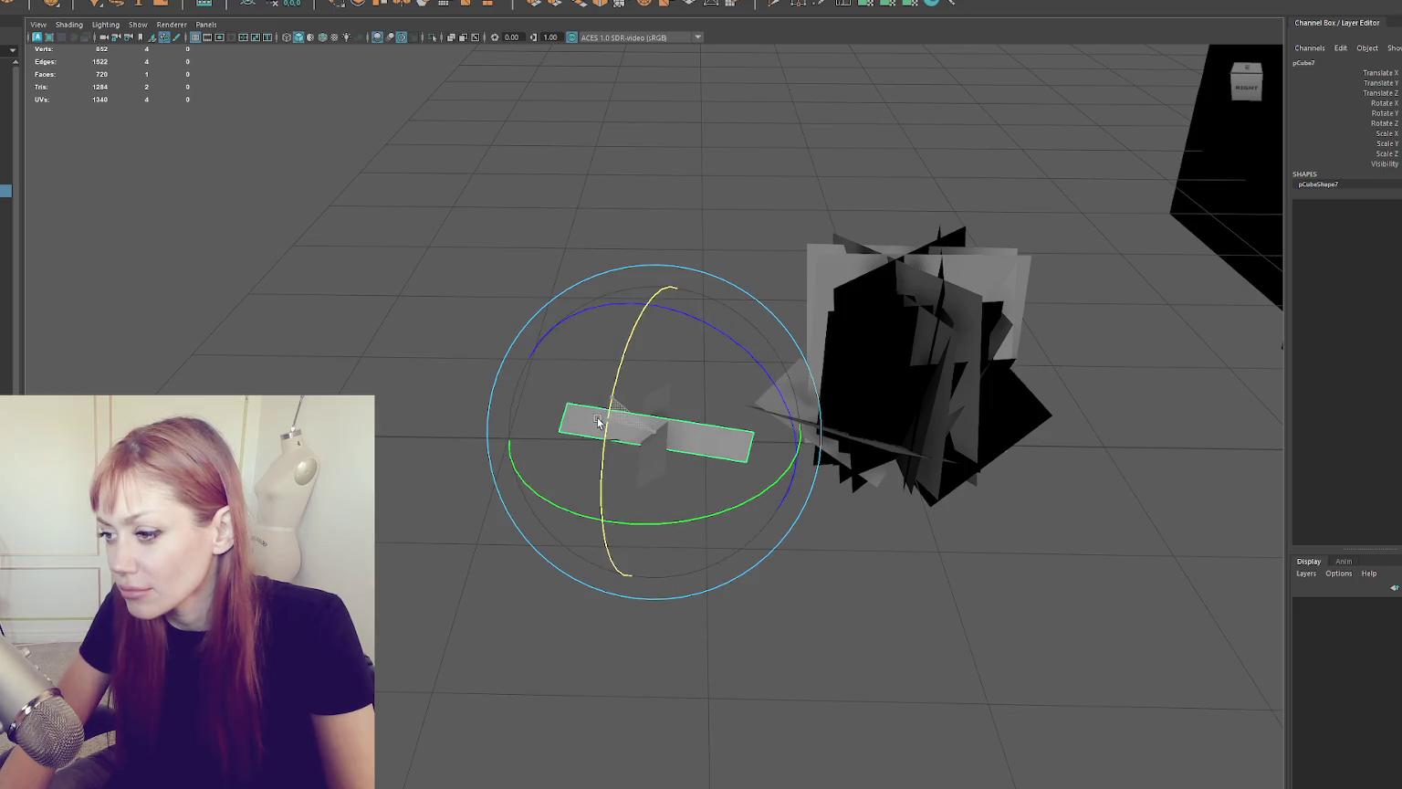
{"action": "mouse_move", "coordinate": [671, 521]}
{"action": "left_mouse_down"}
{"action": "mouse_move", "coordinate": [723, 424]}
{"action": "mouse_move", "coordinate": [723, 376]}
{"action": "mouse_move", "coordinate": [686, 336]}
{"action": "left_mouse_up"}
{"action": "key", "text": "ctrl+d"}
{"action": "mouse_move", "coordinate": [760, 447]}
{"action": "left_mouse_down"}
{"action": "mouse_move", "coordinate": [614, 514]}
{"action": "mouse_move", "coordinate": [785, 441]}
{"action": "mouse_move", "coordinate": [757, 457]}
{"action": "mouse_move", "coordinate": [781, 421]}
{"action": "left_mouse_up"}
Step: Rotate the other card into the crossing X, then duplicate, rotate and reposition a copy
{"action": "left_click", "coordinate": [726, 444]}
{"action": "mouse_move", "coordinate": [736, 502]}
{"action": "left_mouse_down"}
{"action": "mouse_move", "coordinate": [630, 534]}
{"action": "mouse_move", "coordinate": [721, 516]}
{"action": "mouse_move", "coordinate": [776, 466]}
{"action": "mouse_move", "coordinate": [753, 454]}
{"action": "left_mouse_up"}
{"action": "key", "text": "ctrl+d"}
{"action": "key", "text": "w"}
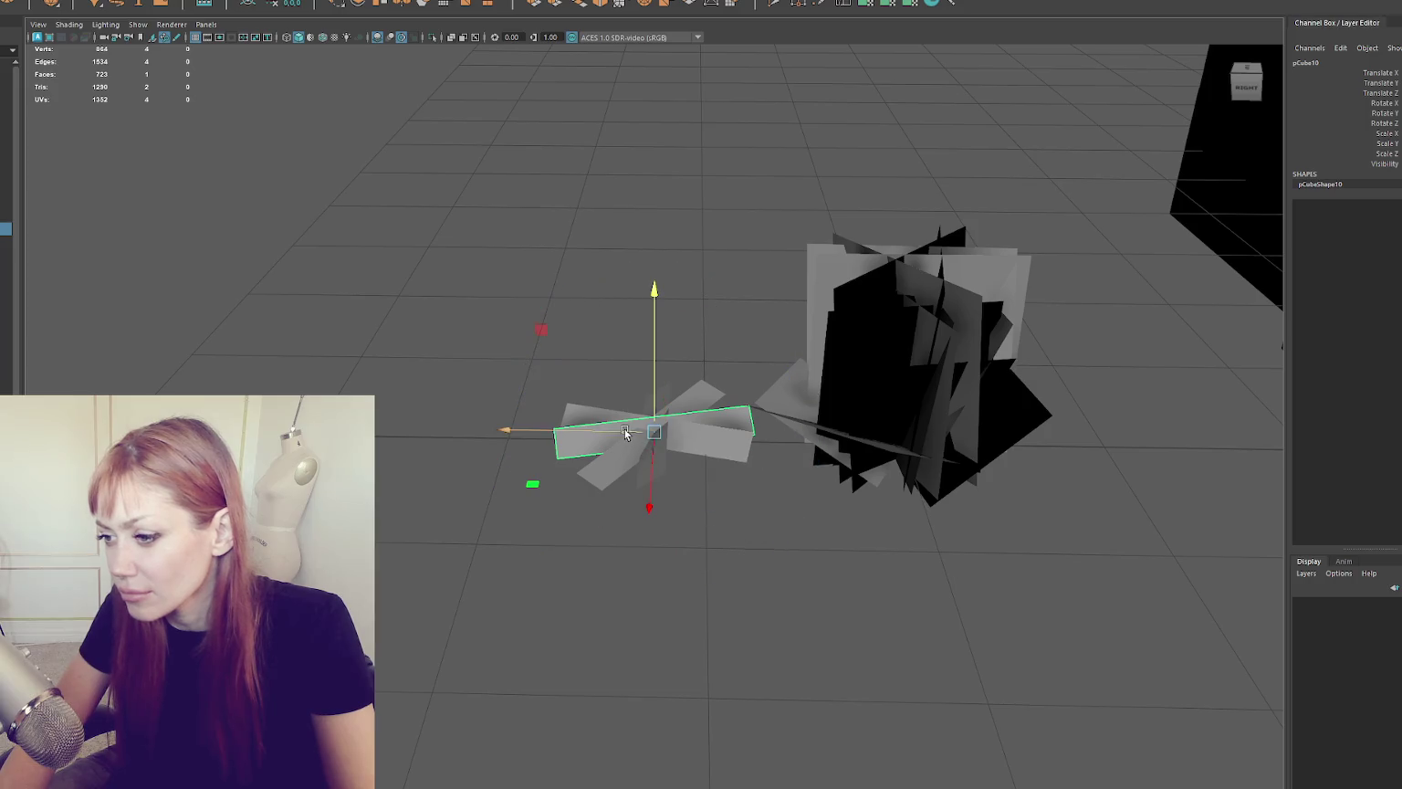
{"action": "left_click_drag", "start_coordinate": [626, 433], "coordinate": [541, 436]}
{"action": "key", "text": "e"}
{"action": "mouse_move", "coordinate": [620, 507]}
{"action": "left_mouse_down"}
{"action": "mouse_move", "coordinate": [758, 451]}
{"action": "mouse_move", "coordinate": [627, 501]}
{"action": "left_mouse_up"}
{"action": "key", "text": "w"}
{"action": "left_click_drag", "start_coordinate": [543, 441], "coordinate": [608, 446]}
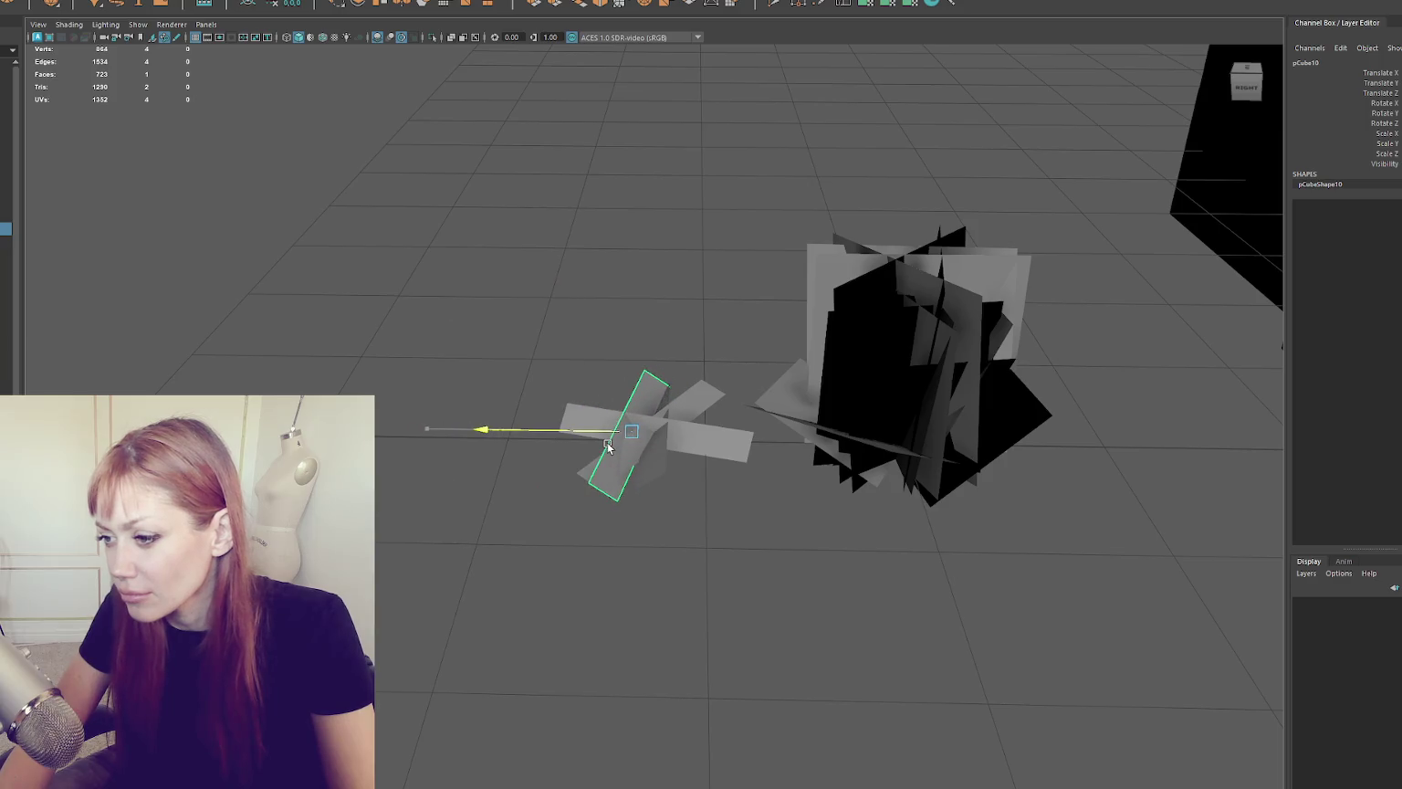
Step: Add two more duplicated cards, rotating one flat and nudging both into the clump
{"action": "key", "text": "ctrl+d"}
{"action": "key", "text": "e"}
{"action": "mouse_move", "coordinate": [683, 504]}
{"action": "left_mouse_down"}
{"action": "mouse_move", "coordinate": [421, 514]}
{"action": "mouse_move", "coordinate": [677, 501]}
{"action": "mouse_move", "coordinate": [570, 535]}
{"action": "left_mouse_up"}
{"action": "key", "text": "w"}
{"action": "mouse_move", "coordinate": [582, 445]}
{"action": "left_mouse_down"}
{"action": "mouse_move", "coordinate": [548, 437]}
{"action": "mouse_move", "coordinate": [611, 455]}
{"action": "left_mouse_up"}
{"action": "key", "text": "ctrl+d"}
{"action": "key", "text": "e"}
{"action": "left_click_drag", "start_coordinate": [686, 526], "coordinate": [817, 453]}
{"action": "key", "text": "w"}
{"action": "left_click_drag", "start_coordinate": [657, 493], "coordinate": [662, 511]}
{"action": "left_click_drag", "start_coordinate": [661, 422], "coordinate": [662, 431]}
Step: Duplicate another card, spin it around the vertical axis, move it up-left and shorten it
{"action": "key", "text": "ctrl+d"}
{"action": "mouse_move", "coordinate": [666, 491]}
{"action": "left_mouse_down"}
{"action": "mouse_move", "coordinate": [661, 511]}
{"action": "mouse_move", "coordinate": [712, 475]}
{"action": "mouse_move", "coordinate": [794, 461]}
{"action": "mouse_move", "coordinate": [714, 516]}
{"action": "mouse_move", "coordinate": [863, 407]}
{"action": "mouse_move", "coordinate": [782, 510]}
{"action": "mouse_move", "coordinate": [745, 511]}
{"action": "mouse_move", "coordinate": [757, 484]}
{"action": "mouse_move", "coordinate": [696, 431]}
{"action": "mouse_move", "coordinate": [738, 359]}
{"action": "left_mouse_up"}
{"action": "key", "text": "e"}
{"action": "key", "text": "w"}
{"action": "key", "text": "e"}
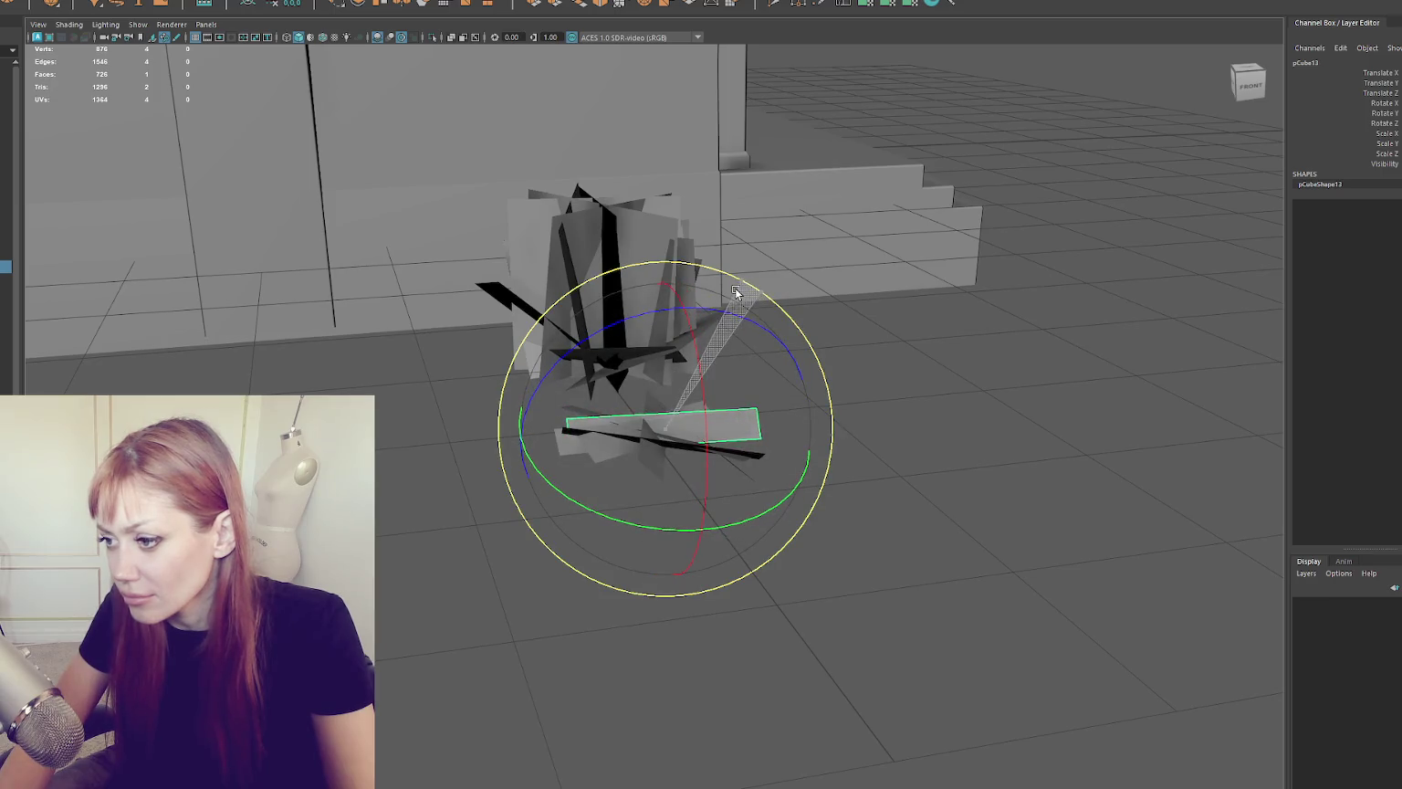
{"action": "left_click_drag", "start_coordinate": [761, 310], "coordinate": [754, 468]}
{"action": "key", "text": "w"}
{"action": "key", "text": "e"}
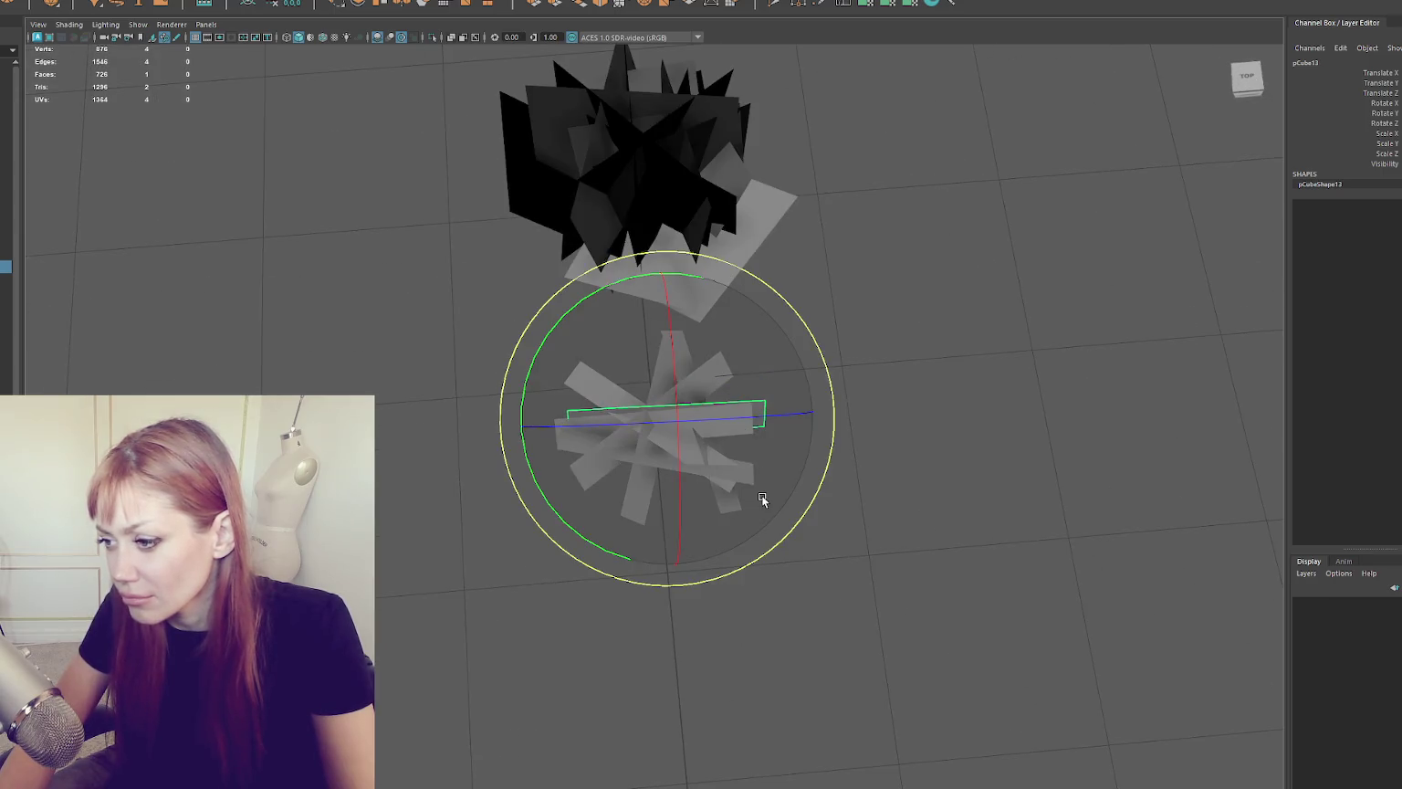
{"action": "mouse_move", "coordinate": [585, 542]}
{"action": "left_mouse_down"}
{"action": "mouse_move", "coordinate": [477, 482]}
{"action": "mouse_move", "coordinate": [696, 505]}
{"action": "mouse_move", "coordinate": [630, 503]}
{"action": "mouse_move", "coordinate": [645, 501]}
{"action": "left_mouse_up"}
{"action": "key", "text": "w"}
{"action": "mouse_move", "coordinate": [746, 402]}
{"action": "left_mouse_down"}
{"action": "mouse_move", "coordinate": [730, 374]}
{"action": "mouse_move", "coordinate": [694, 383]}
{"action": "left_mouse_up"}
{"action": "key", "text": "r"}
{"action": "left_click_drag", "start_coordinate": [774, 354], "coordinate": [510, 445]}
Step: Duplicate a further card, shift it right and turn it onto a diagonal
{"action": "key", "text": "ctrl+d"}
{"action": "key", "text": "e"}
{"action": "mouse_move", "coordinate": [636, 506]}
{"action": "left_mouse_down"}
{"action": "mouse_move", "coordinate": [848, 482]}
{"action": "mouse_move", "coordinate": [787, 513]}
{"action": "left_mouse_up"}
{"action": "key", "text": "w"}
{"action": "left_click_drag", "start_coordinate": [680, 502], "coordinate": [710, 509]}
{"action": "key", "text": "e"}
{"action": "mouse_move", "coordinate": [768, 594]}
{"action": "left_mouse_down"}
{"action": "mouse_move", "coordinate": [820, 585]}
{"action": "mouse_move", "coordinate": [558, 338]}
{"action": "mouse_move", "coordinate": [547, 350]}
{"action": "left_mouse_up"}
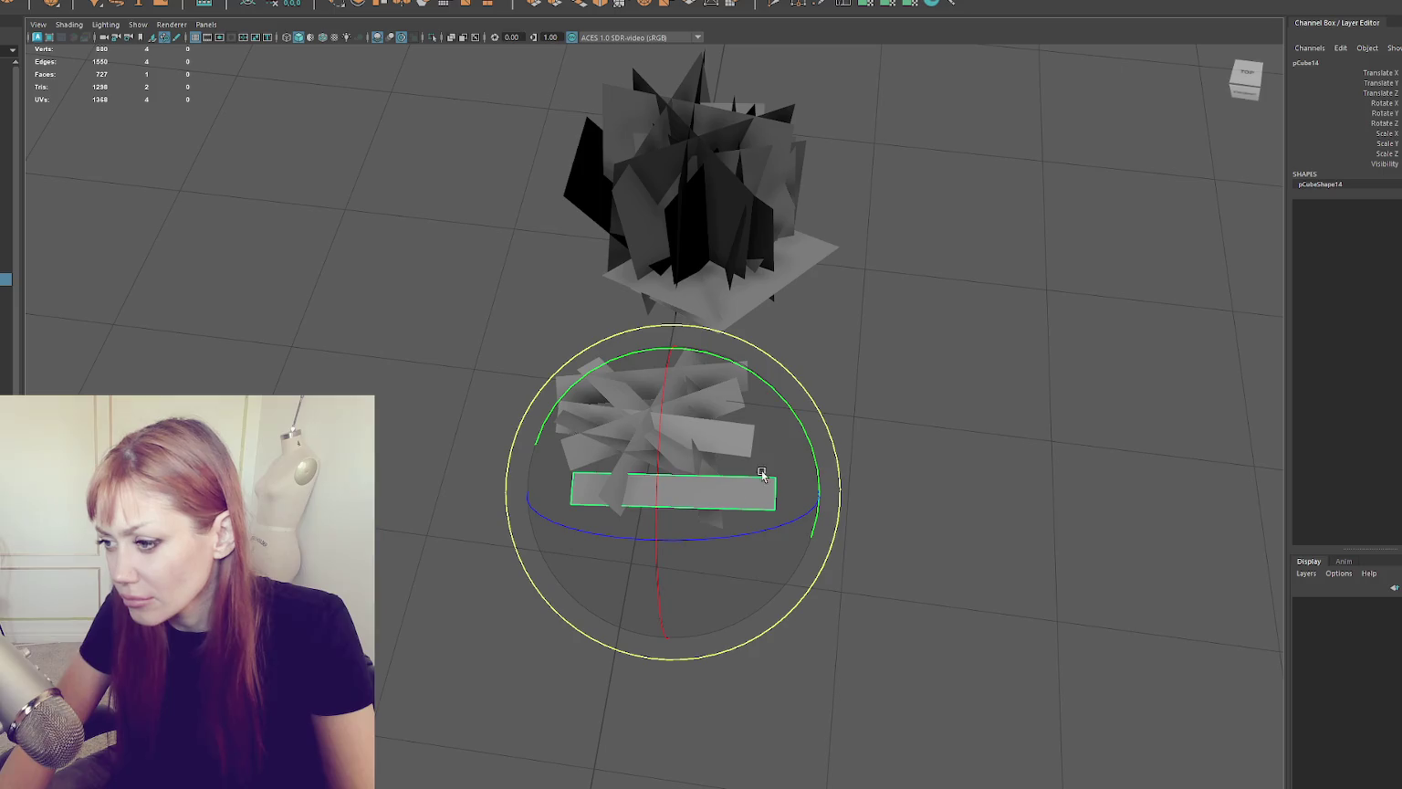
{"action": "mouse_move", "coordinate": [795, 379]}
{"action": "left_mouse_down"}
{"action": "mouse_move", "coordinate": [839, 488]}
{"action": "mouse_move", "coordinate": [701, 468]}
{"action": "mouse_move", "coordinate": [636, 407]}
{"action": "mouse_move", "coordinate": [667, 338]}
{"action": "mouse_move", "coordinate": [723, 326]}
{"action": "mouse_move", "coordinate": [742, 341]}
{"action": "left_mouse_up"}
Step: Move a card into the cluster, standing it upright and tilting it sideways
{"action": "left_click", "coordinate": [729, 335]}
{"action": "left_click", "coordinate": [579, 426]}
{"action": "left_click_drag", "start_coordinate": [616, 376], "coordinate": [632, 414]}
{"action": "key", "text": "w"}
{"action": "mouse_move", "coordinate": [550, 439]}
{"action": "left_mouse_down"}
{"action": "mouse_move", "coordinate": [632, 402]}
{"action": "mouse_move", "coordinate": [560, 395]}
{"action": "left_mouse_up"}
{"action": "key", "text": "e"}
{"action": "left_click_drag", "start_coordinate": [637, 474], "coordinate": [634, 463]}
{"action": "left_click_drag", "start_coordinate": [703, 330], "coordinate": [577, 303]}
{"action": "left_click_drag", "start_coordinate": [777, 327], "coordinate": [767, 382]}
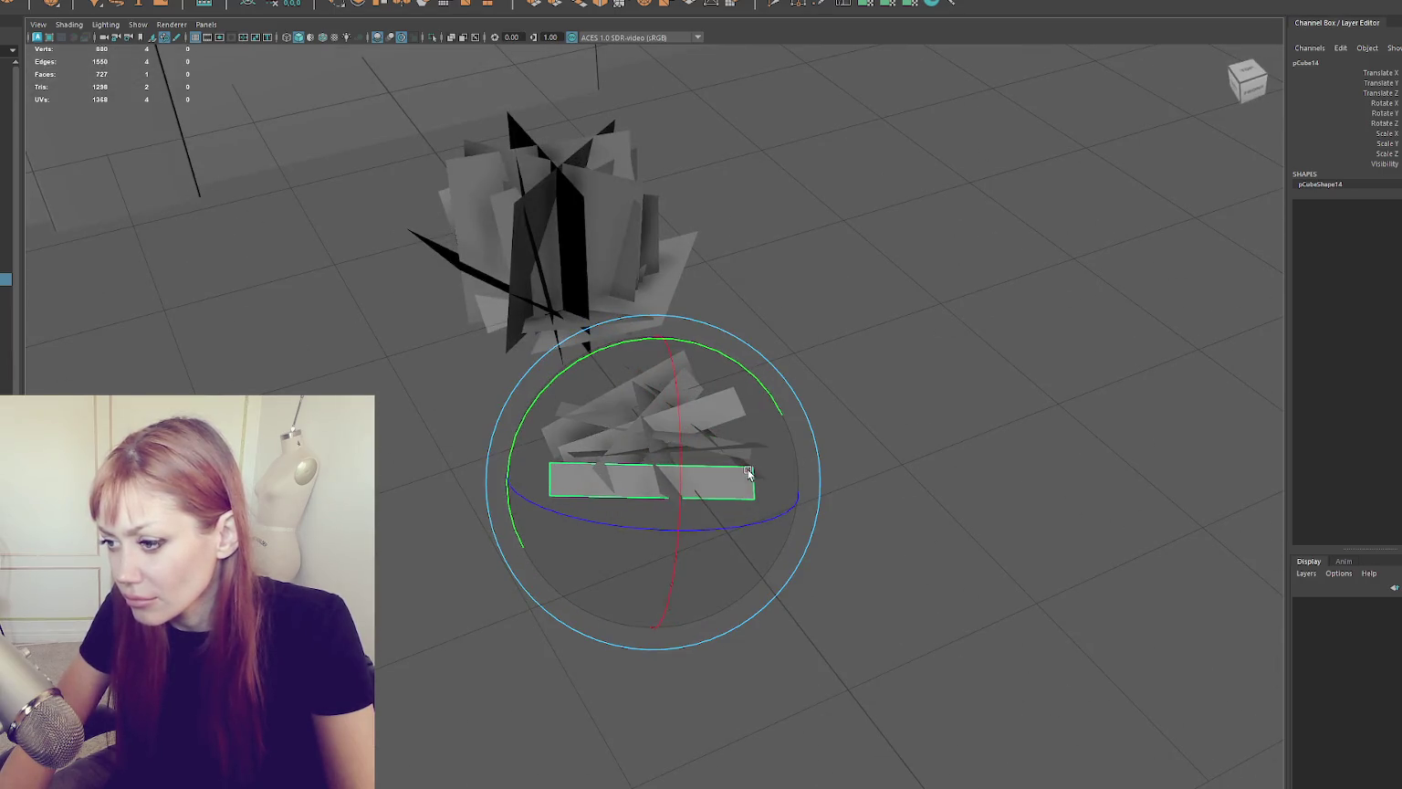
{"action": "mouse_move", "coordinate": [804, 457]}
{"action": "left_mouse_down"}
{"action": "mouse_move", "coordinate": [732, 444]}
{"action": "mouse_move", "coordinate": [754, 398]}
{"action": "mouse_move", "coordinate": [870, 416]}
{"action": "mouse_move", "coordinate": [811, 456]}
{"action": "mouse_move", "coordinate": [845, 402]}
{"action": "mouse_move", "coordinate": [829, 366]}
{"action": "mouse_move", "coordinate": [851, 391]}
{"action": "left_mouse_up"}
Step: Duplicate one last card, slide it left into the clump and tilt it, then select several cards
{"action": "key", "text": "ctrl+d"}
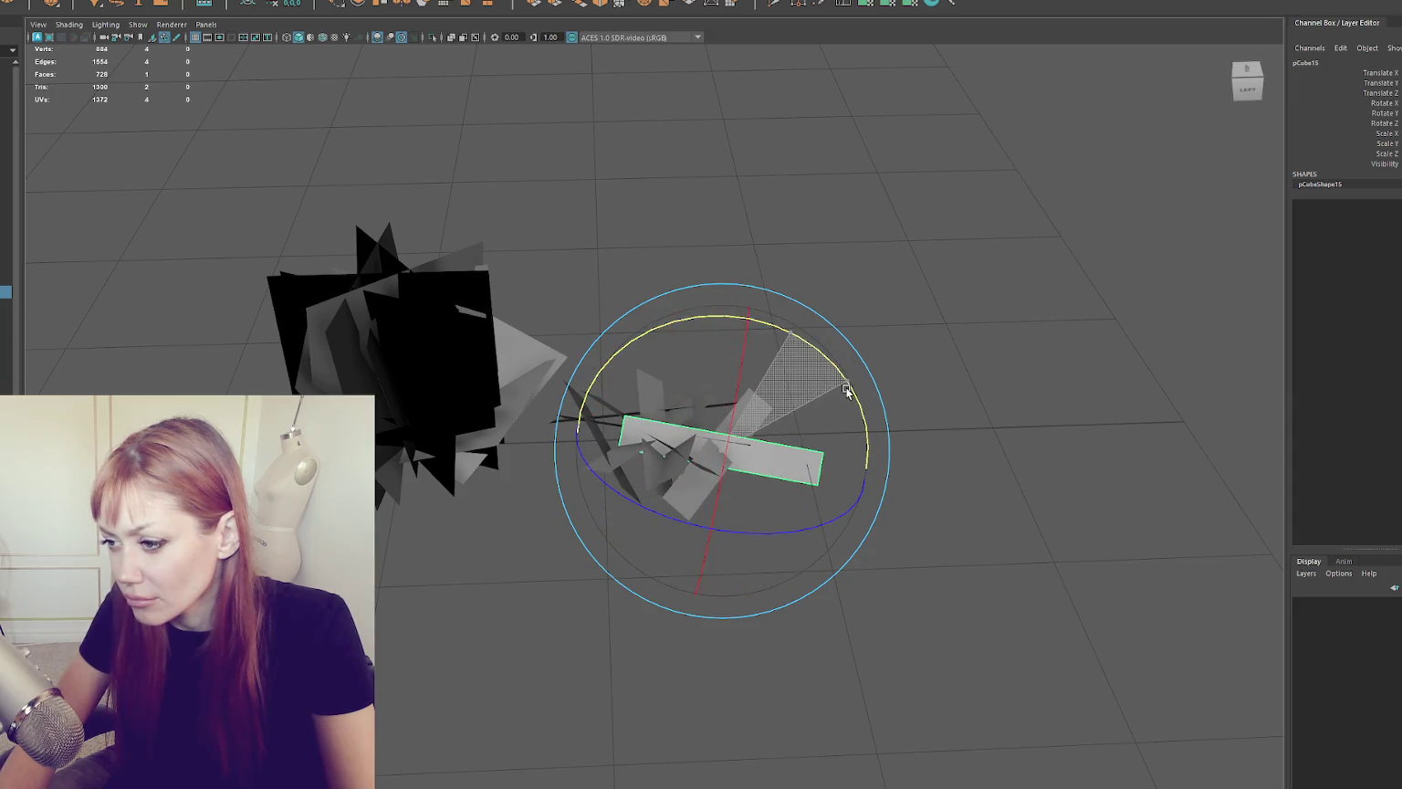
{"action": "key", "text": "w"}
{"action": "mouse_move", "coordinate": [773, 455]}
{"action": "left_mouse_down"}
{"action": "mouse_move", "coordinate": [721, 450]}
{"action": "mouse_move", "coordinate": [700, 418]}
{"action": "mouse_move", "coordinate": [656, 422]}
{"action": "left_mouse_up"}
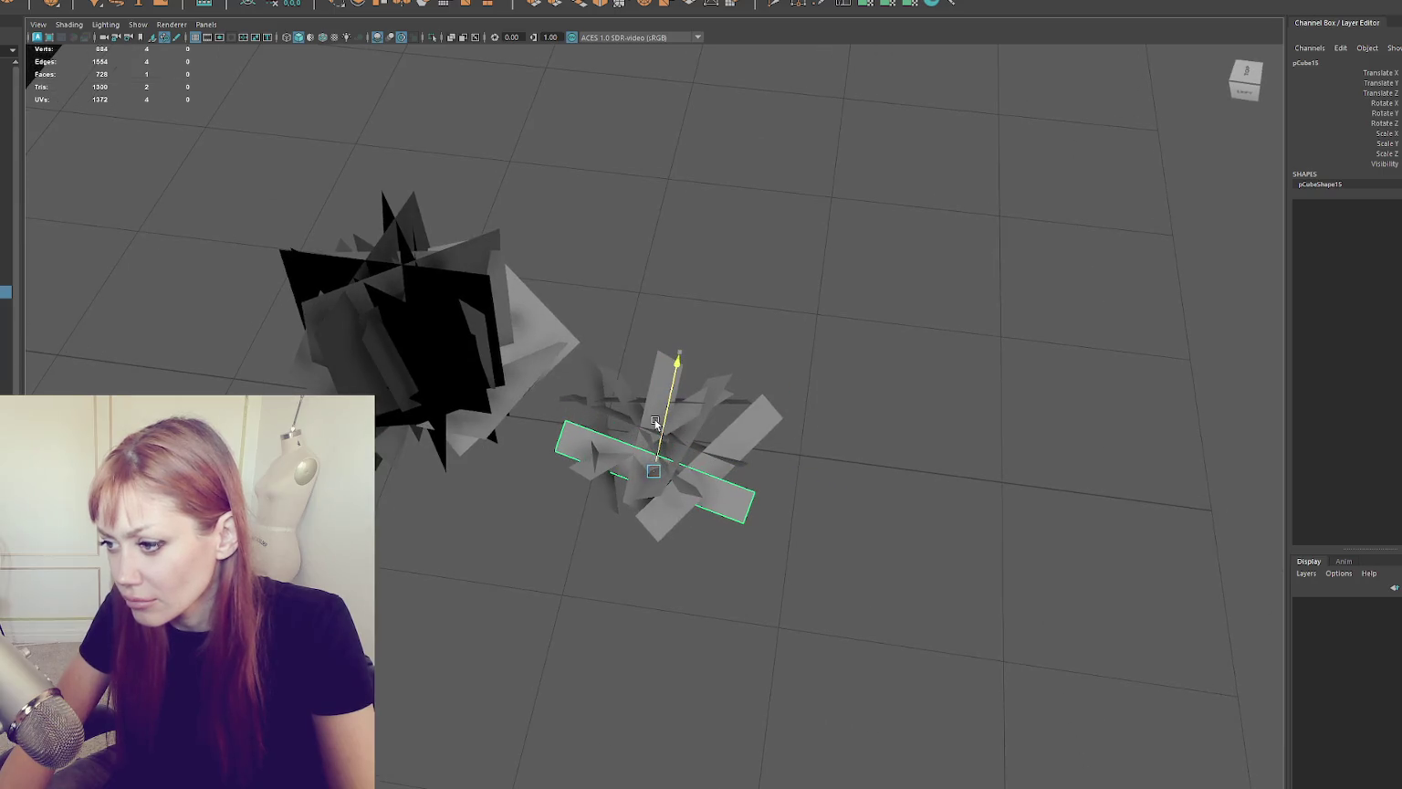
{"action": "key", "text": "e"}
{"action": "mouse_move", "coordinate": [714, 563]}
{"action": "left_mouse_down"}
{"action": "mouse_move", "coordinate": [689, 573]}
{"action": "mouse_move", "coordinate": [797, 388]}
{"action": "left_mouse_up"}
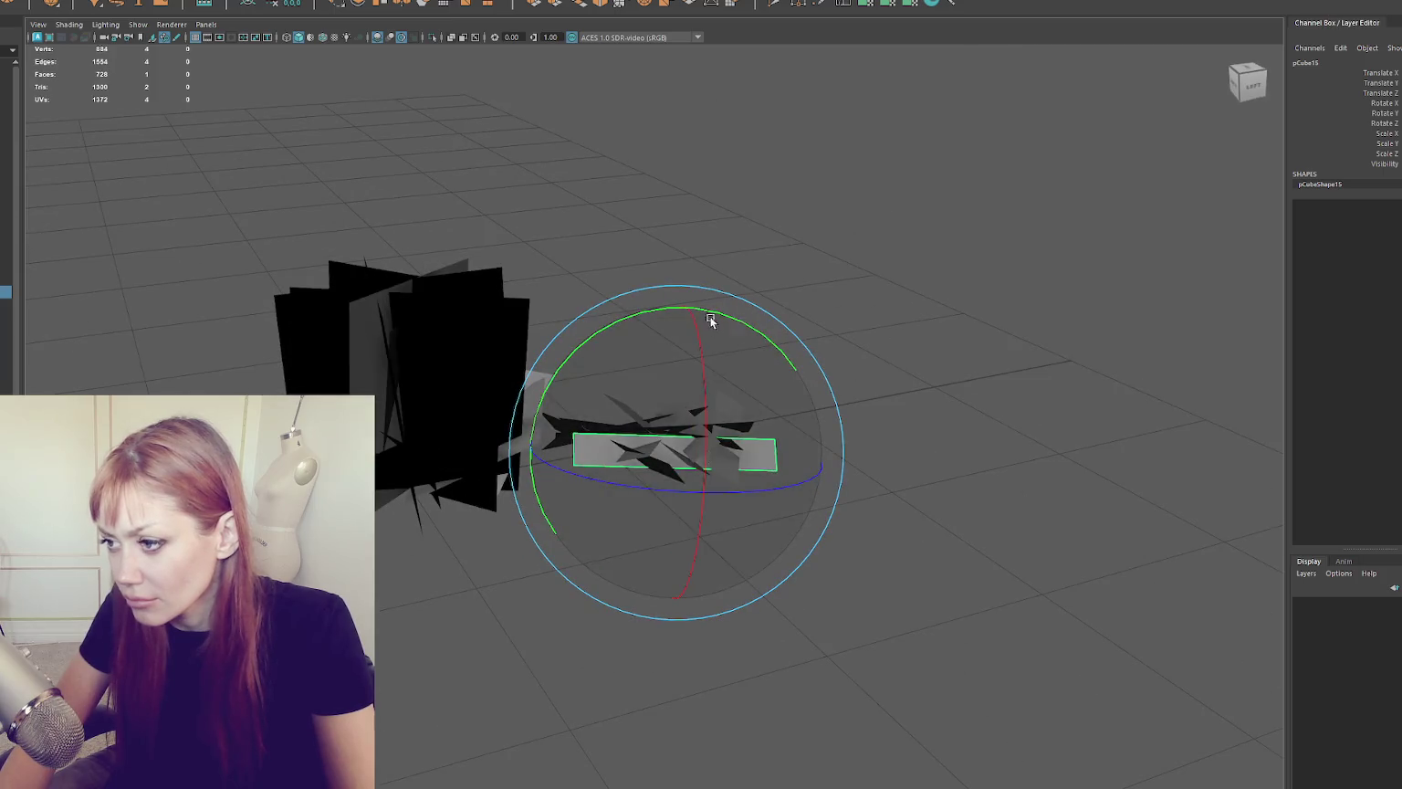
{"action": "left_click_drag", "start_coordinate": [714, 316], "coordinate": [701, 313]}
{"action": "left_click_drag", "start_coordinate": [650, 469], "coordinate": [693, 456]}
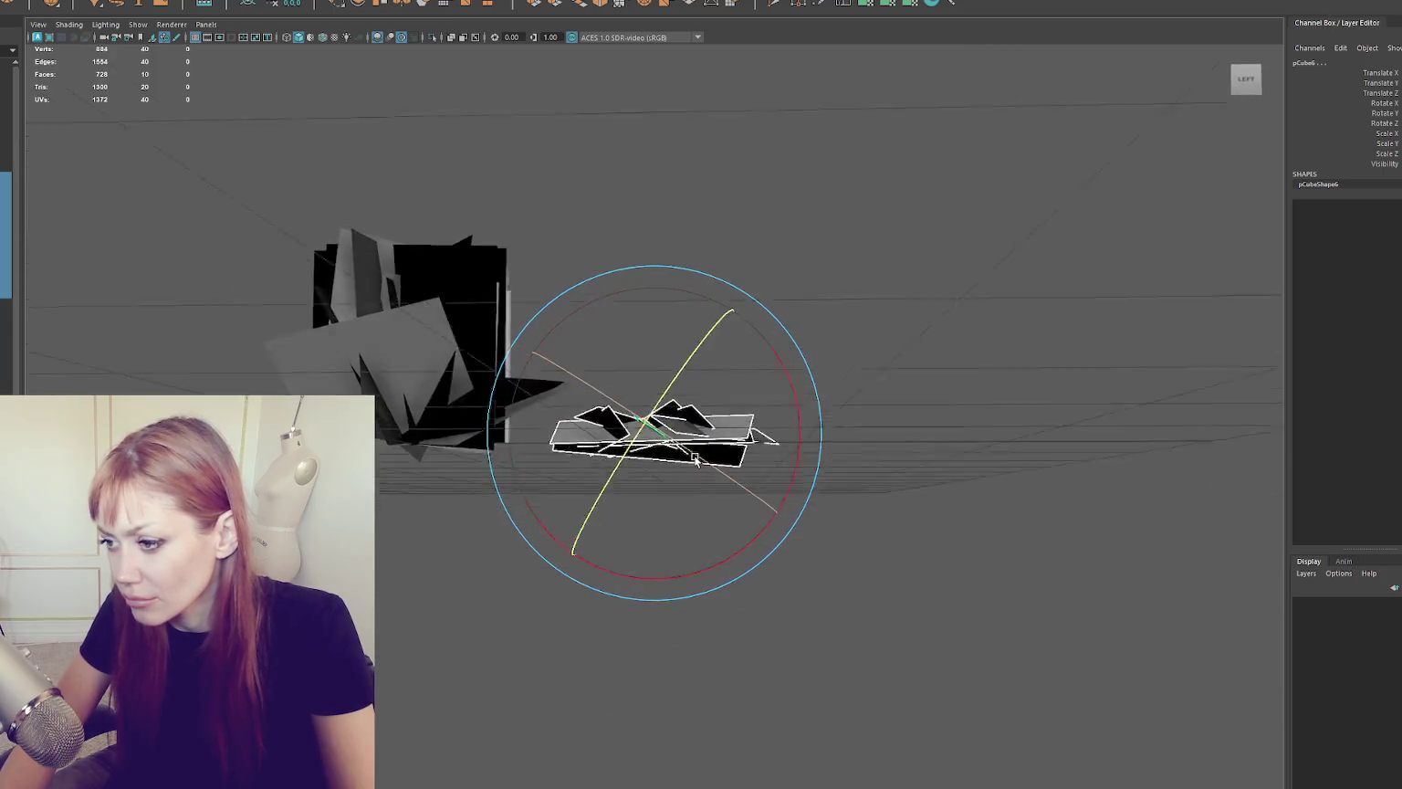
{"action": "right_click", "coordinate": [861, 344]}
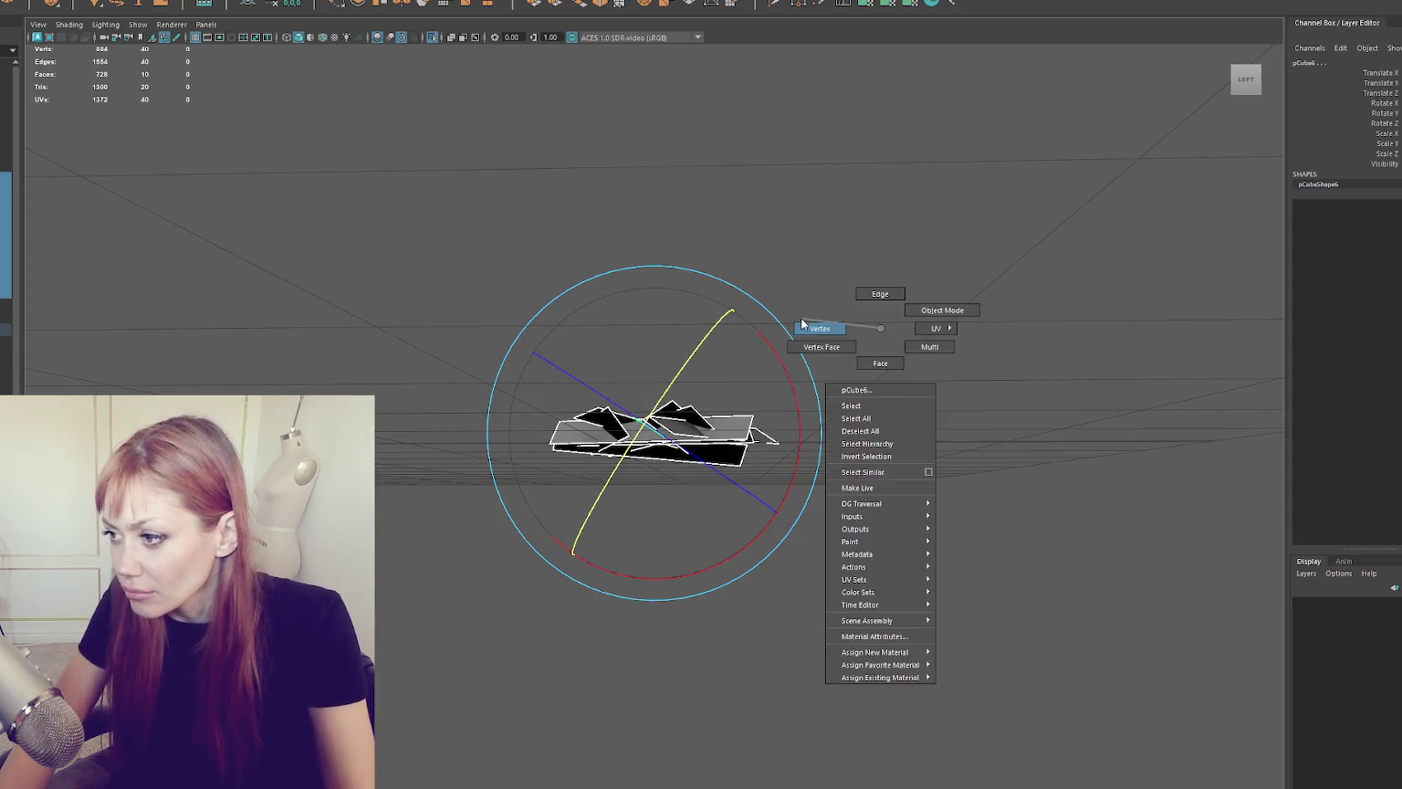
Step: In wireframe, select the cards' control points and raise them to stretch the cards upward
{"action": "key", "text": "4"}
{"action": "mouse_move", "coordinate": [786, 429]}
{"action": "left_mouse_down"}
{"action": "mouse_move", "coordinate": [673, 410]}
{"action": "mouse_move", "coordinate": [525, 425]}
{"action": "mouse_move", "coordinate": [561, 429]}
{"action": "left_mouse_up"}
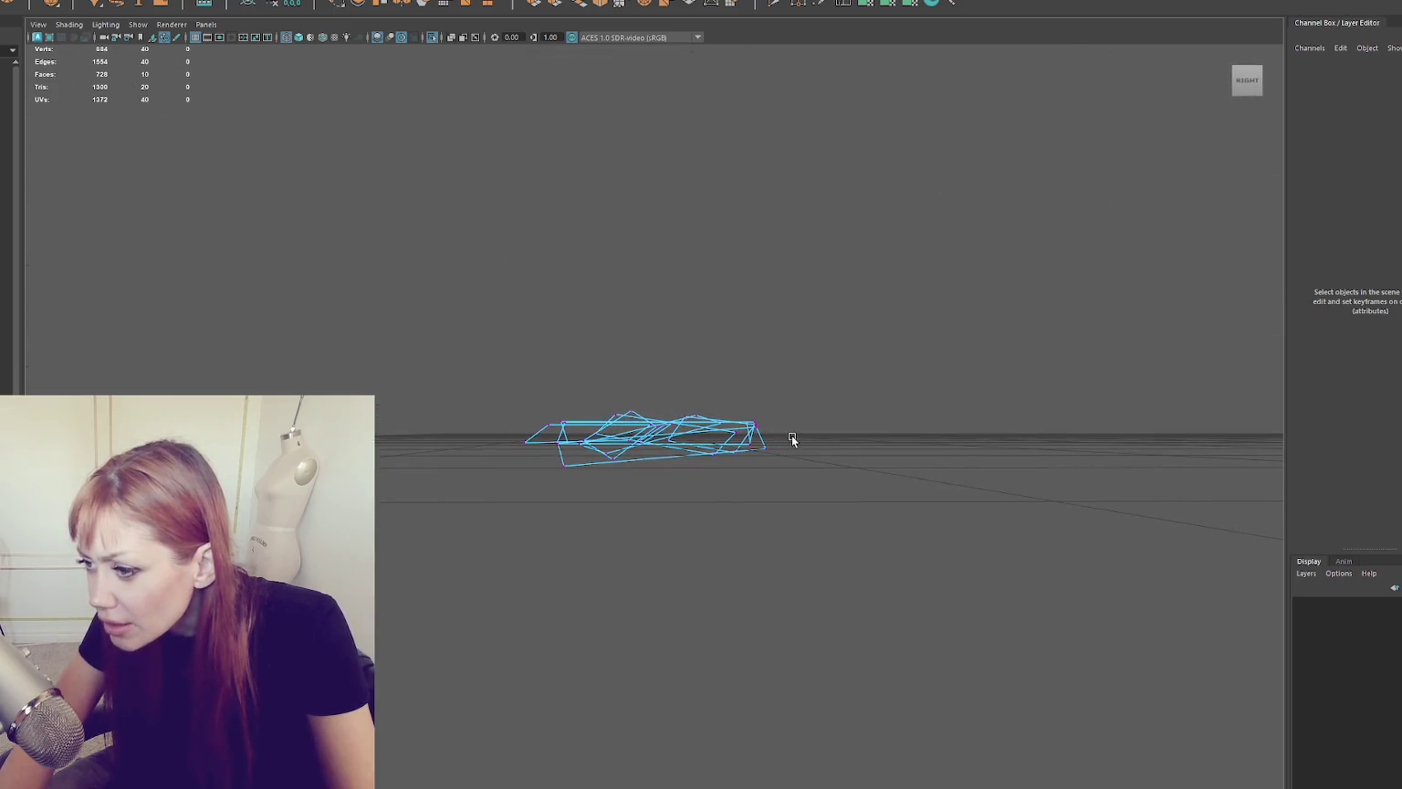
{"action": "mouse_move", "coordinate": [446, 476]}
{"action": "left_mouse_down"}
{"action": "mouse_move", "coordinate": [824, 484]}
{"action": "mouse_move", "coordinate": [851, 524]}
{"action": "mouse_move", "coordinate": [567, 520]}
{"action": "mouse_move", "coordinate": [594, 557]}
{"action": "mouse_move", "coordinate": [725, 524]}
{"action": "mouse_move", "coordinate": [767, 495]}
{"action": "mouse_move", "coordinate": [675, 498]}
{"action": "mouse_move", "coordinate": [745, 510]}
{"action": "mouse_move", "coordinate": [612, 498]}
{"action": "mouse_move", "coordinate": [682, 480]}
{"action": "mouse_move", "coordinate": [1029, 494]}
{"action": "mouse_move", "coordinate": [753, 536]}
{"action": "mouse_move", "coordinate": [830, 525]}
{"action": "mouse_move", "coordinate": [789, 507]}
{"action": "mouse_move", "coordinate": [804, 507]}
{"action": "mouse_move", "coordinate": [721, 517]}
{"action": "mouse_move", "coordinate": [742, 511]}
{"action": "mouse_move", "coordinate": [694, 474]}
{"action": "left_mouse_up"}
{"action": "key", "text": "w"}
{"action": "left_click_drag", "start_coordinate": [638, 407], "coordinate": [642, 530]}
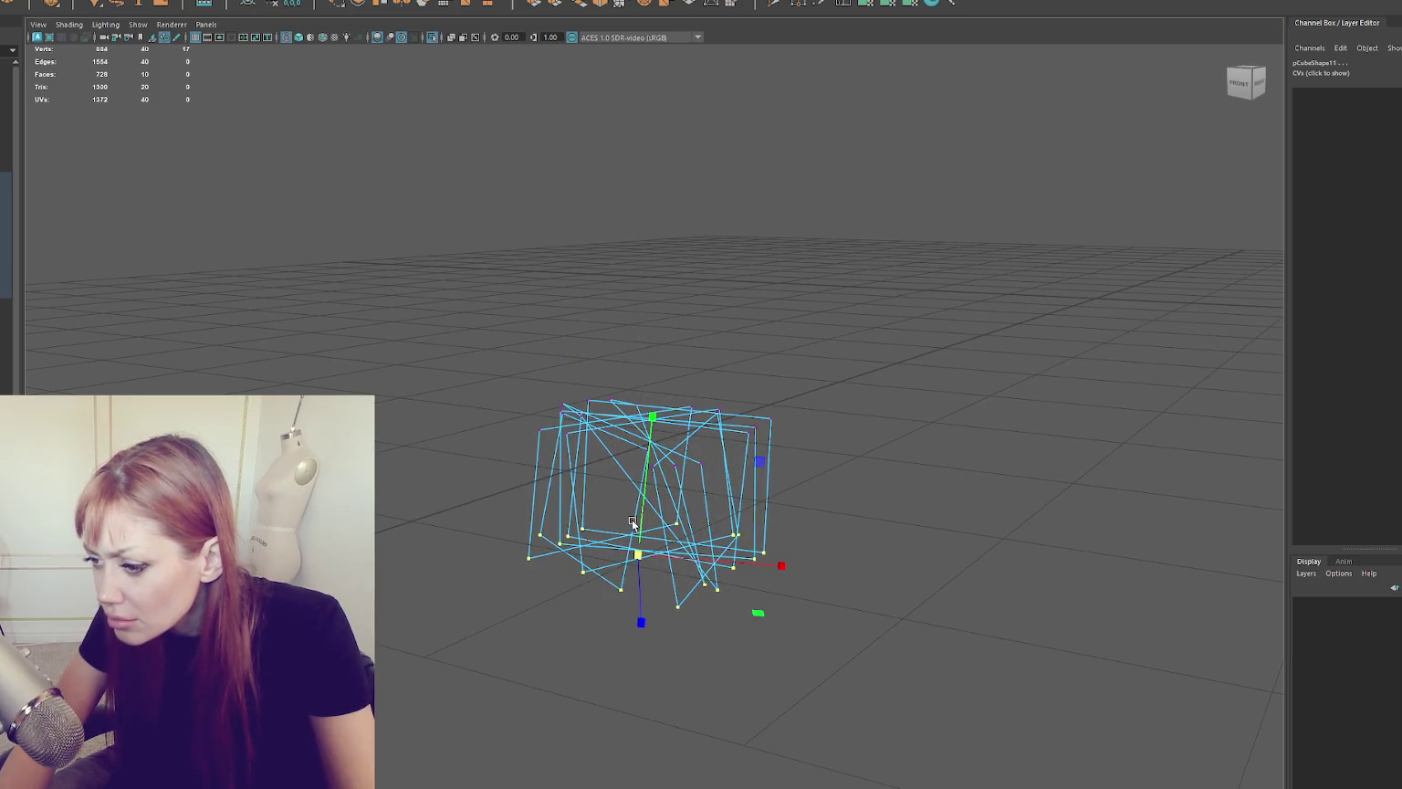
{"action": "left_click_drag", "start_coordinate": [745, 493], "coordinate": [787, 474]}
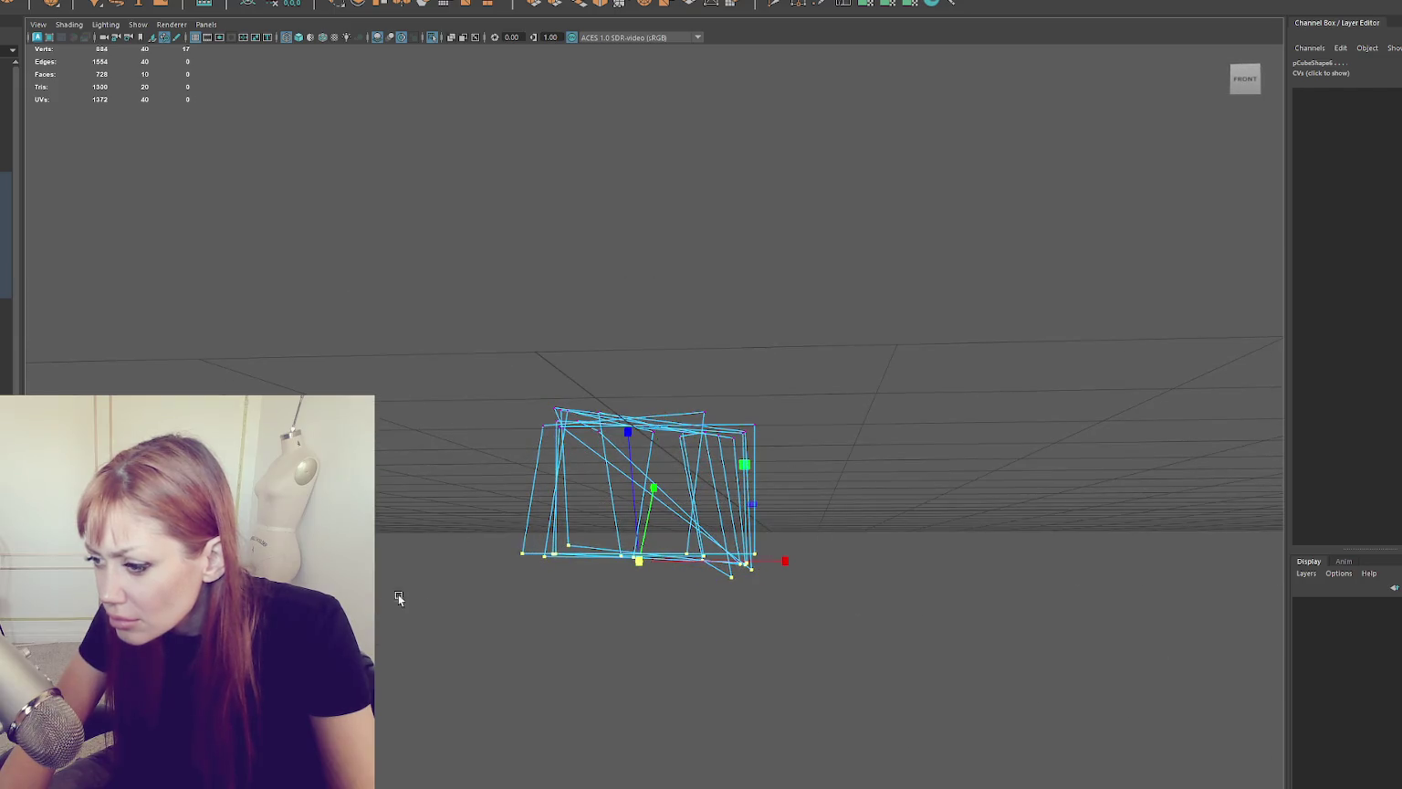
Step: Level the bottom row of card points on the ground, then switch to textured shading and select the clump
{"action": "right_click", "coordinate": [407, 319]}
{"action": "left_click_drag", "start_coordinate": [833, 307], "coordinate": [439, 591]}
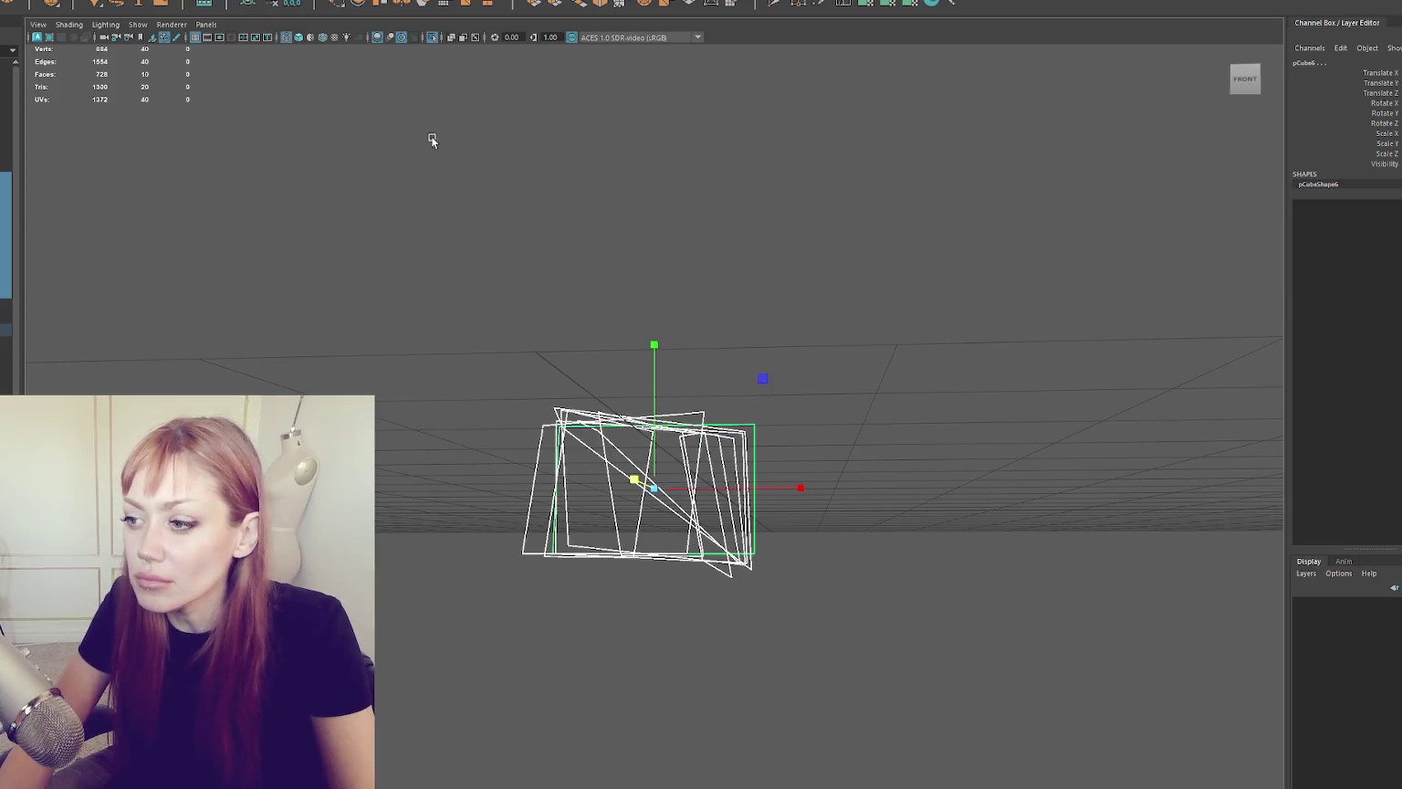
{"action": "key", "text": "F8"}
{"action": "left_click_drag", "start_coordinate": [845, 532], "coordinate": [469, 620]}
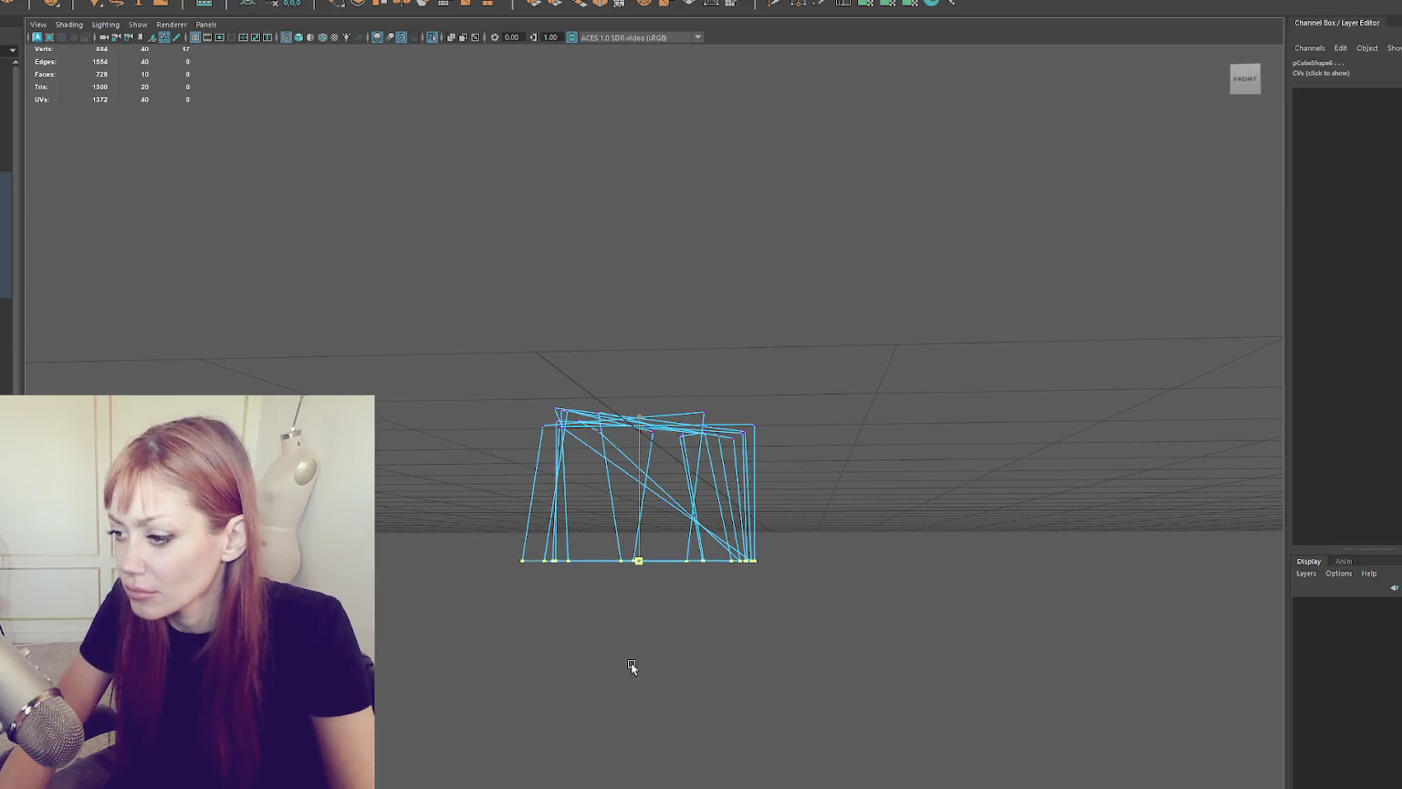
{"action": "mouse_move", "coordinate": [640, 518]}
{"action": "left_mouse_down"}
{"action": "mouse_move", "coordinate": [642, 411]}
{"action": "mouse_move", "coordinate": [711, 367]}
{"action": "mouse_move", "coordinate": [644, 406]}
{"action": "mouse_move", "coordinate": [642, 454]}
{"action": "left_mouse_up"}
{"action": "key", "text": "5"}
{"action": "key", "text": "F8"}
{"action": "left_click_drag", "start_coordinate": [611, 269], "coordinate": [839, 511]}
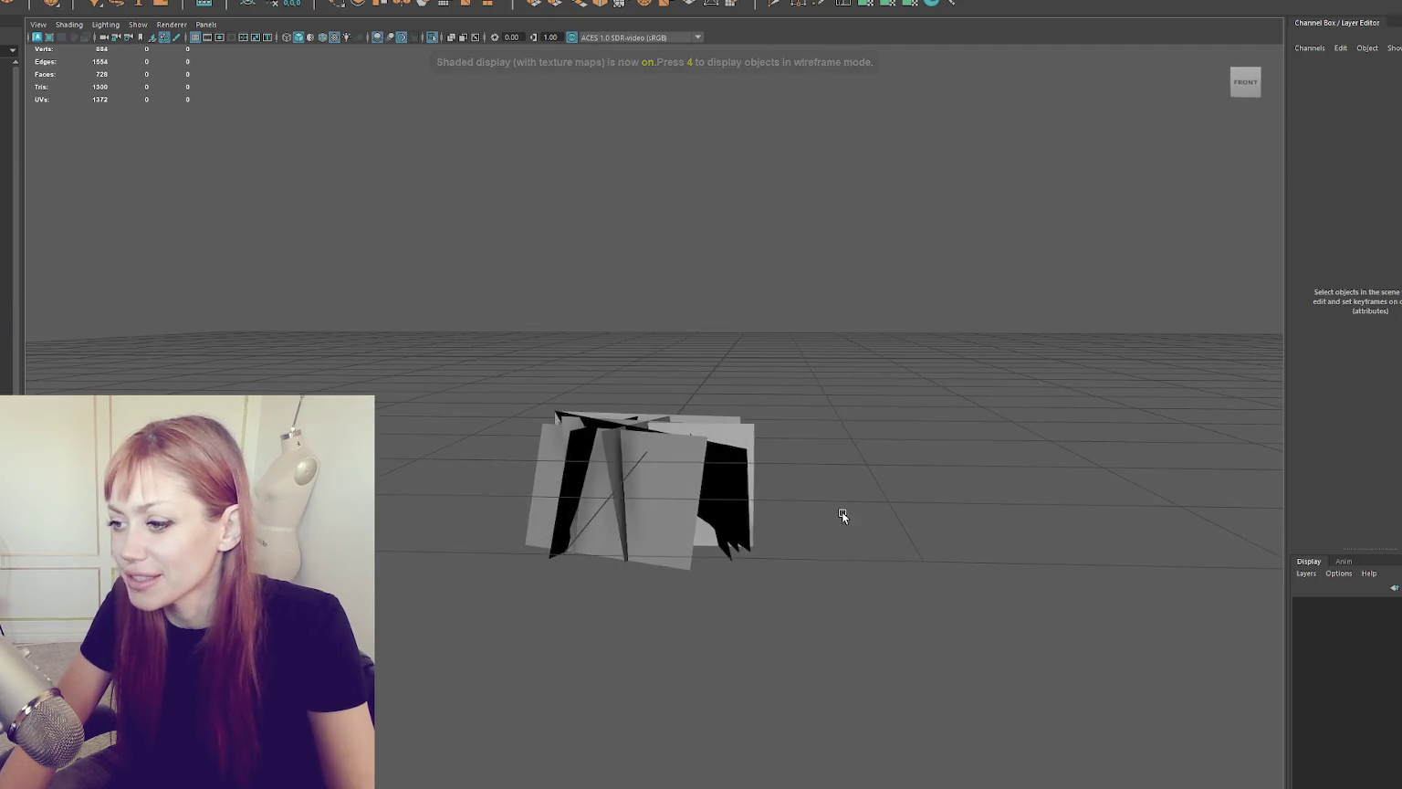
Step: Marquee-select all the clump's faces in Face mode, then return the viewport to wireframe
{"action": "left_click", "coordinate": [402, 137]}
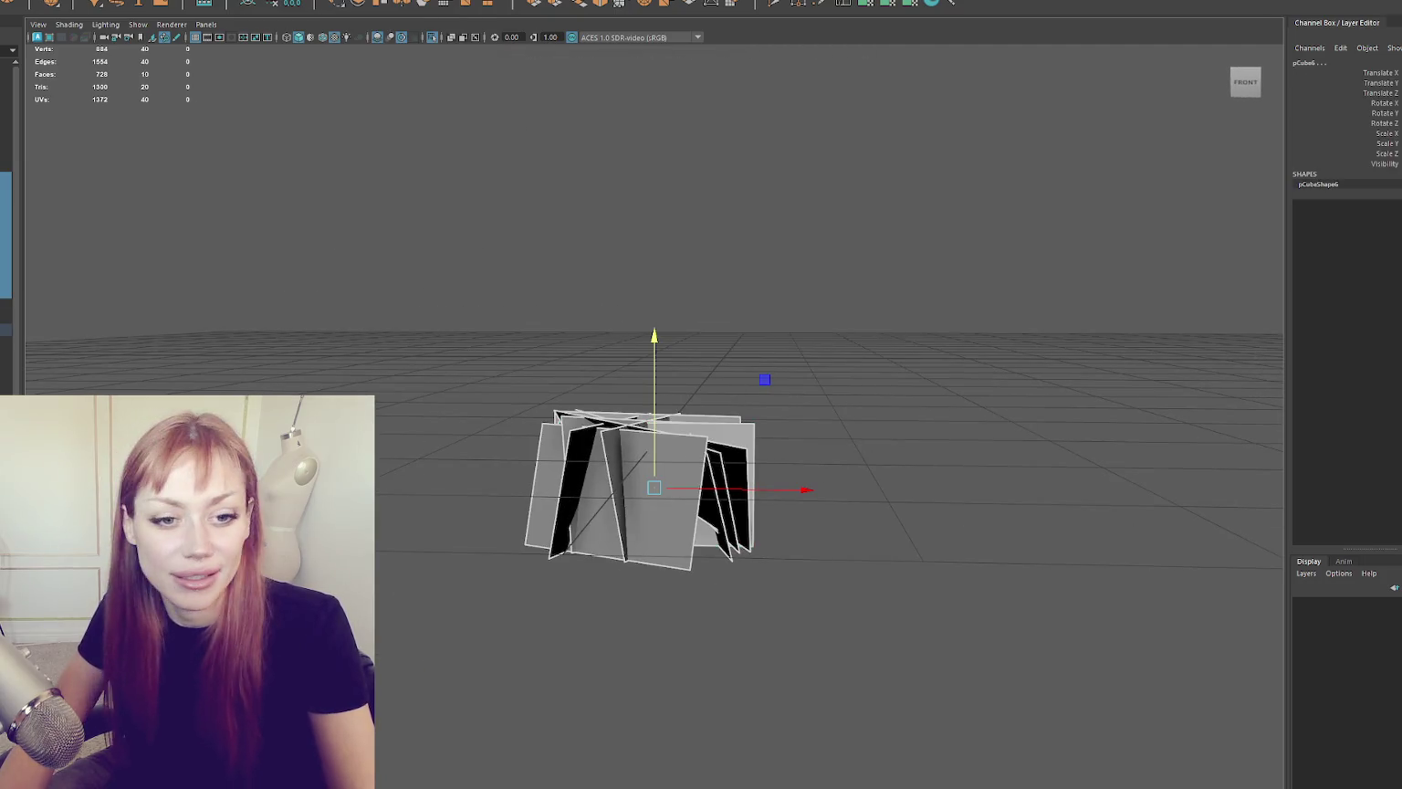
{"action": "key", "text": "F11"}
{"action": "mouse_move", "coordinate": [438, 288]}
{"action": "left_mouse_down"}
{"action": "mouse_move", "coordinate": [463, 360]}
{"action": "mouse_move", "coordinate": [782, 659]}
{"action": "left_mouse_up"}
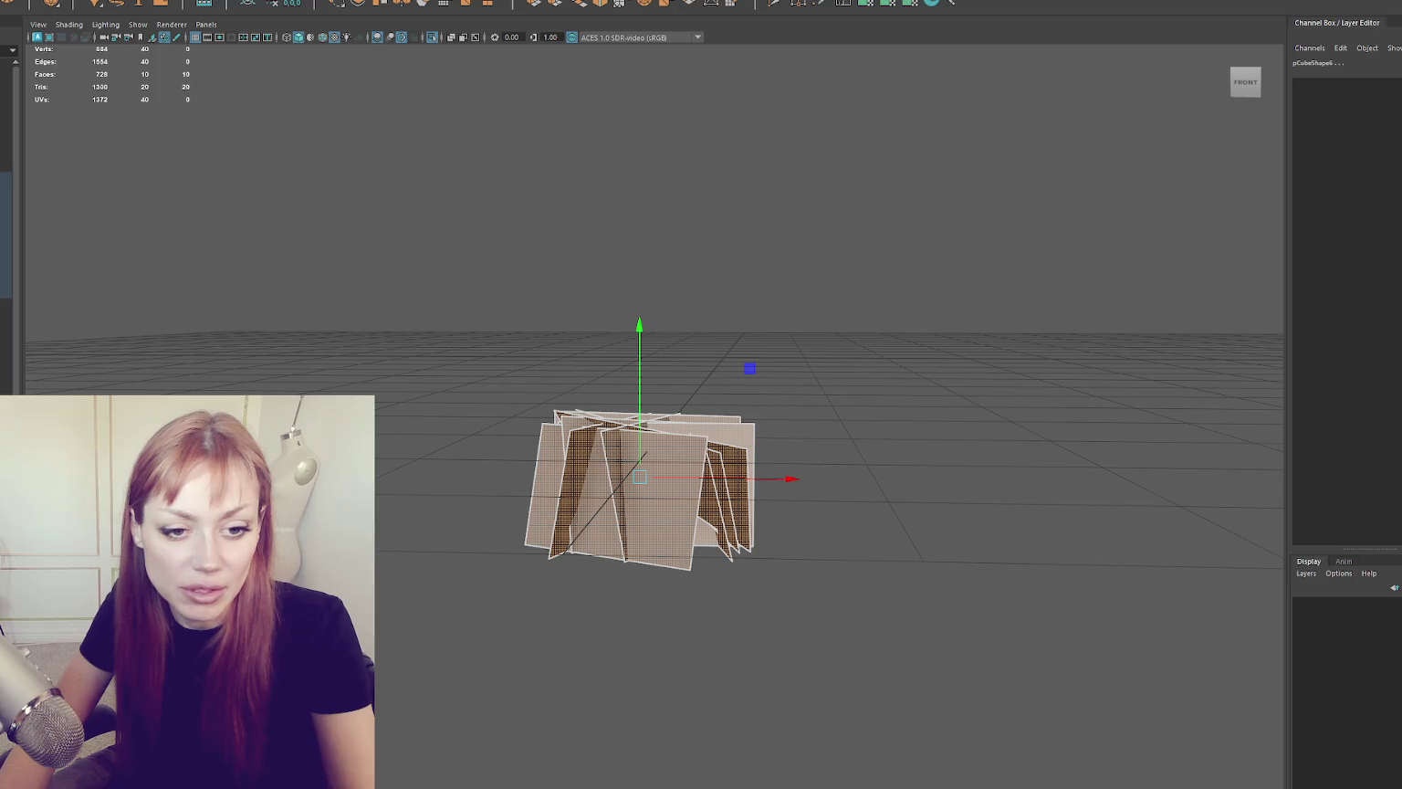
{"action": "key", "text": "4"}
{"action": "right_click", "coordinate": [382, 290]}
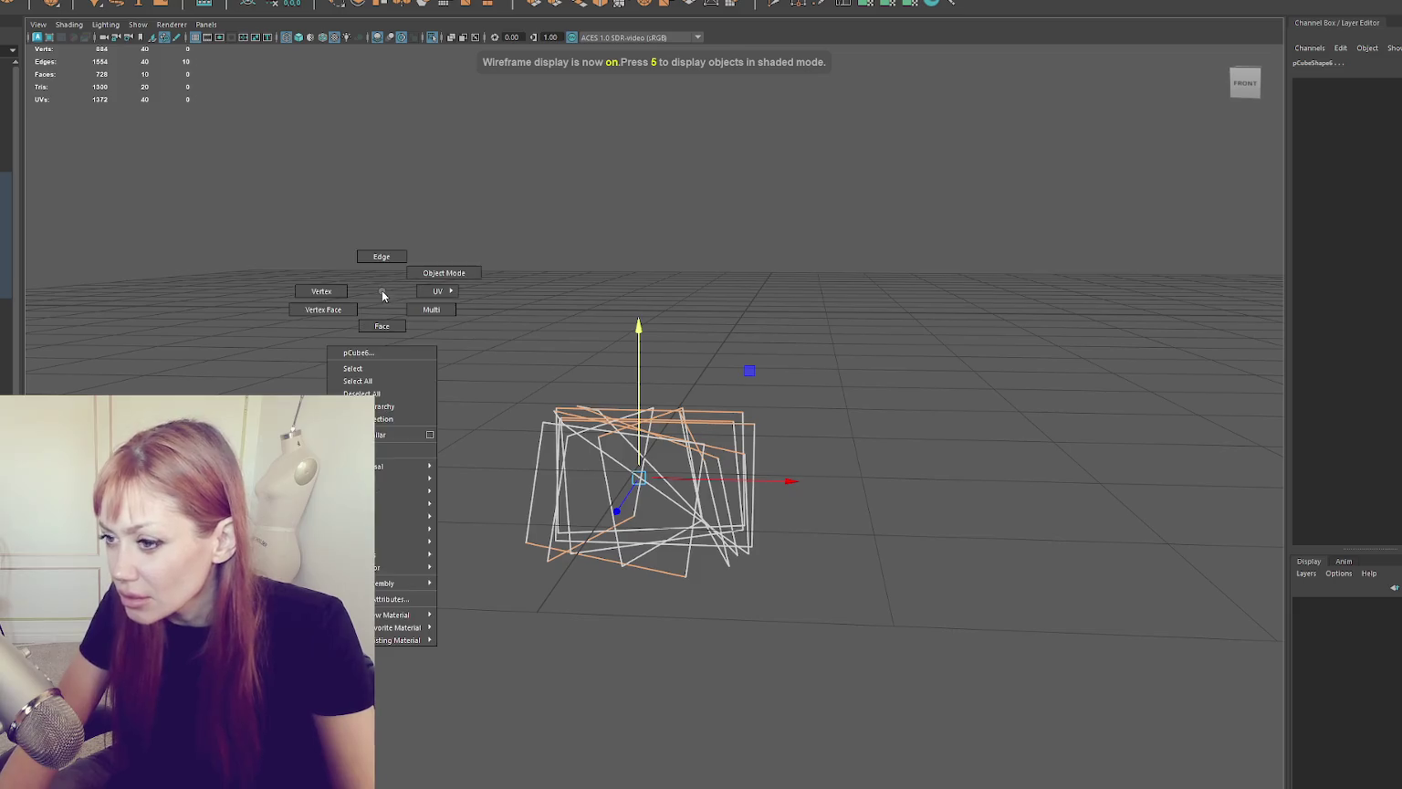
Step: Apply a UV flip to the single plane card pCube14
{"action": "left_click", "coordinate": [480, 309]}
{"action": "left_click", "coordinate": [530, 491]}
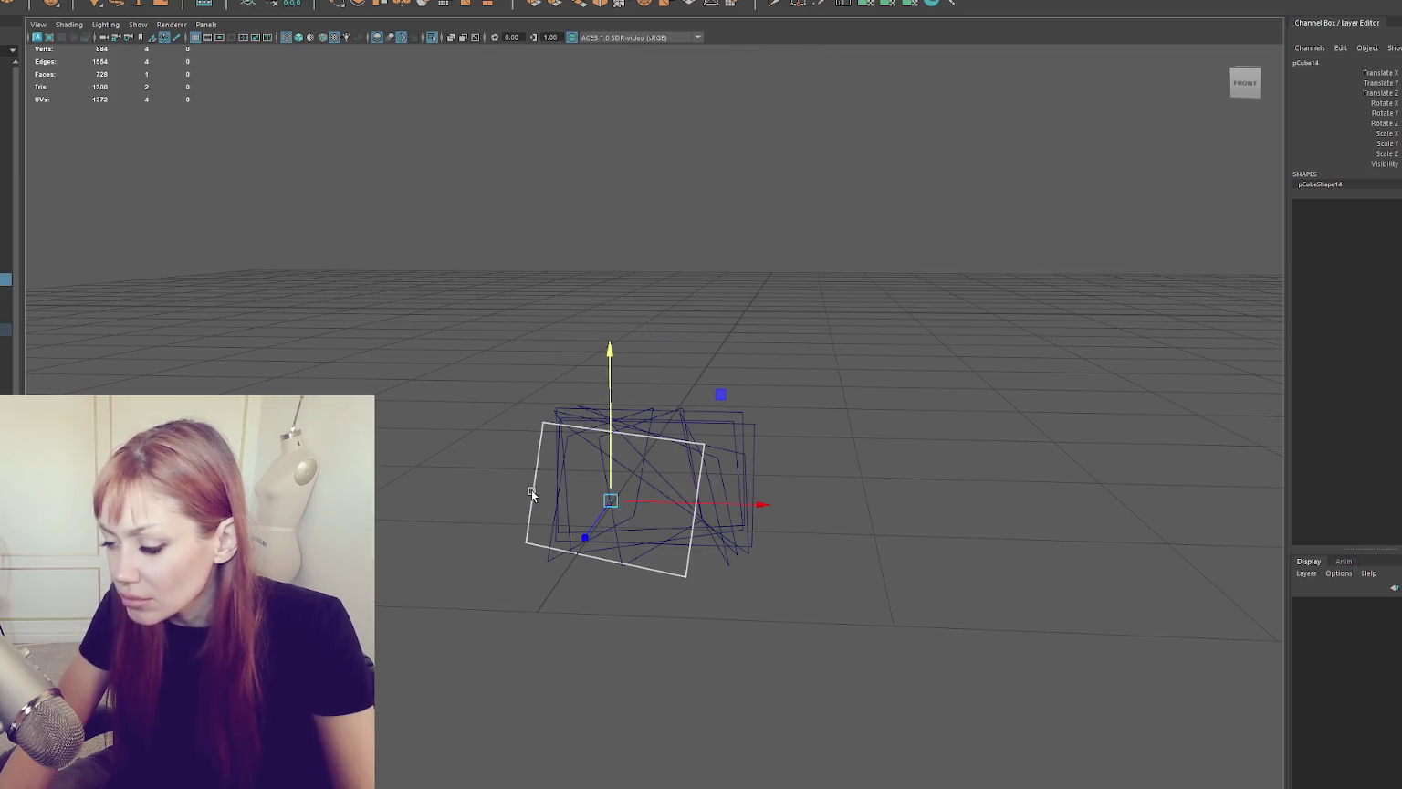
{"action": "left_click", "coordinate": [70, 3]}
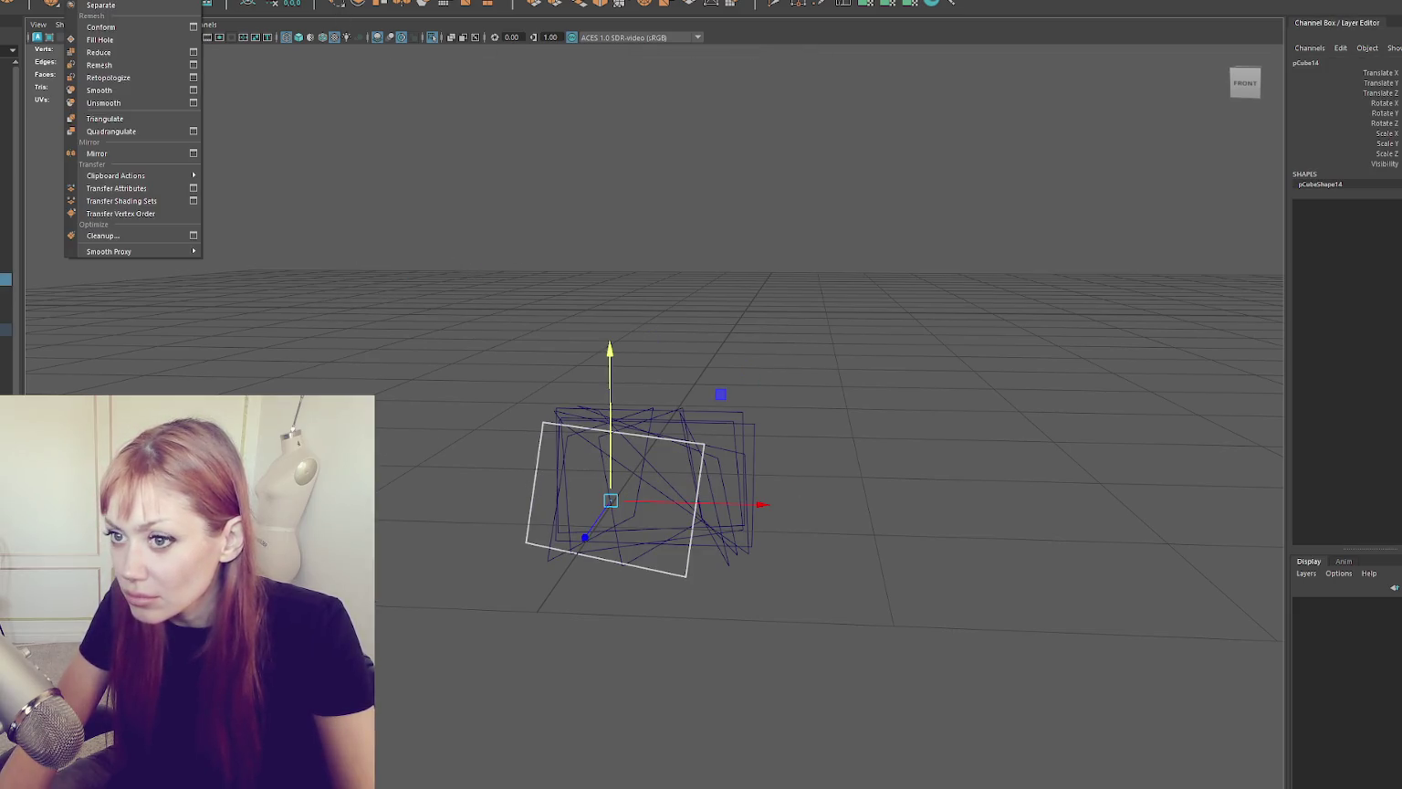
{"action": "left_click", "coordinate": [137, 153]}
{"action": "key", "text": "e"}
{"action": "mouse_move", "coordinate": [678, 365]}
{"action": "left_mouse_down", "text": "alt"}
{"action": "mouse_move", "coordinate": [719, 411]}
{"action": "mouse_move", "coordinate": [672, 409]}
{"action": "mouse_move", "coordinate": [953, 461]}
{"action": "mouse_move", "coordinate": [870, 413]}
{"action": "mouse_move", "coordinate": [540, 378]}
{"action": "left_mouse_up", "text": "alt"}
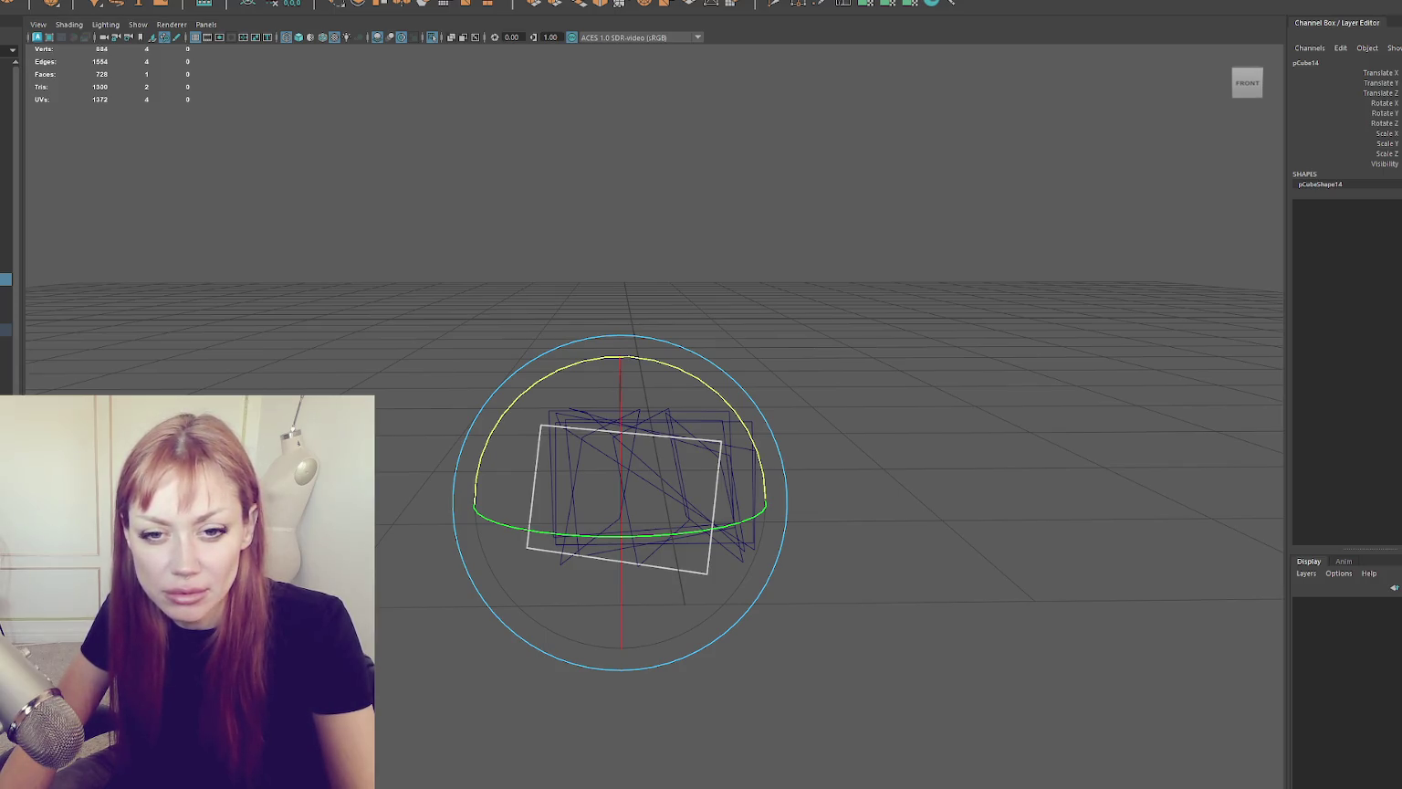
{"action": "key", "text": "Escape"}
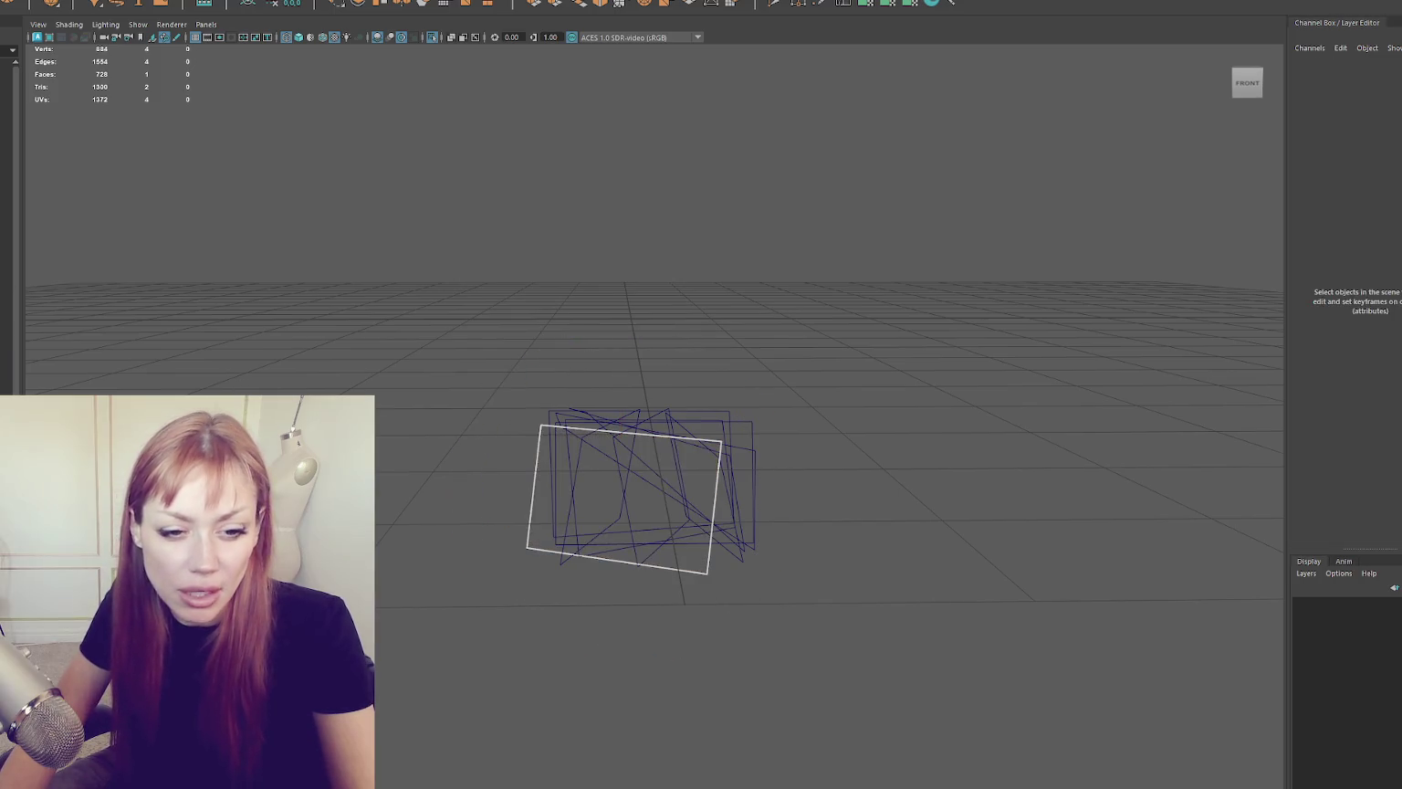
{"action": "key", "text": "ctrl+z"}
{"action": "key", "text": "ctrl+z"}
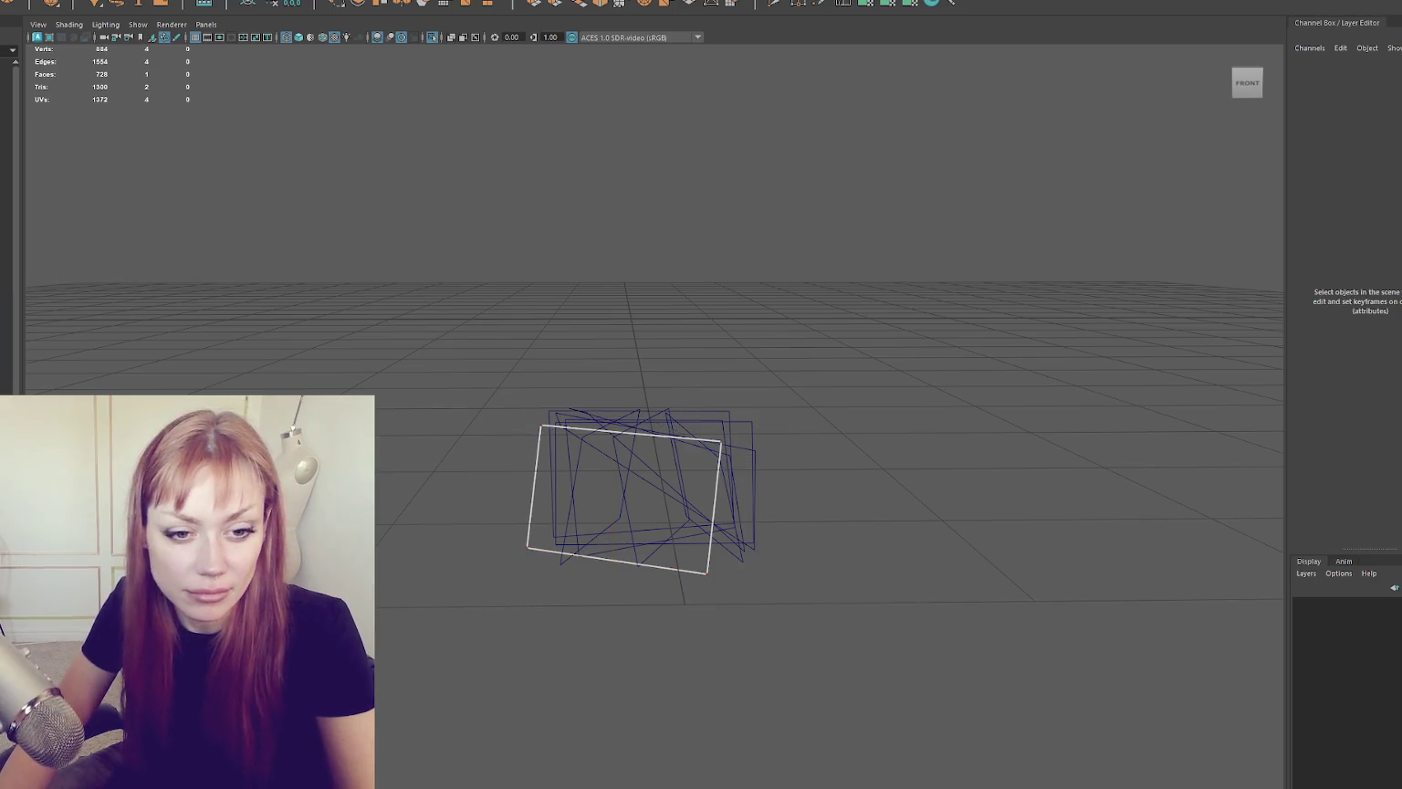
Step: Select the grass clump's bottom vertices in vertex mode
{"action": "left_click", "coordinate": [623, 500]}
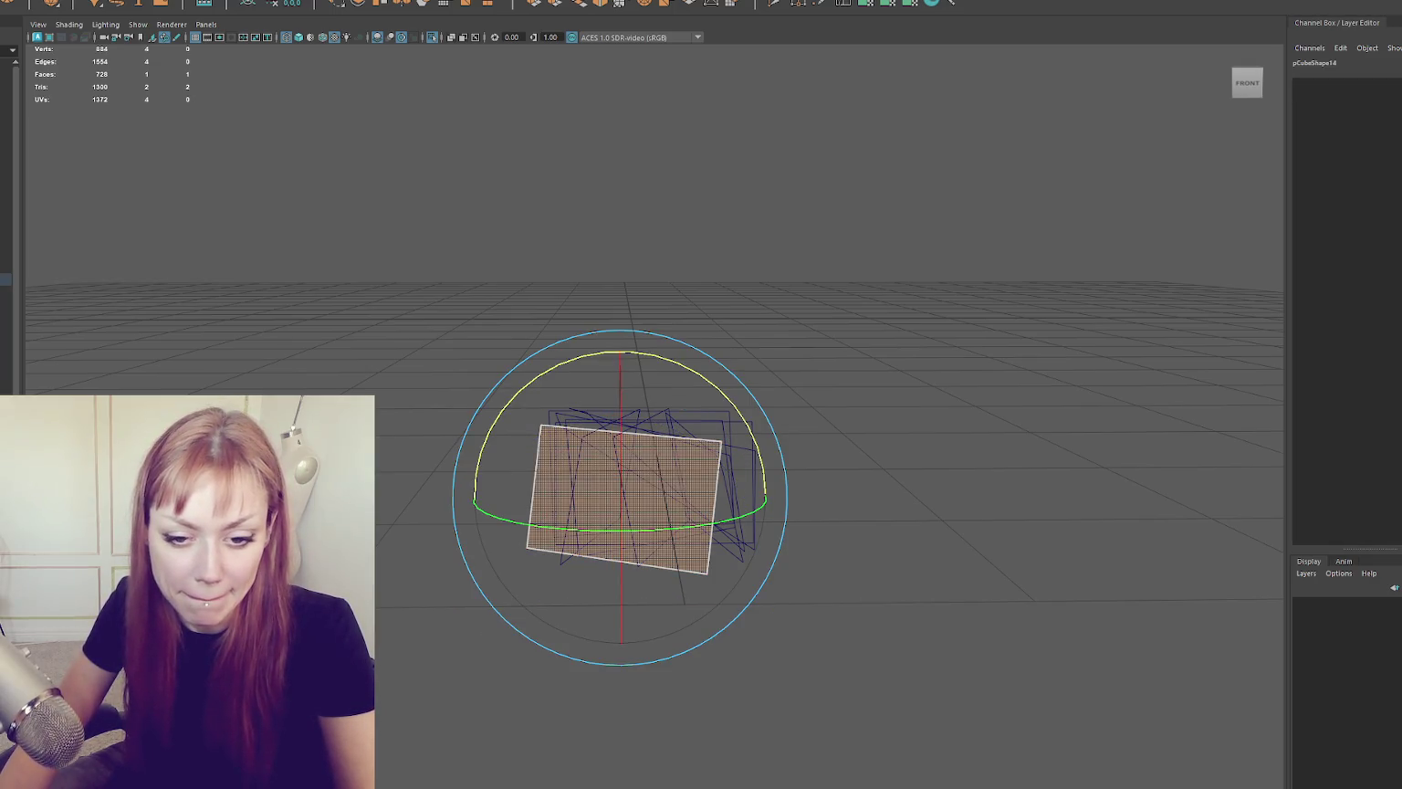
{"action": "key", "text": "ctrl+z"}
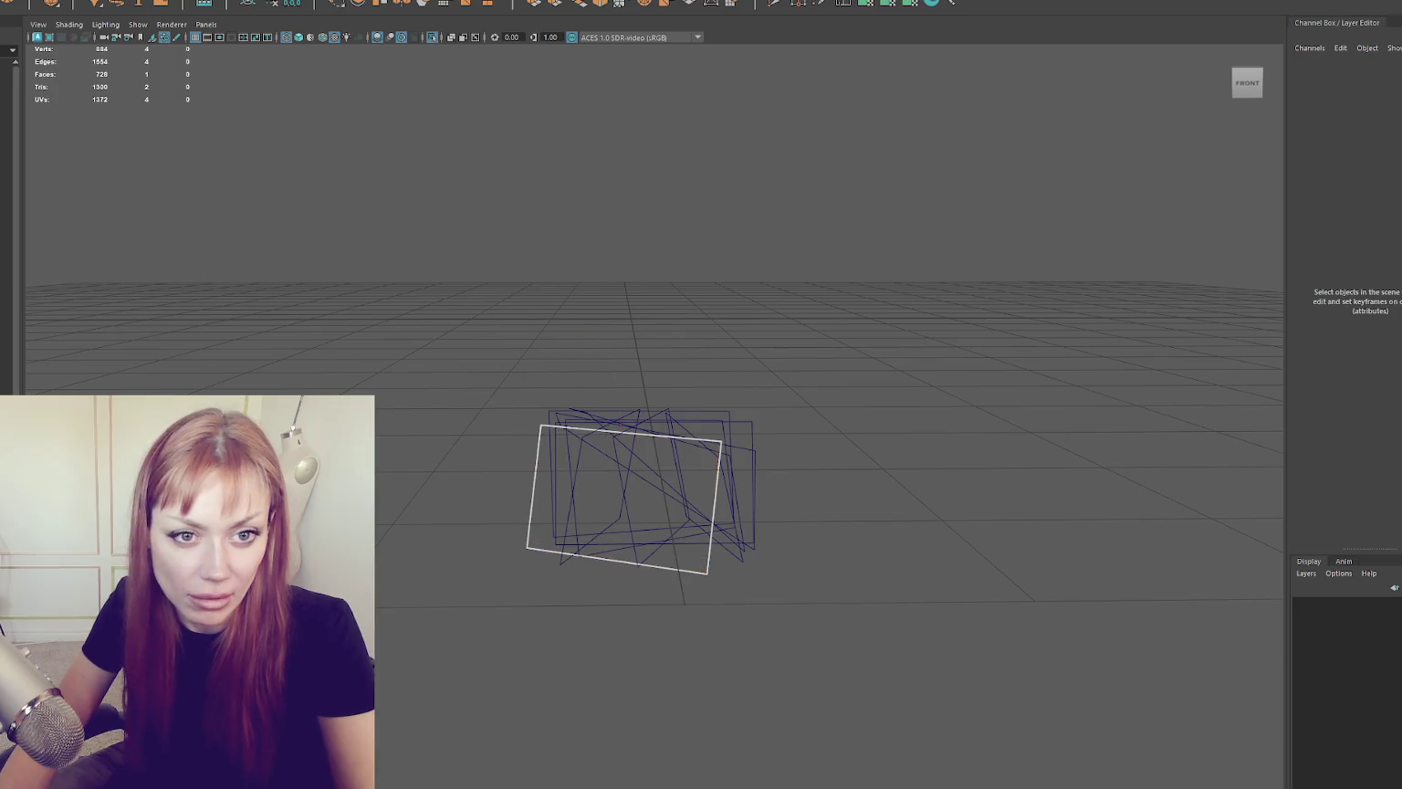
{"action": "key", "text": "ctrl+z"}
{"action": "key", "text": "ctrl+z"}
{"action": "key", "text": "ctrl+z"}
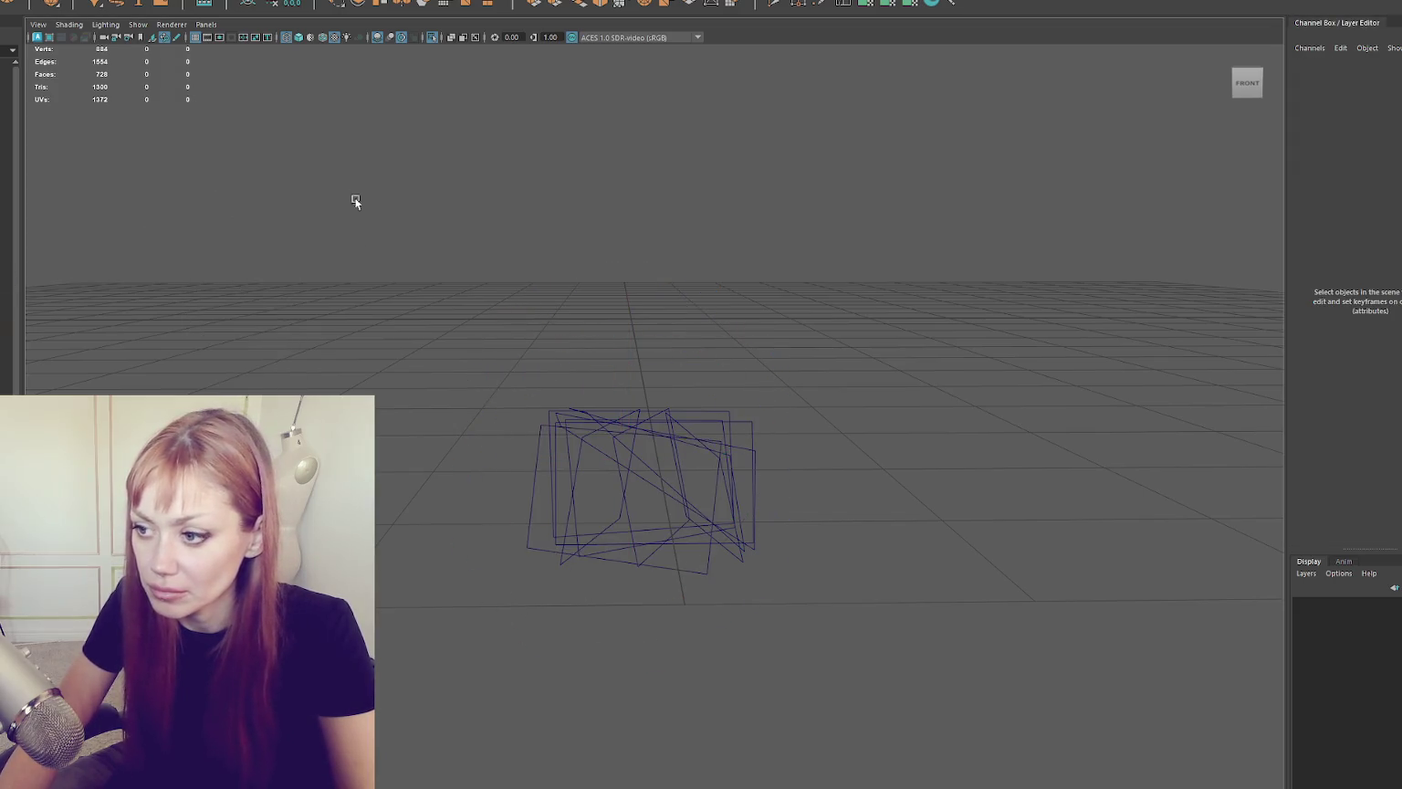
{"action": "left_click_drag", "start_coordinate": [354, 204], "coordinate": [552, 329]}
{"action": "left_click_drag", "start_coordinate": [783, 382], "coordinate": [639, 417]}
{"action": "right_click", "coordinate": [778, 308]}
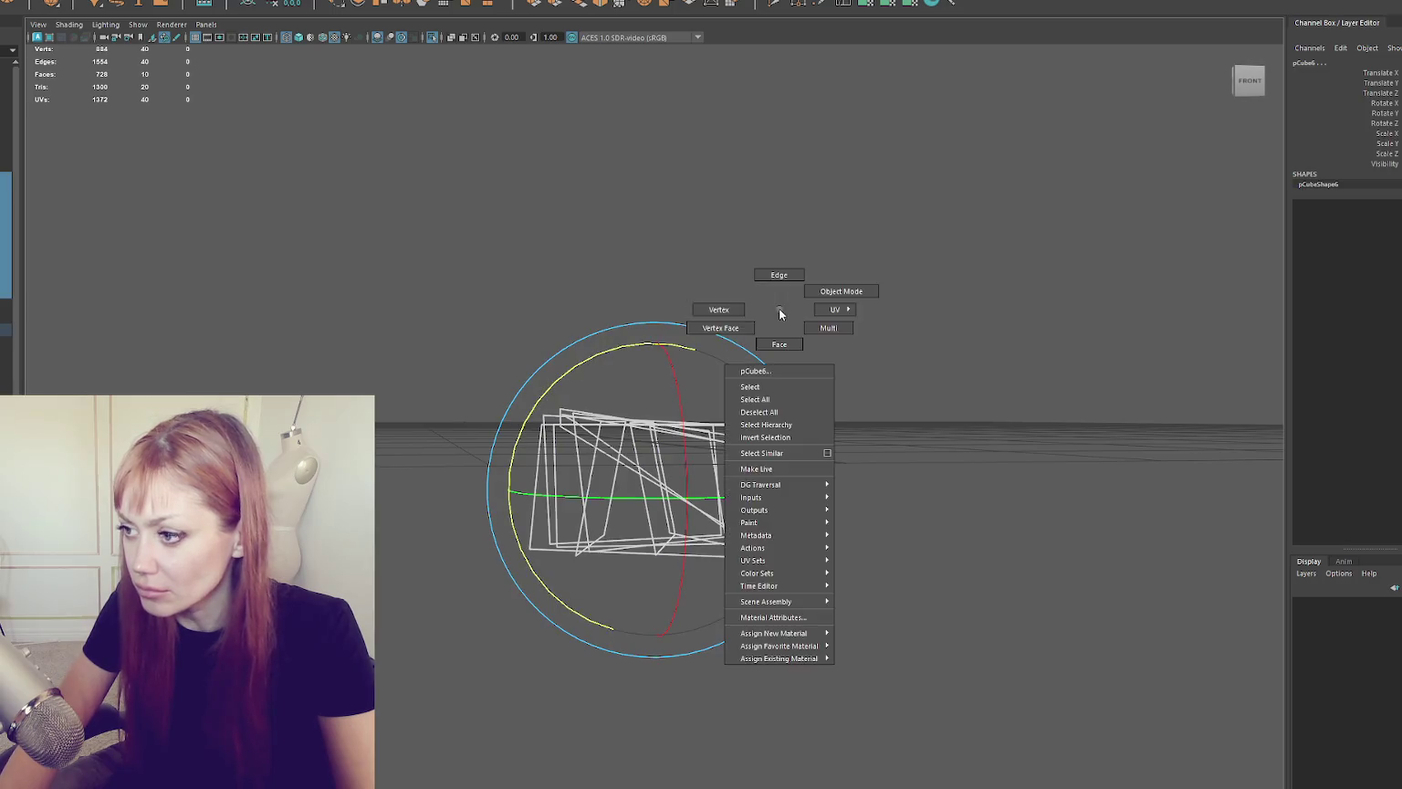
{"action": "left_click", "coordinate": [805, 470]}
{"action": "mouse_move", "coordinate": [846, 491]}
{"action": "left_mouse_down"}
{"action": "mouse_move", "coordinate": [463, 605]}
{"action": "mouse_move", "coordinate": [566, 585]}
{"action": "left_mouse_up"}
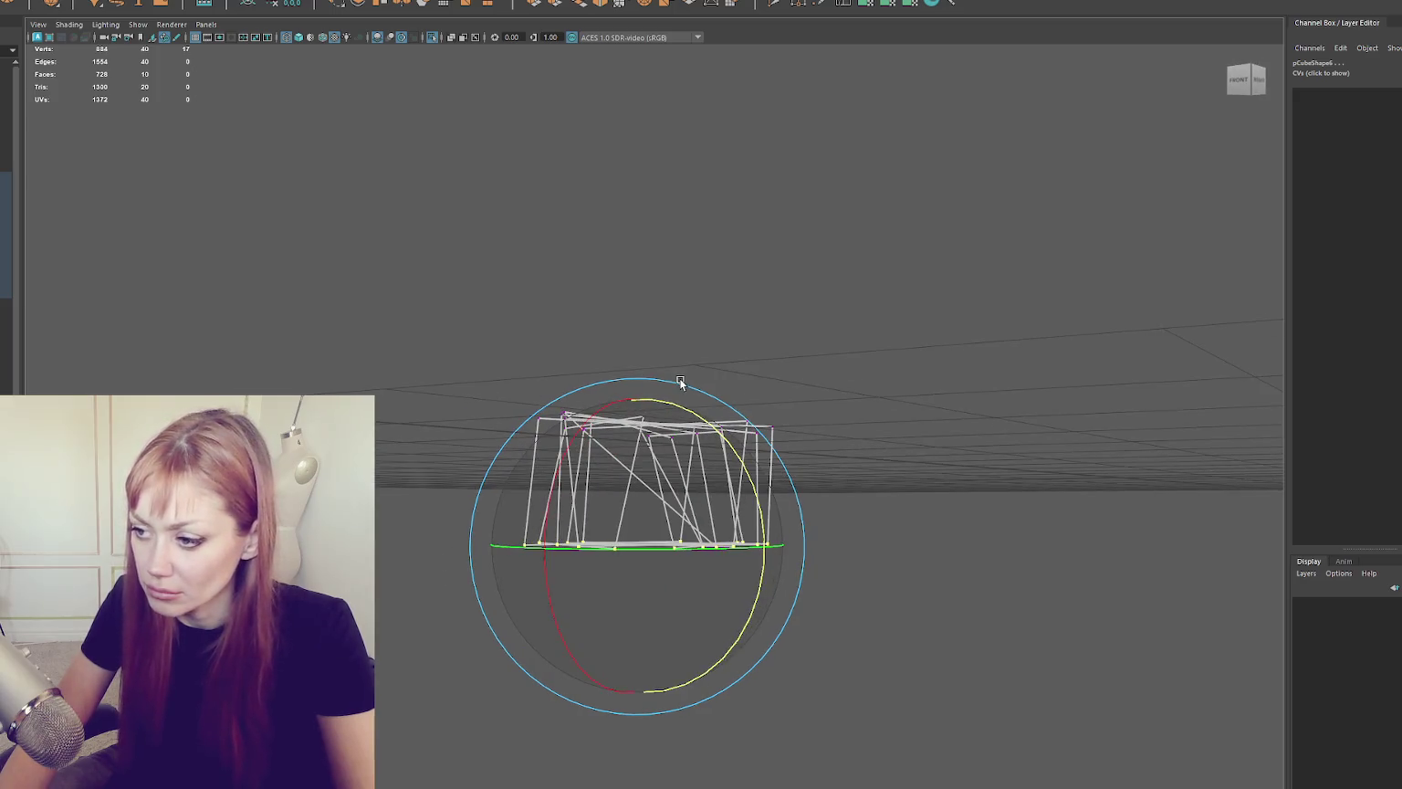
{"action": "left_click", "coordinate": [566, 585]}
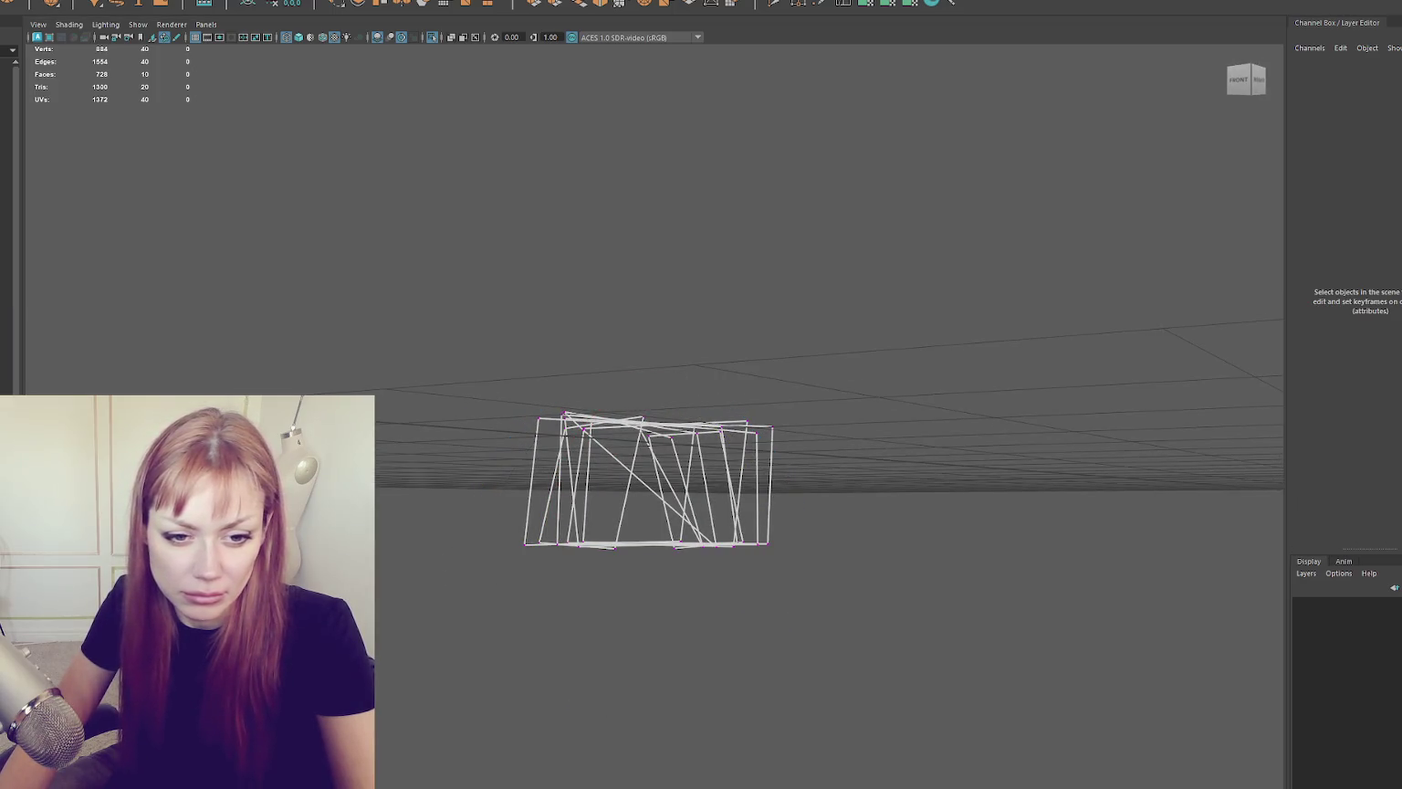
{"action": "key", "text": "ctrl+z"}
Step: Return to object mode and select the face of a single grass plane
{"action": "mouse_move", "coordinate": [447, 379]}
{"action": "left_mouse_down"}
{"action": "mouse_move", "coordinate": [425, 412]}
{"action": "mouse_move", "coordinate": [635, 260]}
{"action": "mouse_move", "coordinate": [683, 265]}
{"action": "mouse_move", "coordinate": [657, 263]}
{"action": "left_mouse_up"}
{"action": "right_click", "coordinate": [657, 263]}
{"action": "left_click", "coordinate": [735, 238]}
{"action": "left_click", "coordinate": [650, 316]}
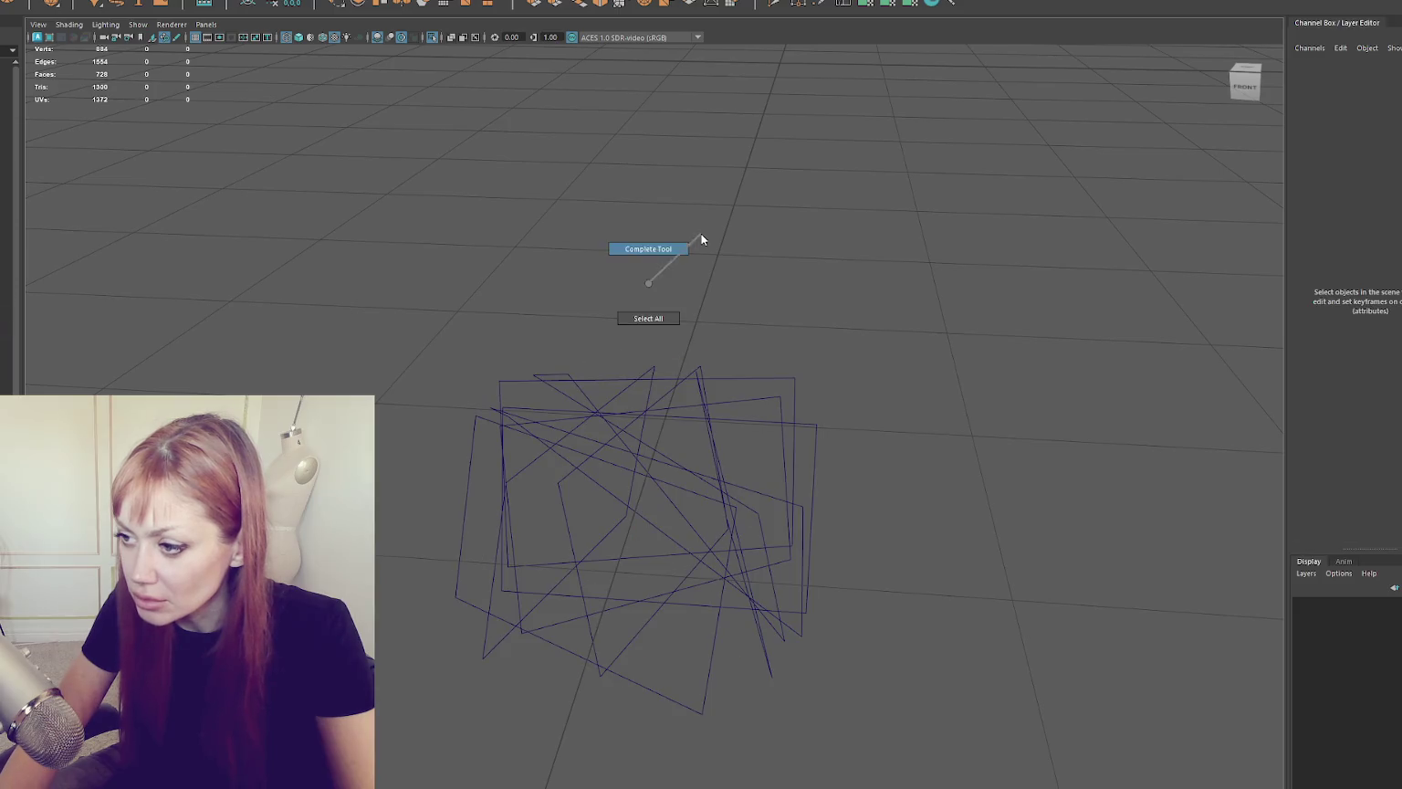
{"action": "left_click", "coordinate": [648, 368]}
{"action": "right_click", "coordinate": [691, 272]}
{"action": "left_click", "coordinate": [744, 289]}
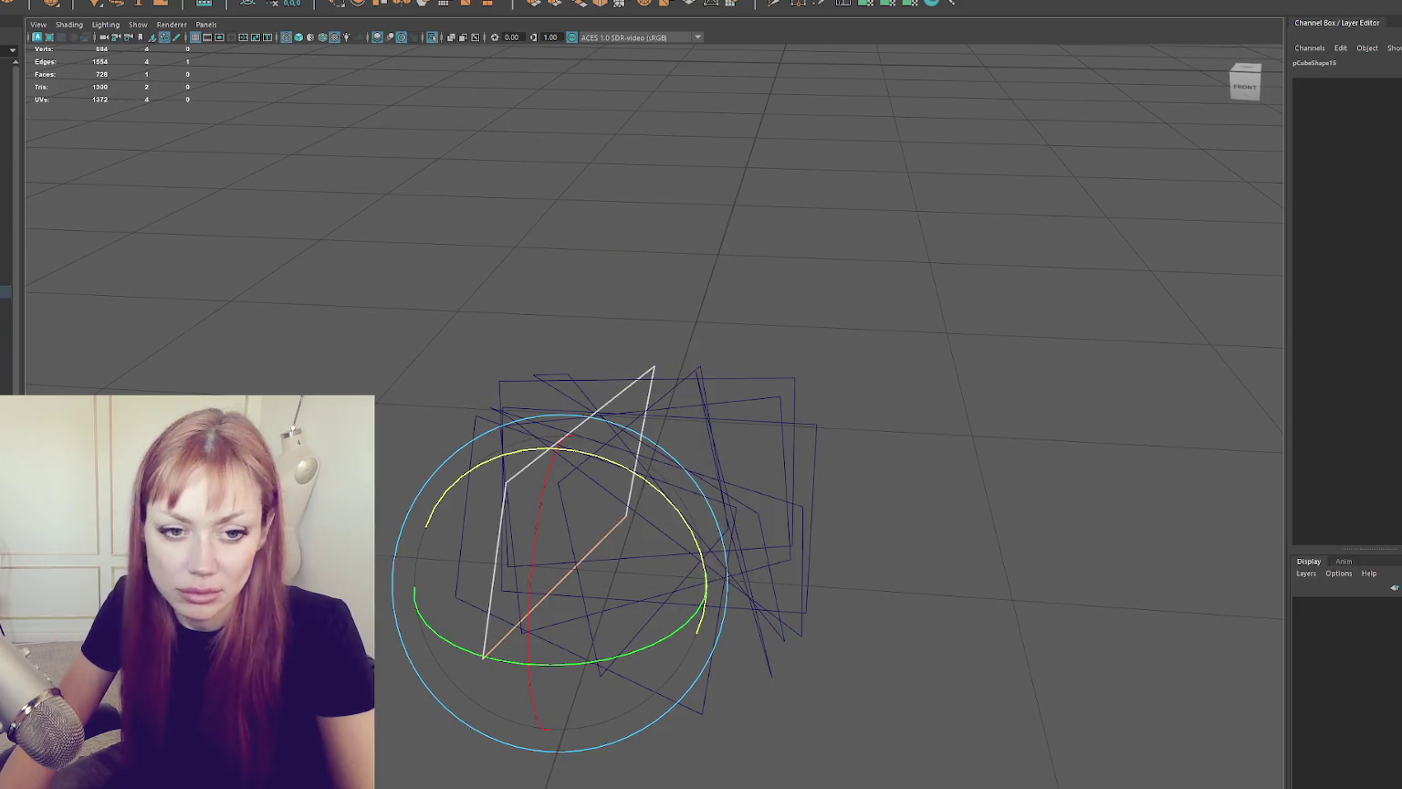
{"action": "left_click", "coordinate": [571, 516]}
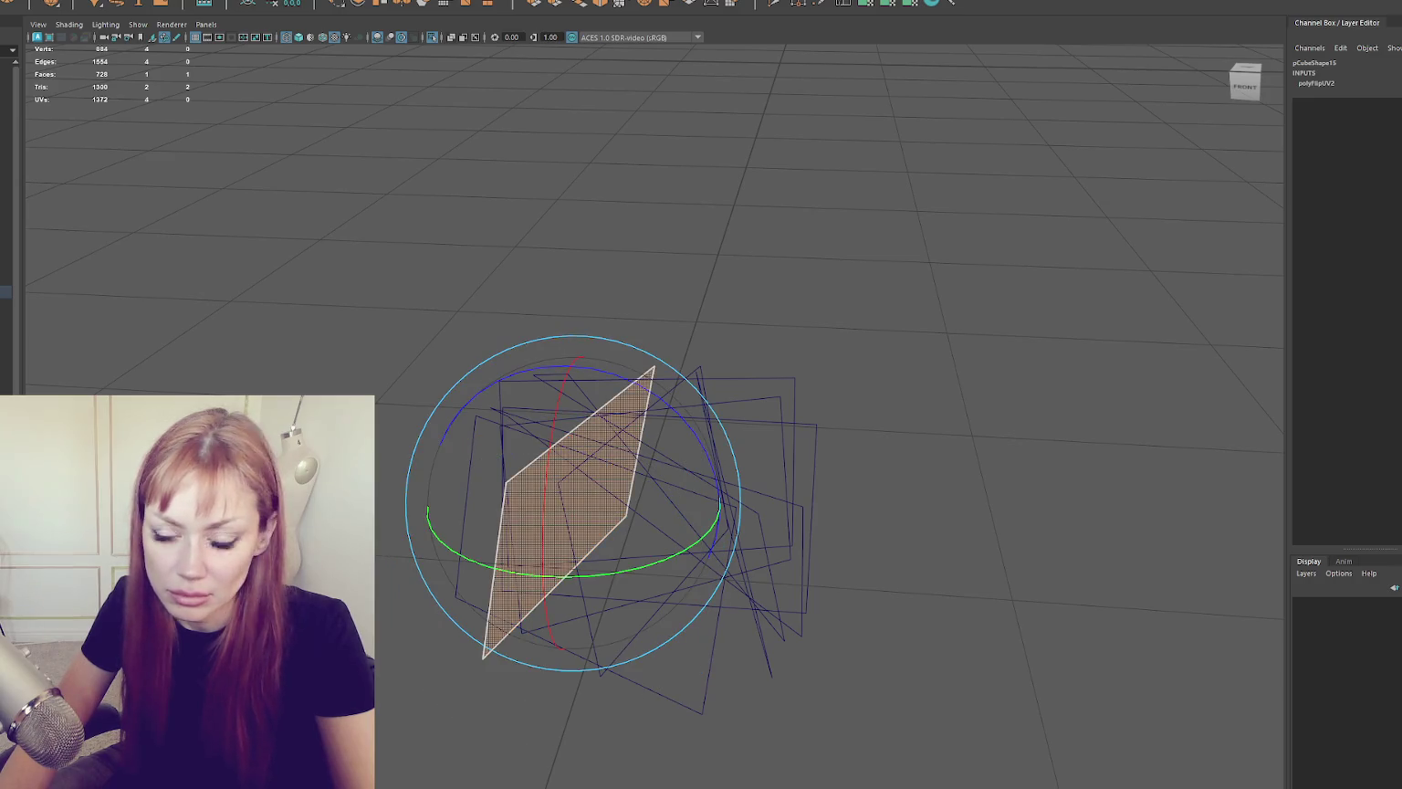
Step: Marquee-select all the grass planes and switch to vertex mode with F9
{"action": "key", "text": "F8"}
{"action": "left_click", "coordinate": [480, 182]}
{"action": "left_click_drag", "start_coordinate": [251, 330], "coordinate": [689, 610]}
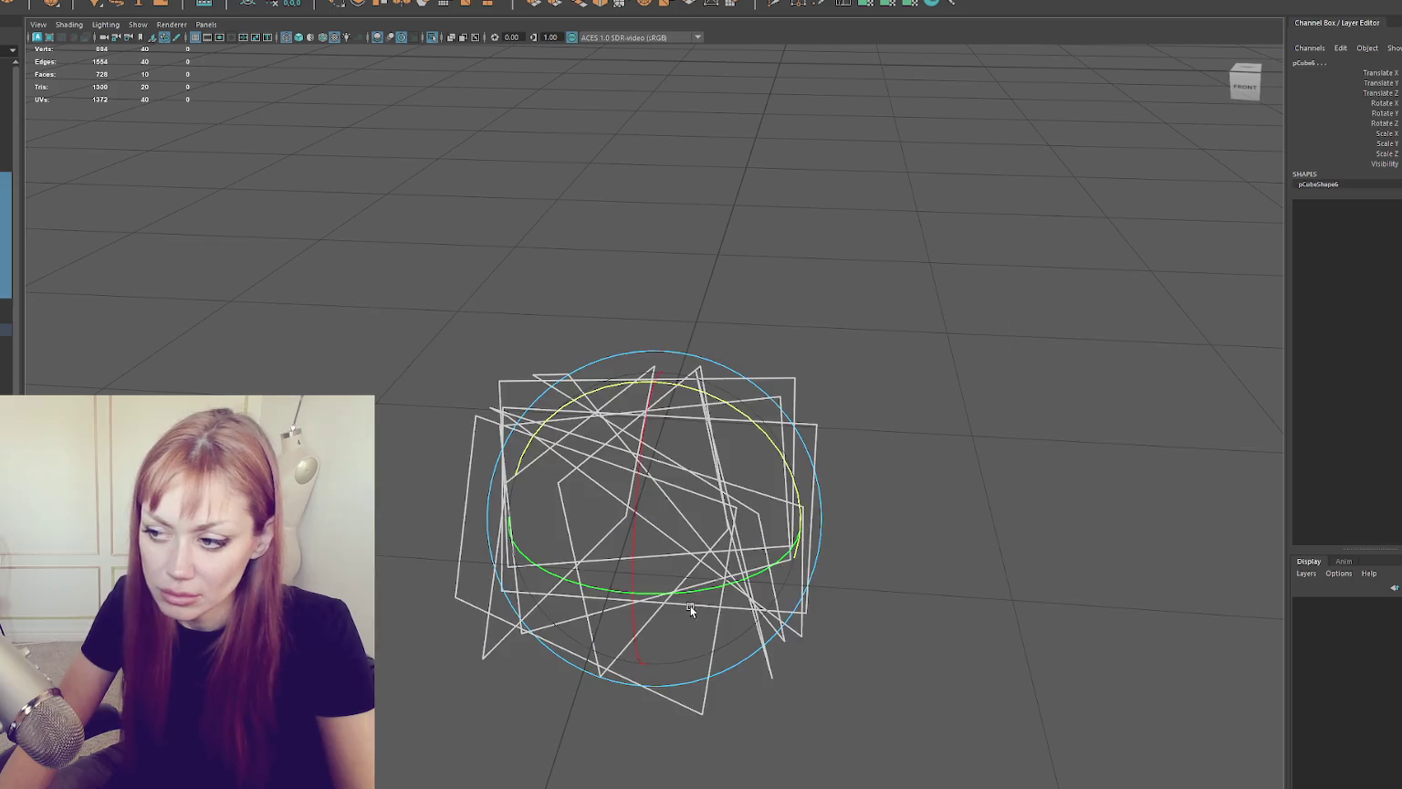
{"action": "key", "text": "F9"}
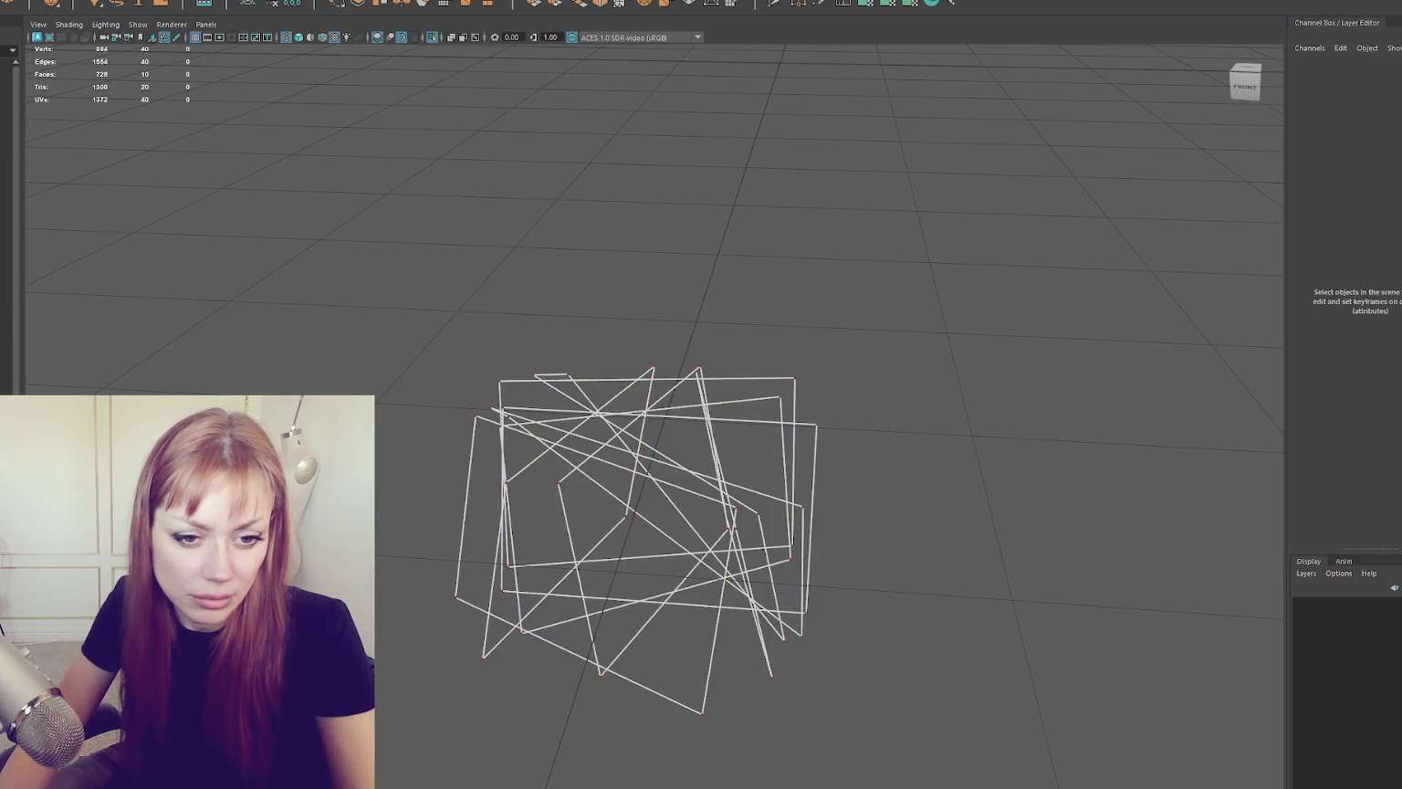
{"action": "mouse_move", "coordinate": [594, 301]}
{"action": "left_mouse_down"}
{"action": "mouse_move", "coordinate": [641, 378]}
{"action": "mouse_move", "coordinate": [615, 409]}
{"action": "mouse_move", "coordinate": [524, 412]}
{"action": "mouse_move", "coordinate": [401, 381]}
{"action": "mouse_move", "coordinate": [813, 454]}
{"action": "mouse_move", "coordinate": [796, 453]}
{"action": "mouse_move", "coordinate": [802, 436]}
{"action": "mouse_move", "coordinate": [840, 436]}
{"action": "left_mouse_up"}
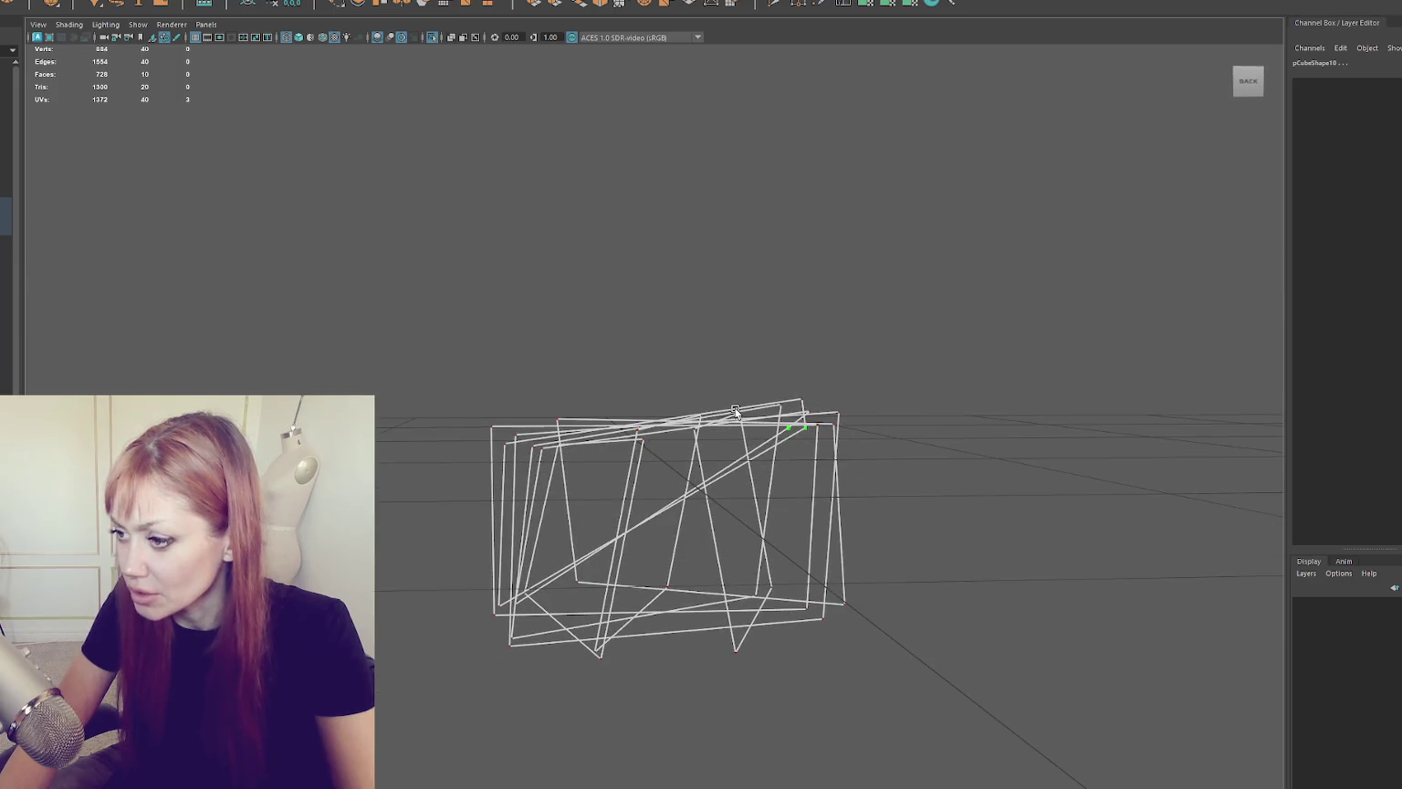
Step: Lower a corner vertex of the grass clump
{"action": "scroll", "coordinate": [730, 411], "scroll_direction": "down", "scroll_amount": 2}
{"action": "right_click", "coordinate": [758, 360]}
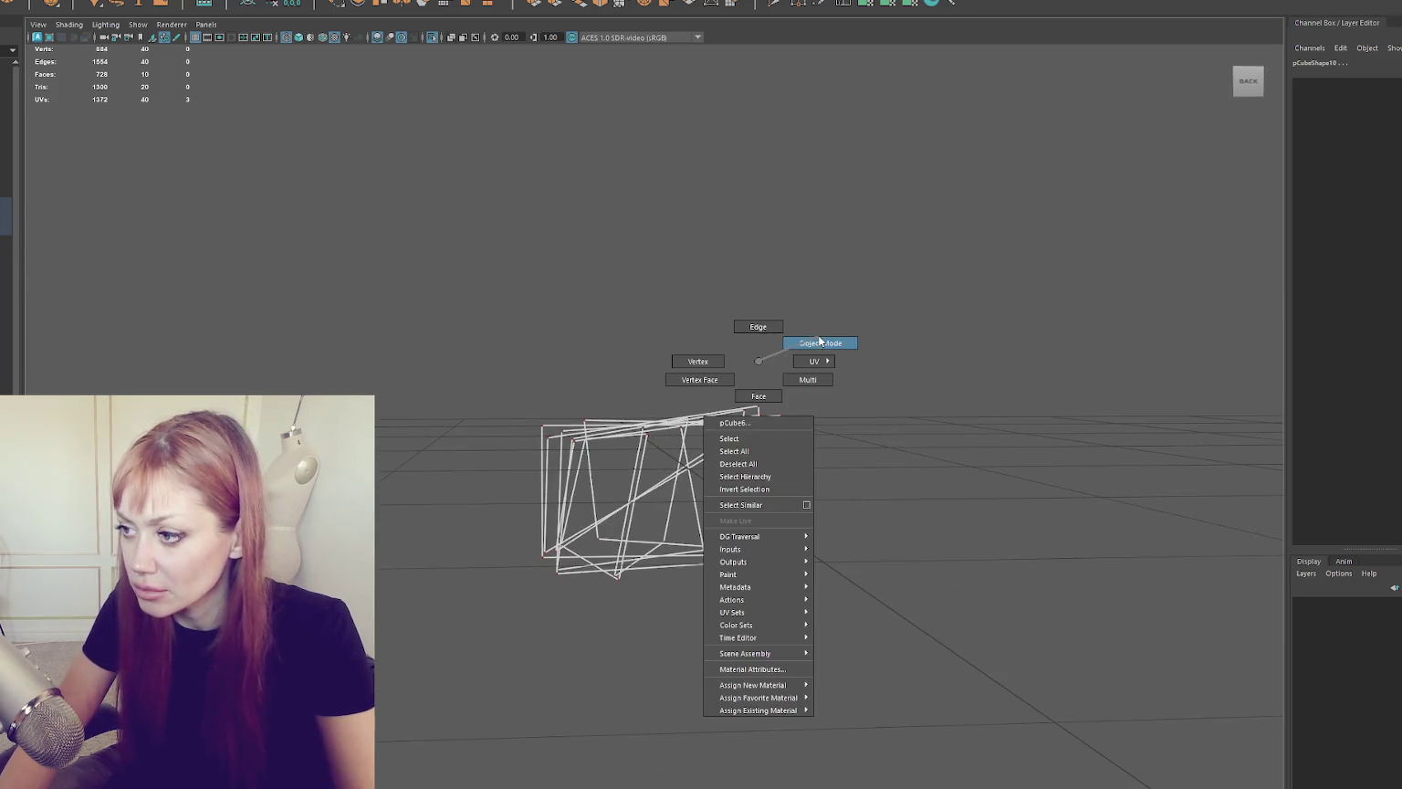
{"action": "left_click", "coordinate": [706, 329]}
{"action": "left_click", "coordinate": [750, 426]}
{"action": "left_click_drag", "start_coordinate": [751, 383], "coordinate": [751, 533]}
{"action": "mouse_move", "coordinate": [861, 486]}
{"action": "left_mouse_down"}
{"action": "mouse_move", "coordinate": [668, 573]}
{"action": "mouse_move", "coordinate": [864, 594]}
{"action": "left_mouse_up"}
Step: Duplicate the clump with Ctrl+D and move the copy beside the original
{"action": "right_click", "coordinate": [502, 292]}
{"action": "left_click", "coordinate": [553, 266]}
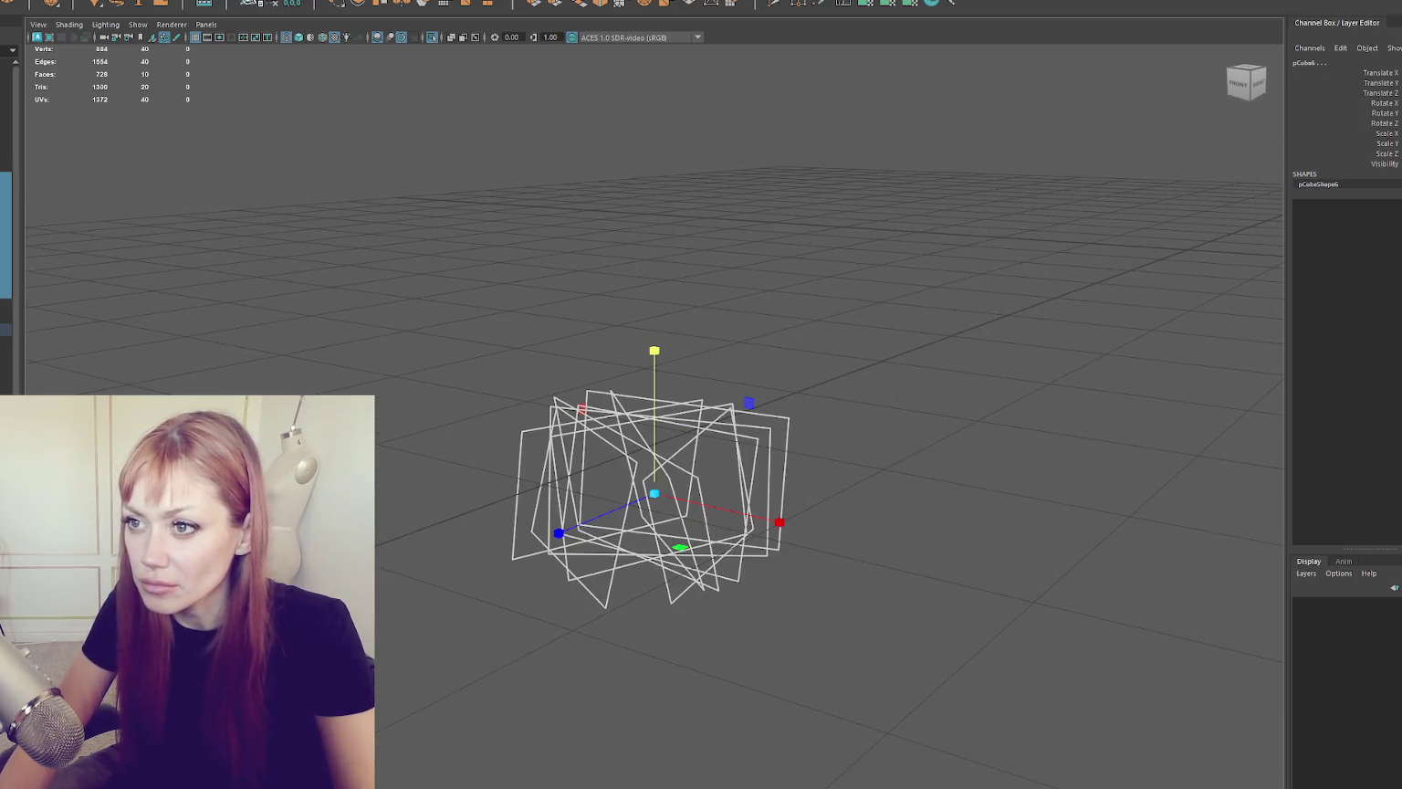
{"action": "key", "text": "ctrl+d"}
{"action": "mouse_move", "coordinate": [623, 294]}
{"action": "left_mouse_down", "text": "alt"}
{"action": "mouse_move", "coordinate": [721, 393]}
{"action": "mouse_move", "coordinate": [651, 393]}
{"action": "left_mouse_up", "text": "alt"}
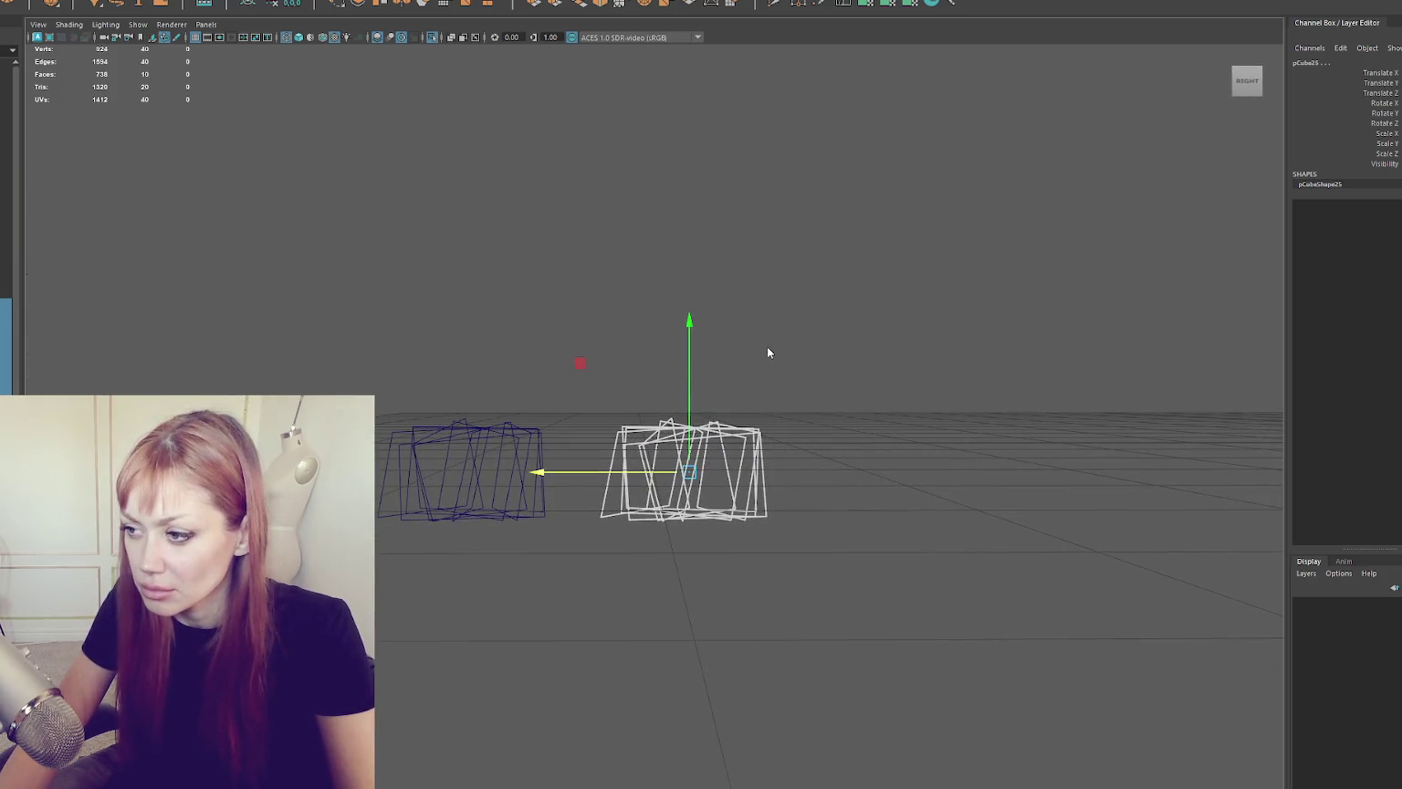
Step: Raise the copy's bottom vertices to flatten it into a low tuft
{"action": "key", "text": "F9"}
{"action": "left_click_drag", "start_coordinate": [698, 471], "coordinate": [692, 402]}
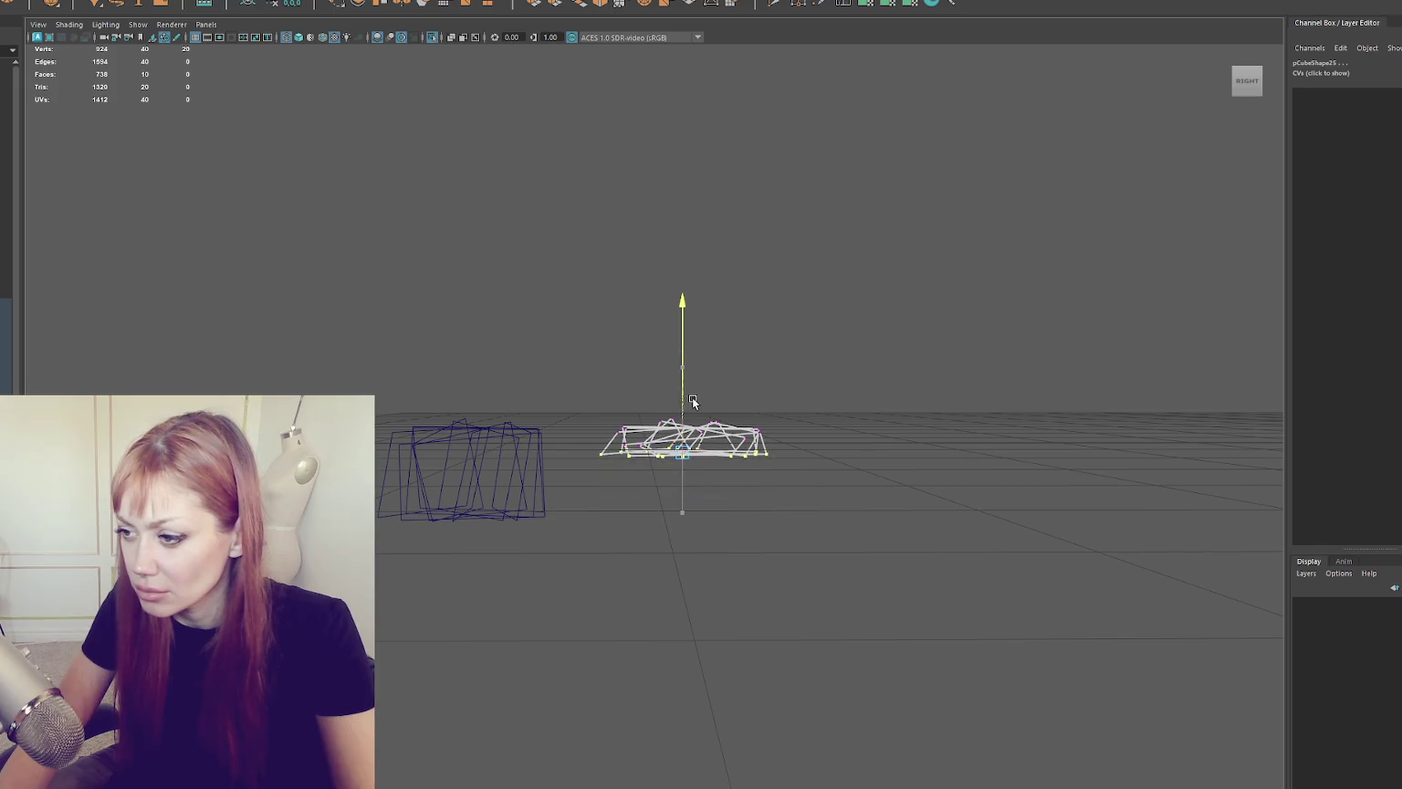
{"action": "left_click", "coordinate": [556, 359]}
Step: Raise the taller original clump slightly and slide the other clump sideways
{"action": "left_click", "coordinate": [475, 429]}
{"action": "mouse_move", "coordinate": [483, 407]}
{"action": "left_mouse_down"}
{"action": "mouse_move", "coordinate": [483, 346]}
{"action": "mouse_move", "coordinate": [476, 416]}
{"action": "left_mouse_up"}
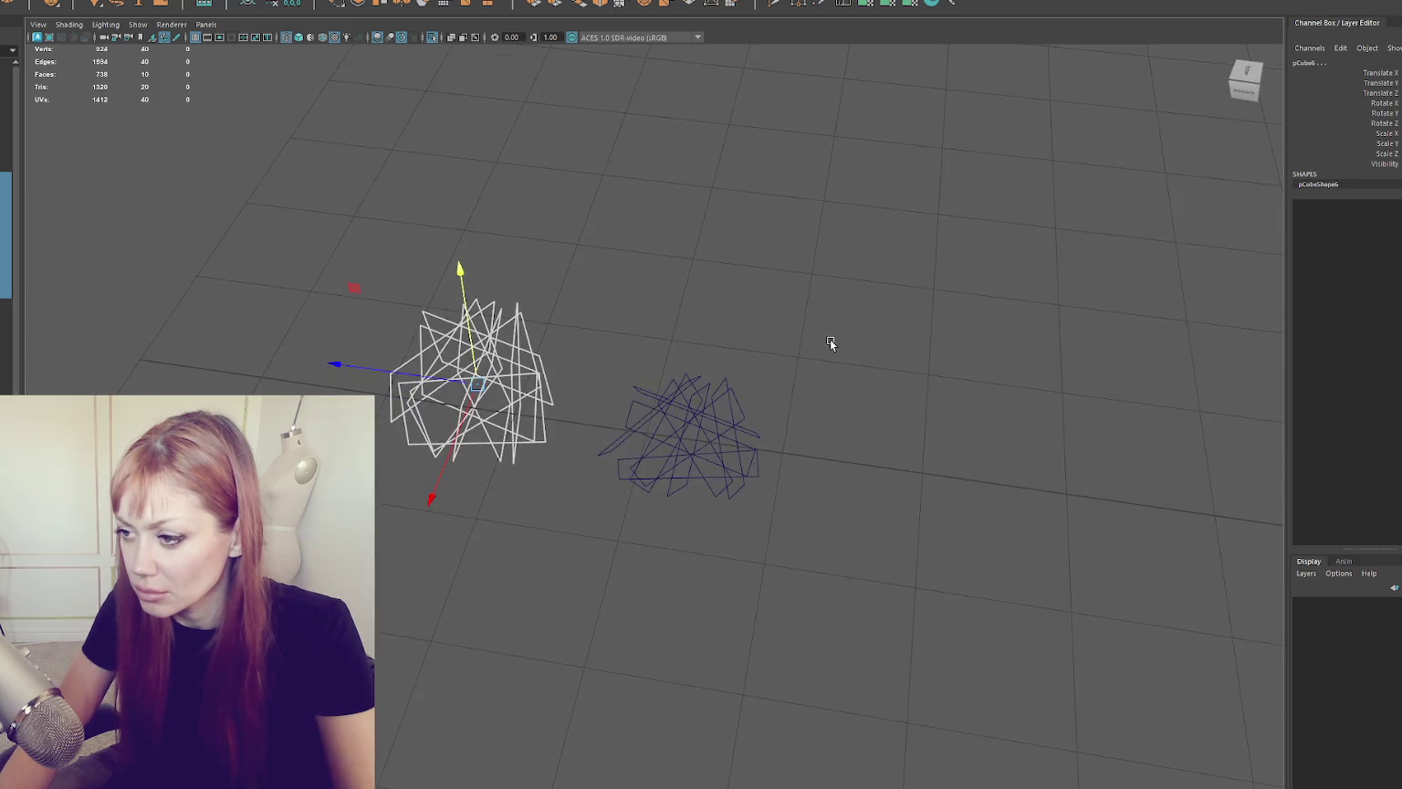
{"action": "left_click", "coordinate": [641, 488]}
{"action": "mouse_move", "coordinate": [668, 441]}
{"action": "left_mouse_down"}
{"action": "mouse_move", "coordinate": [760, 441]}
{"action": "mouse_move", "coordinate": [772, 411]}
{"action": "mouse_move", "coordinate": [732, 228]}
{"action": "mouse_move", "coordinate": [805, 374]}
{"action": "left_mouse_up"}
Step: In four-panel wireframe layout, raise the short tuft slightly
{"action": "key", "text": "space"}
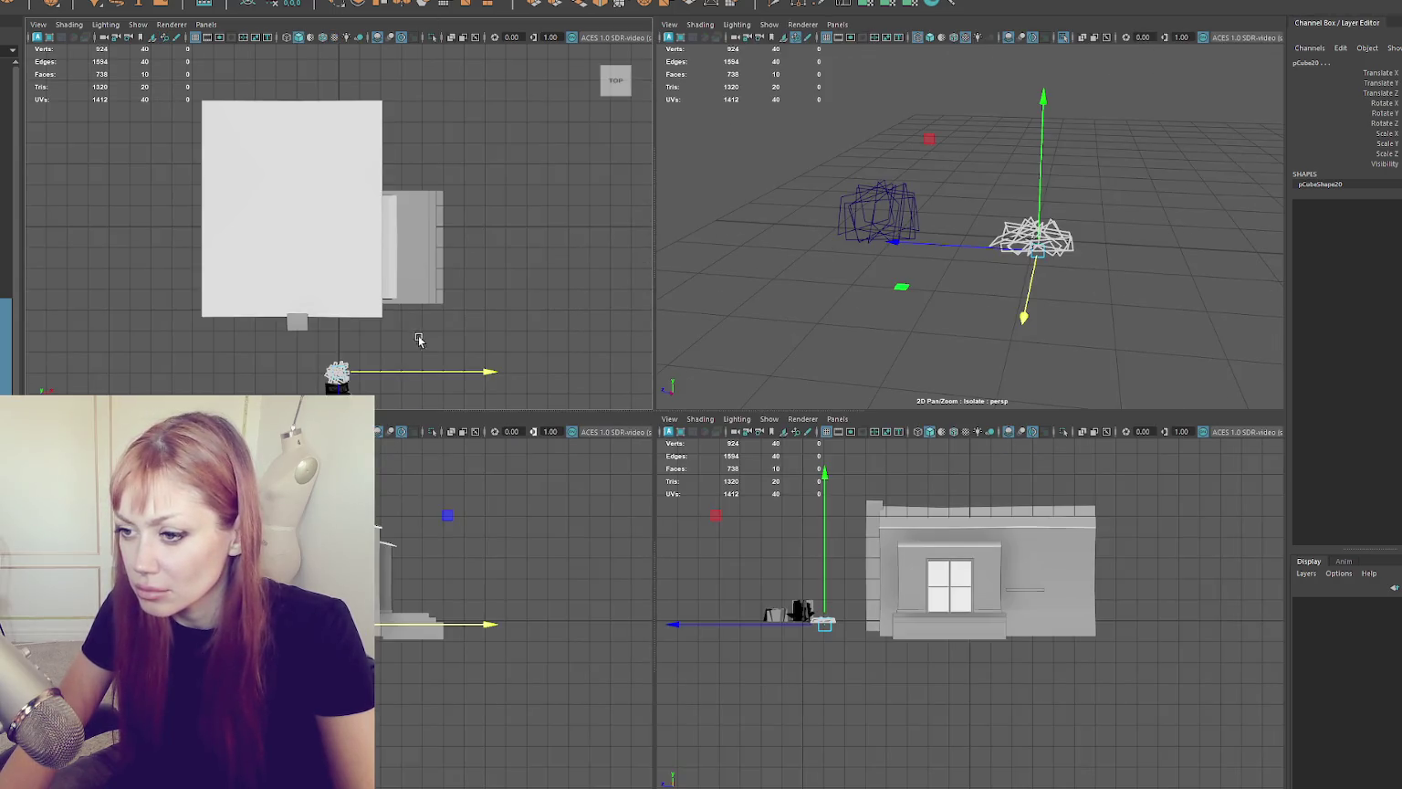
{"action": "scroll", "coordinate": [402, 547], "scroll_direction": "up", "scroll_amount": 5}
{"action": "scroll", "coordinate": [403, 572], "scroll_direction": "down", "scroll_amount": 3}
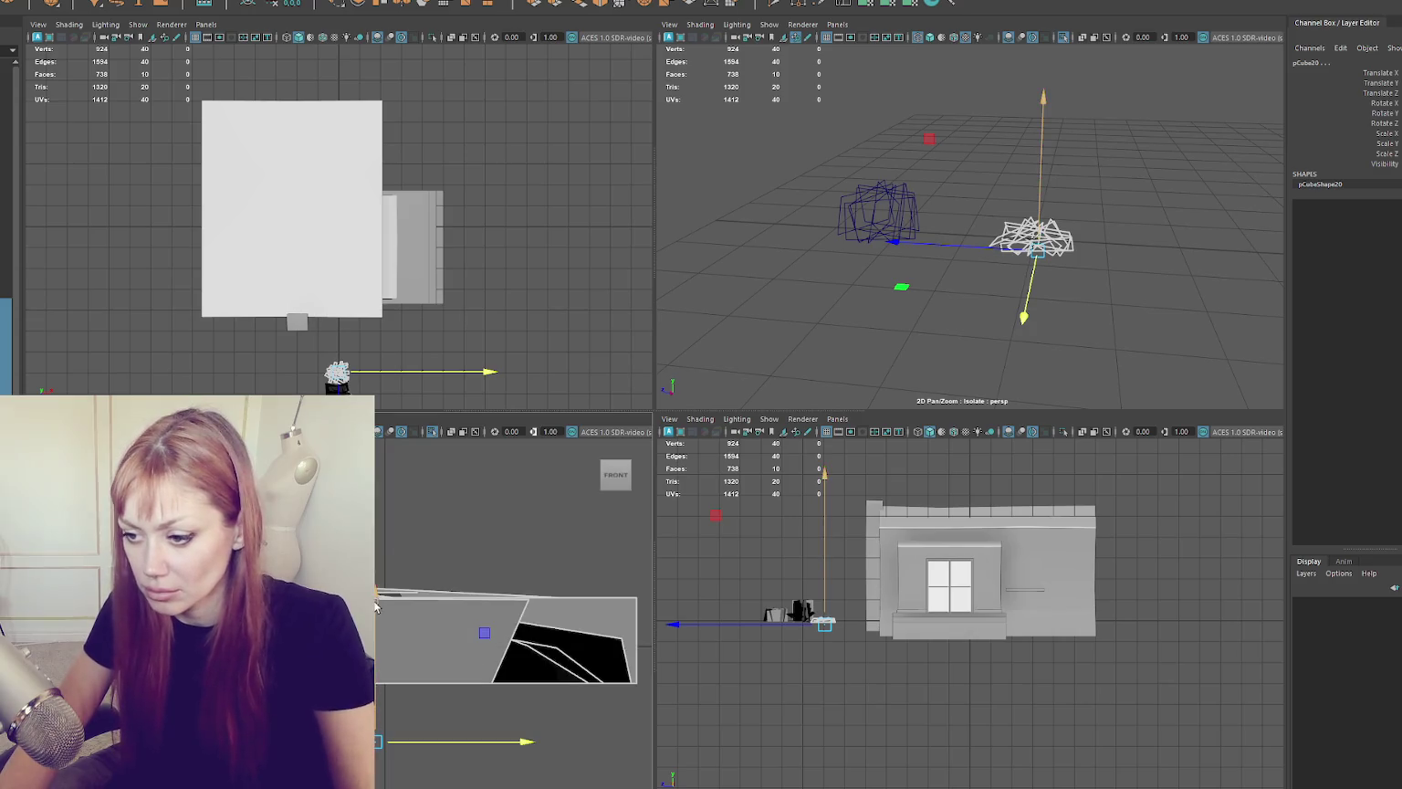
{"action": "key", "text": "4"}
{"action": "mouse_move", "coordinate": [375, 598]}
{"action": "left_mouse_down"}
{"action": "mouse_move", "coordinate": [393, 557]}
{"action": "mouse_move", "coordinate": [384, 468]}
{"action": "left_mouse_up"}
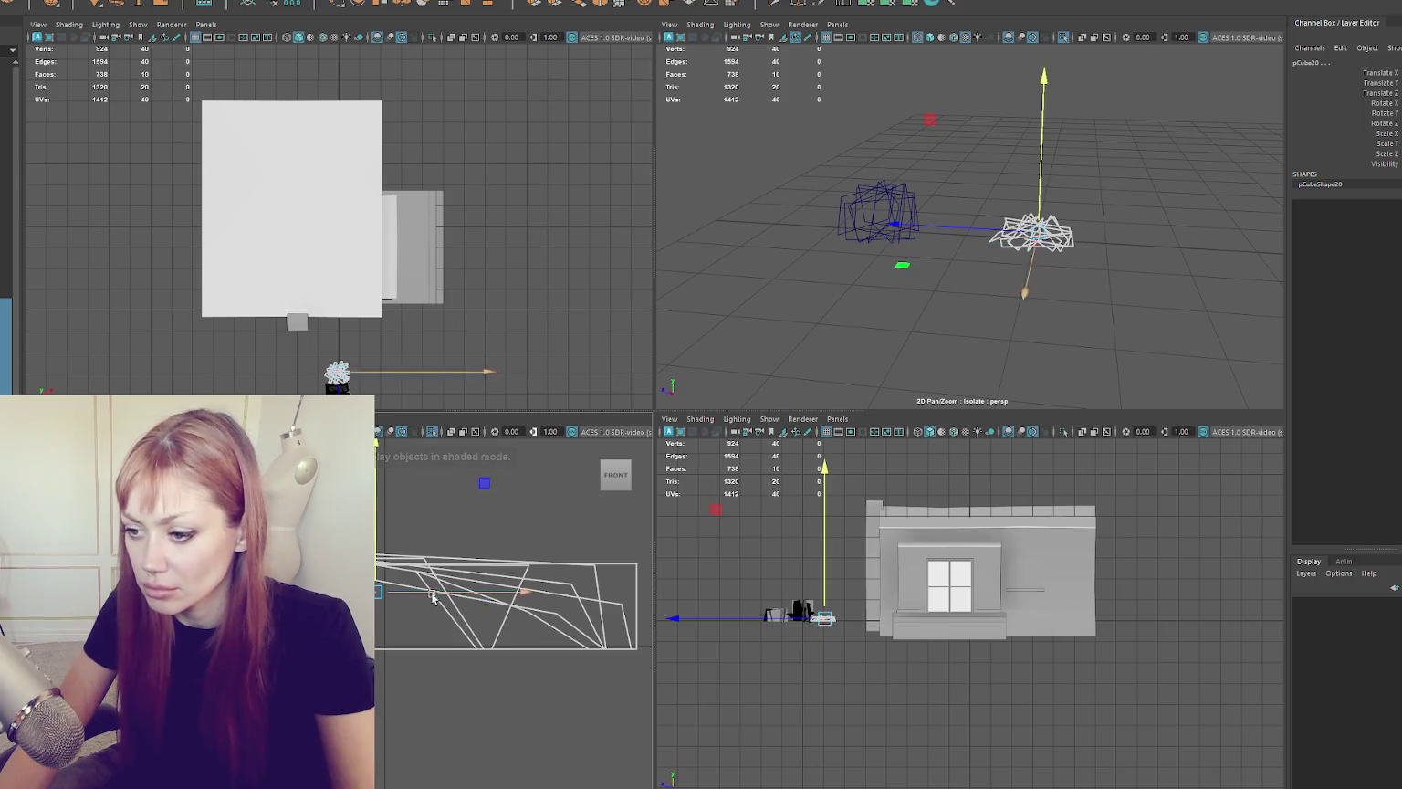
{"action": "key", "text": "e"}
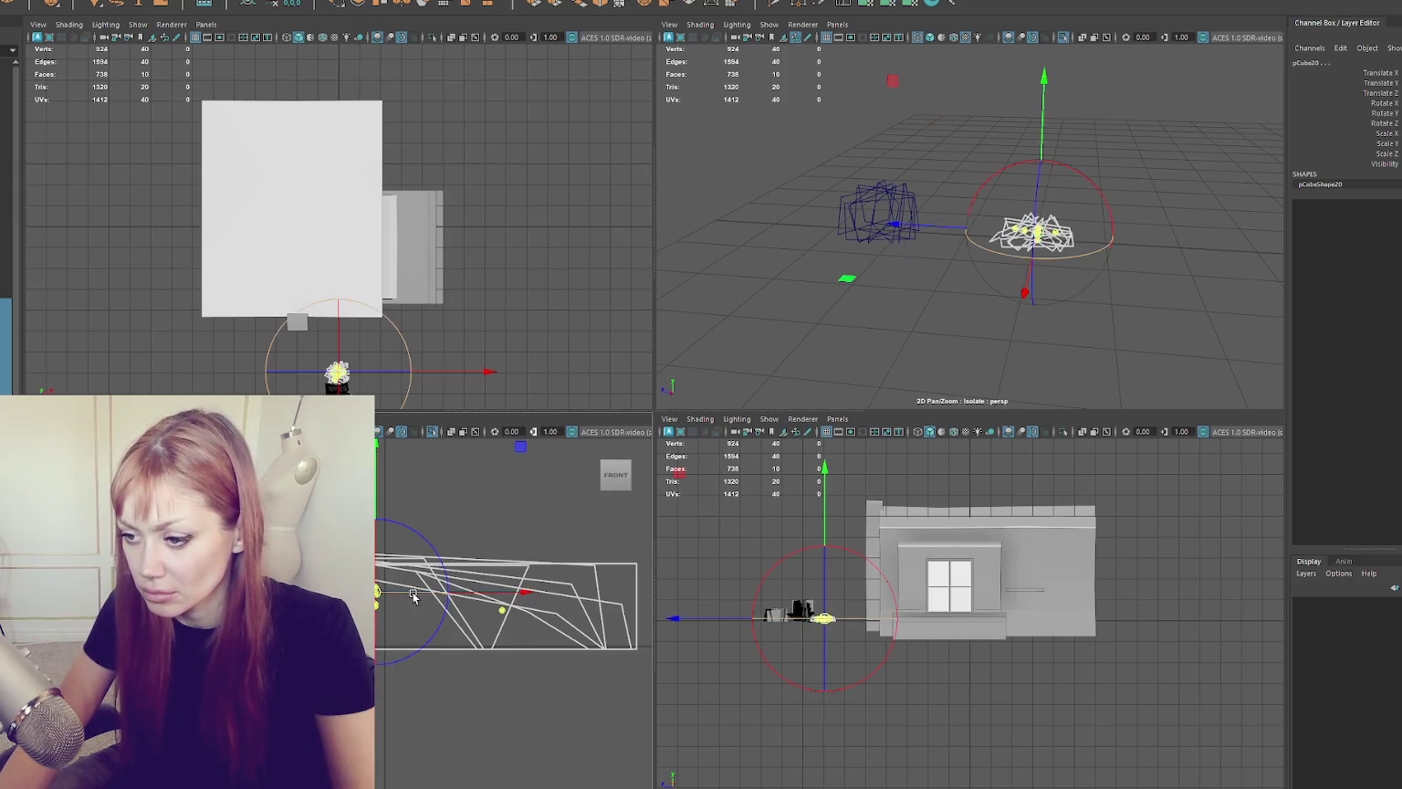
{"action": "key", "text": "w"}
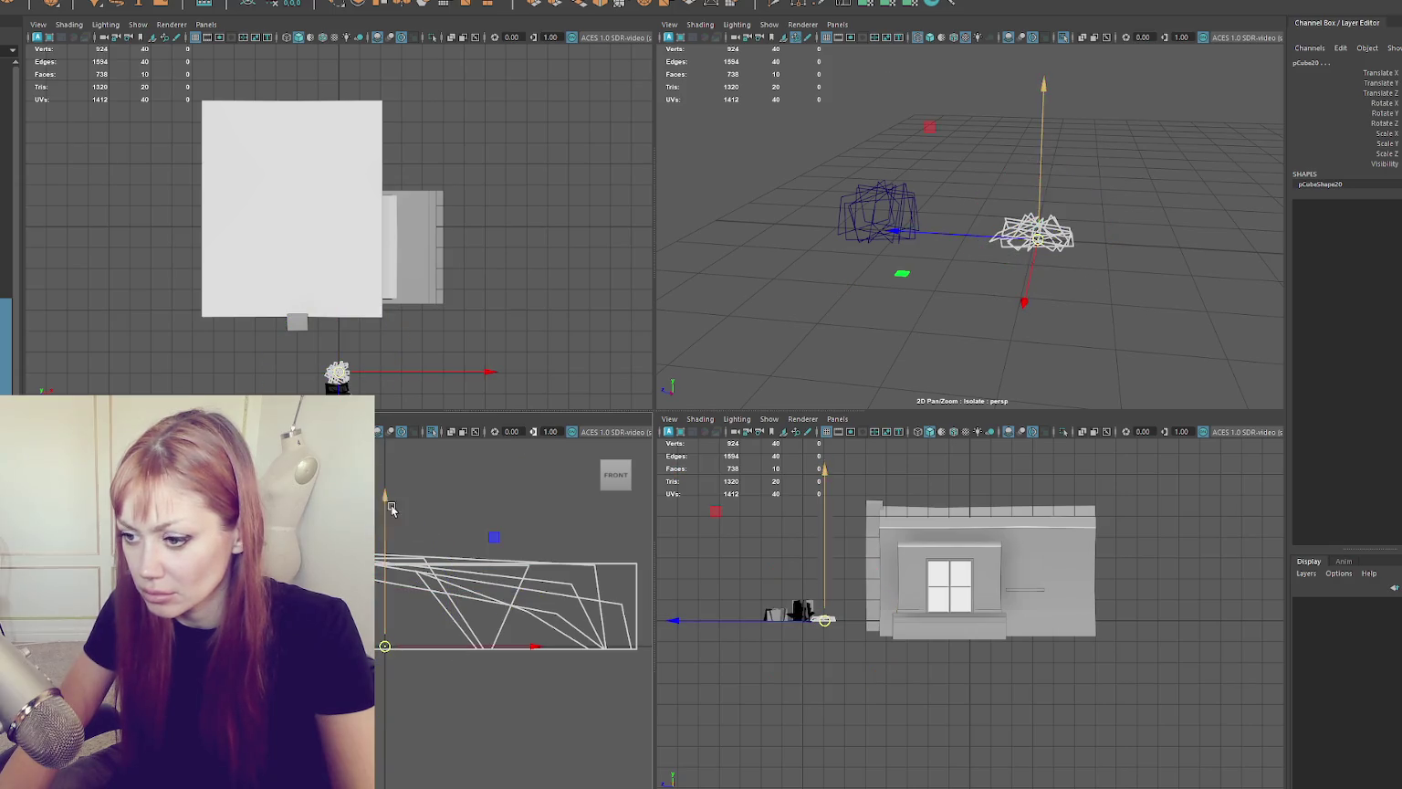
Step: Combine the tuft's pieces into one object and snap its pivot to the bottom corner
{"action": "left_click", "coordinate": [285, 8]}
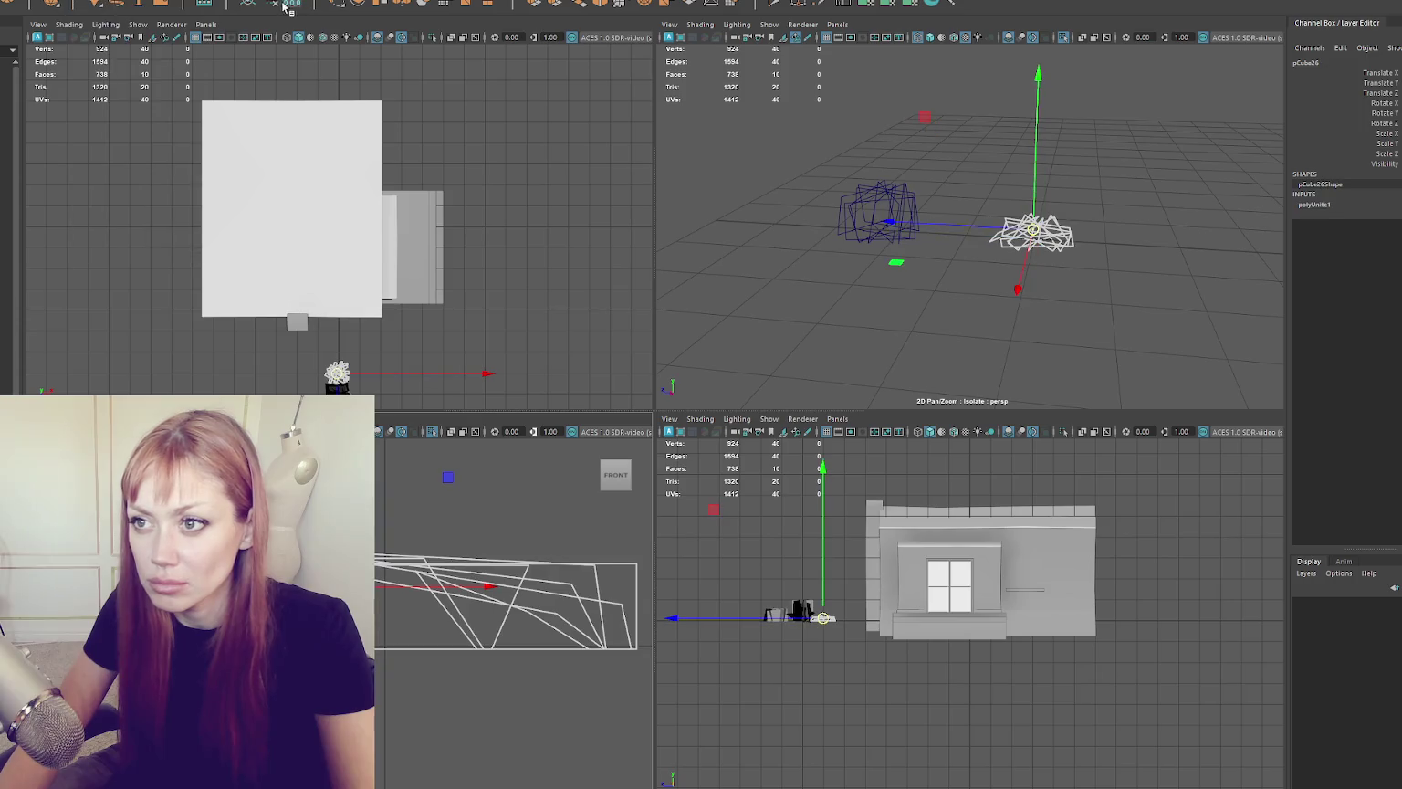
{"action": "key", "text": "d"}
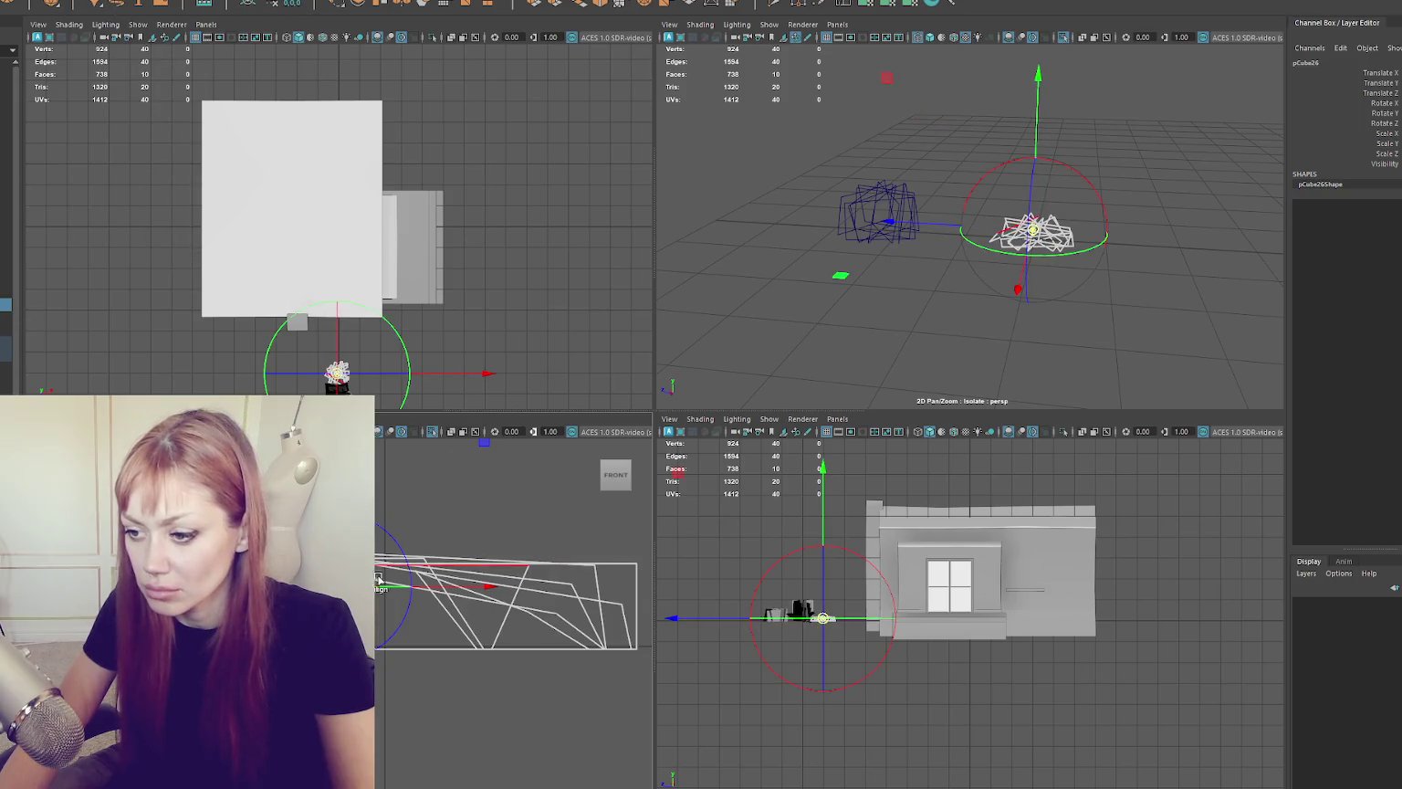
{"action": "left_click_drag", "start_coordinate": [385, 492], "coordinate": [384, 646]}
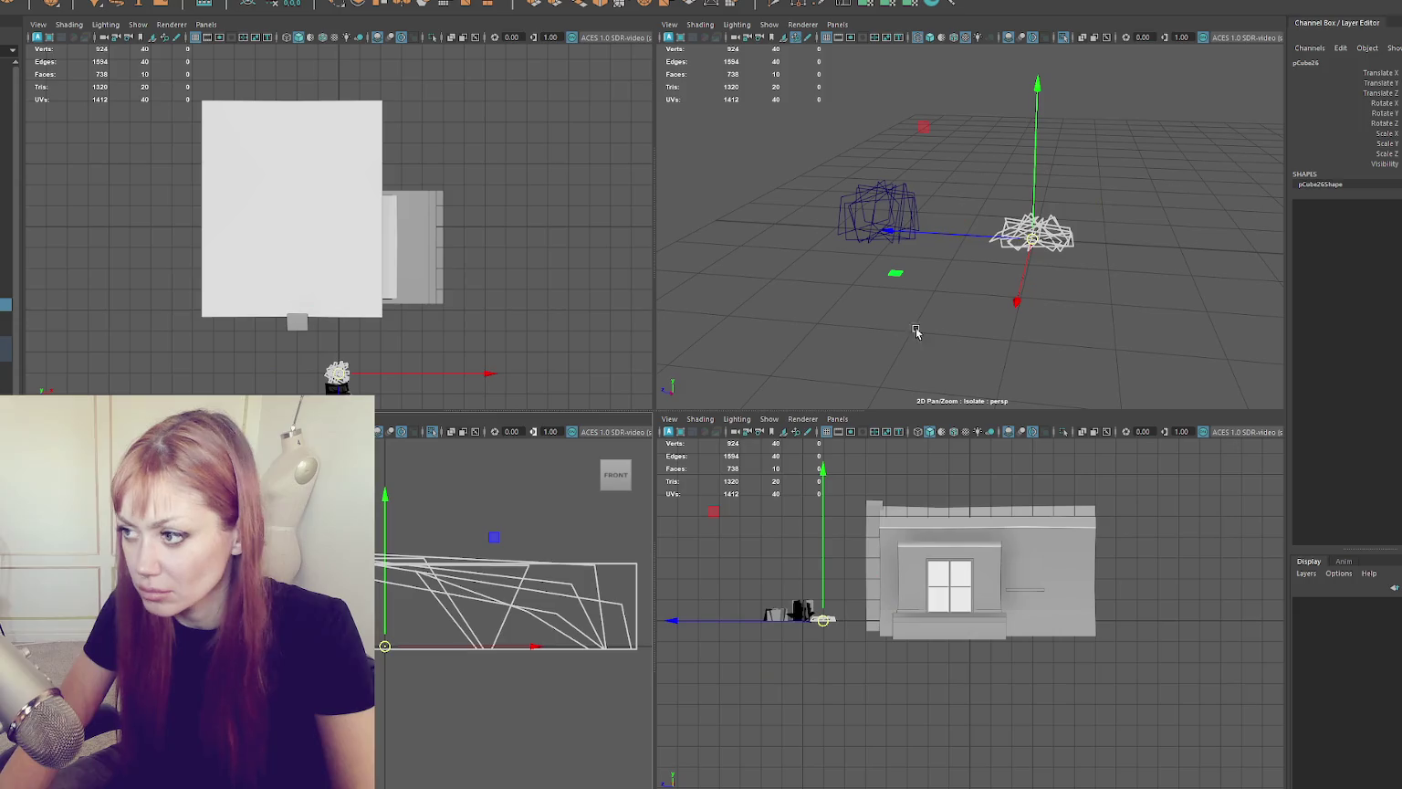
Step: Frame the taller clump and open its attribute editor showing pCubeShape6
{"action": "left_click", "coordinate": [913, 182]}
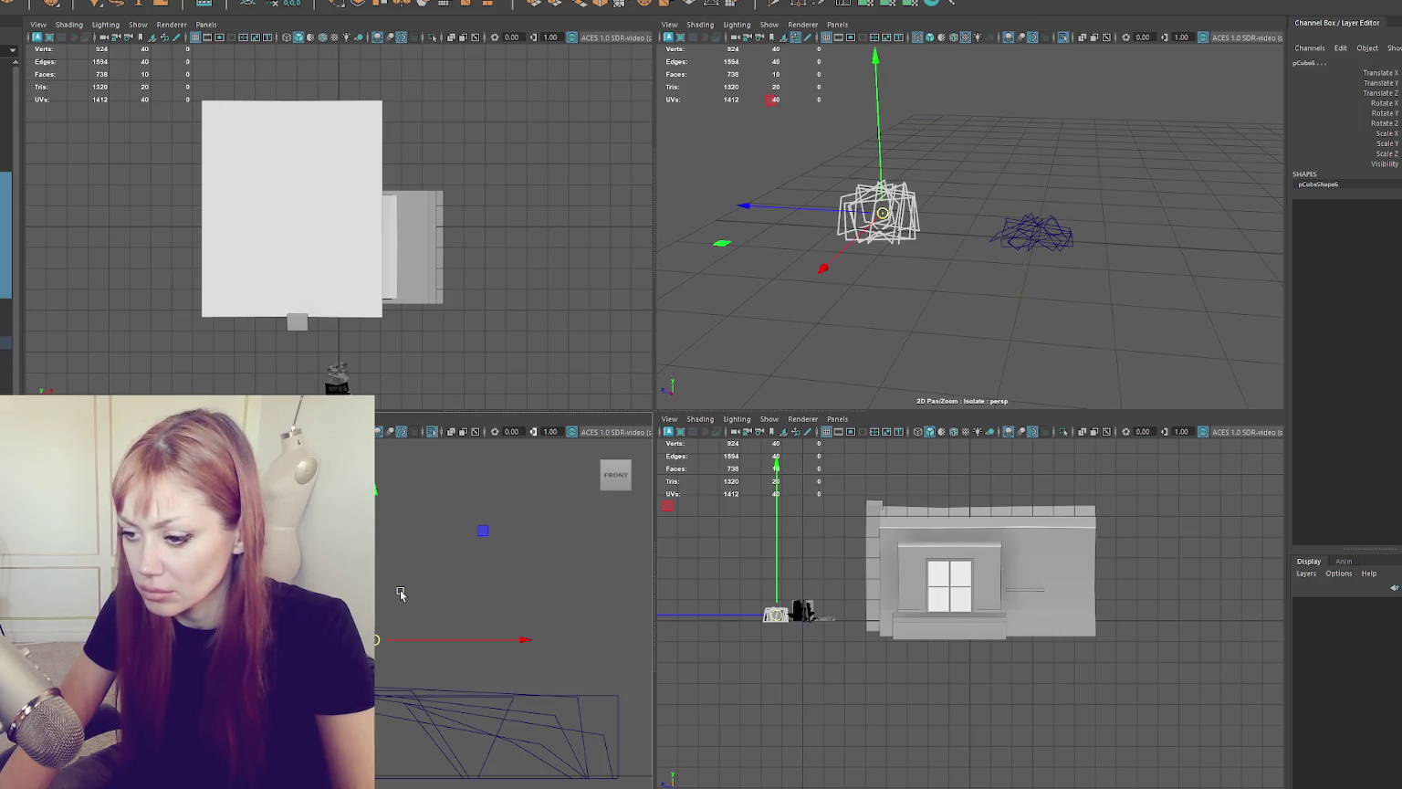
{"action": "key", "text": "f"}
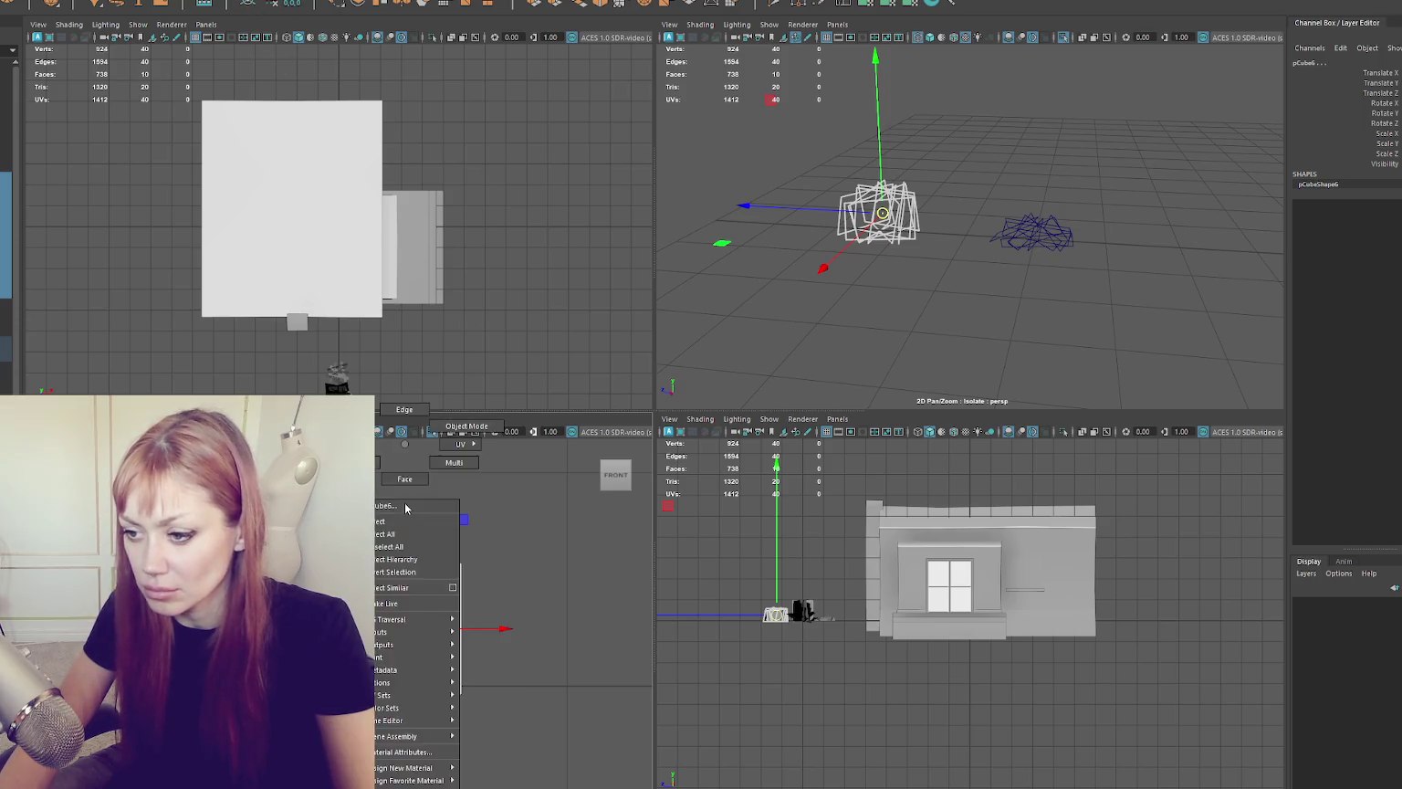
{"action": "key", "text": "ctrl+a"}
{"action": "left_click", "coordinate": [370, 447]}
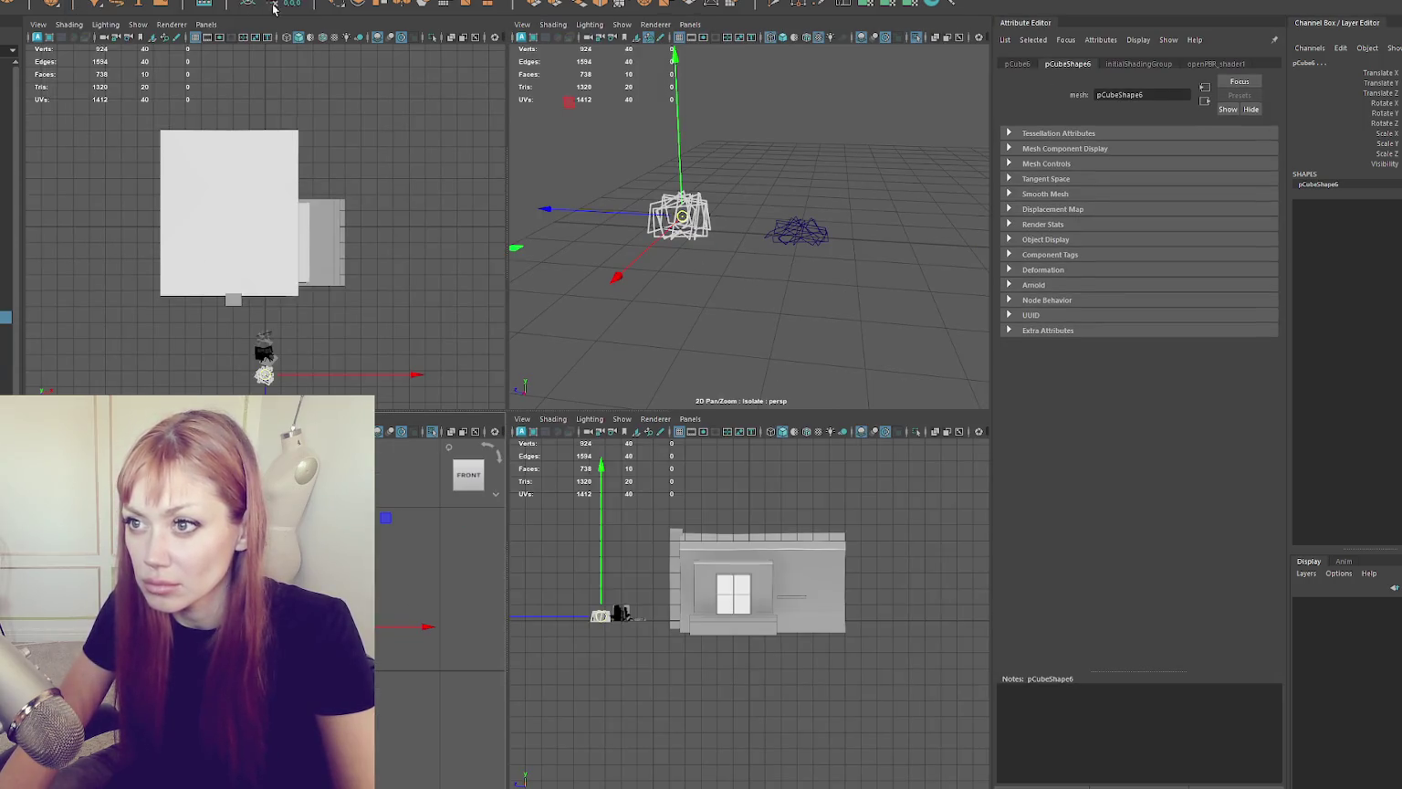
Step: Slide clump pCube27 along Z to -0.305, then select pCube26
{"action": "right_click", "coordinate": [369, 447]}
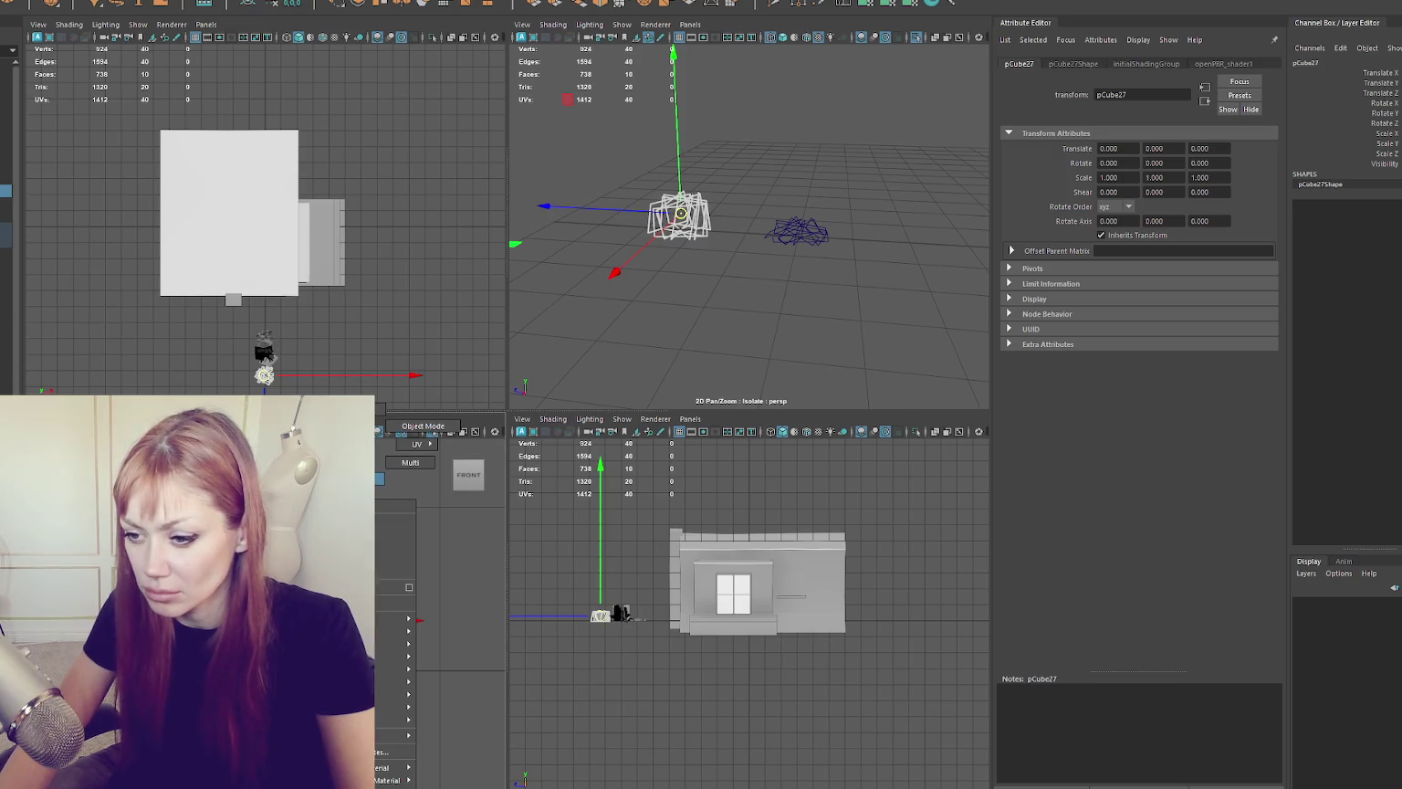
{"action": "left_click", "coordinate": [315, 444]}
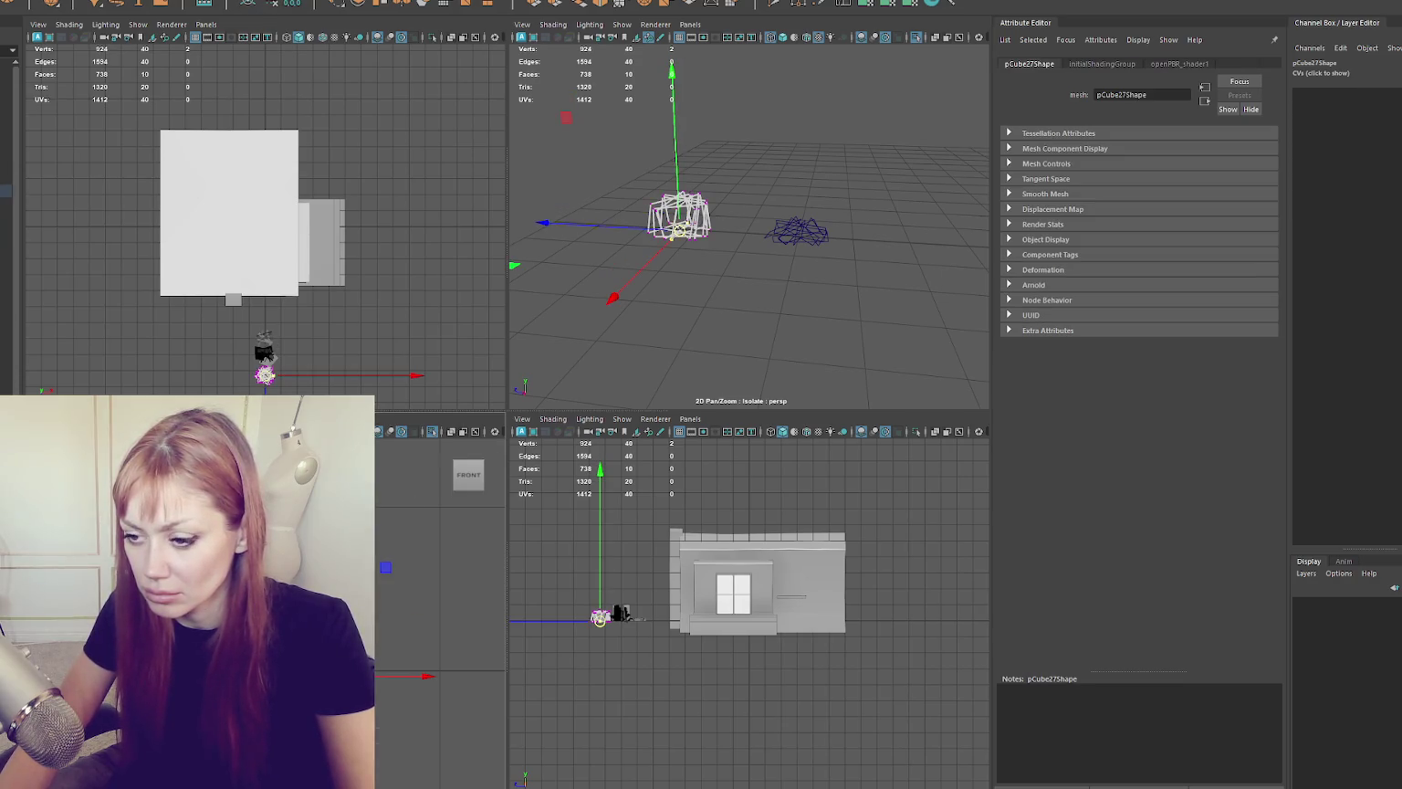
{"action": "right_click", "coordinate": [352, 461]}
{"action": "key", "text": "Up"}
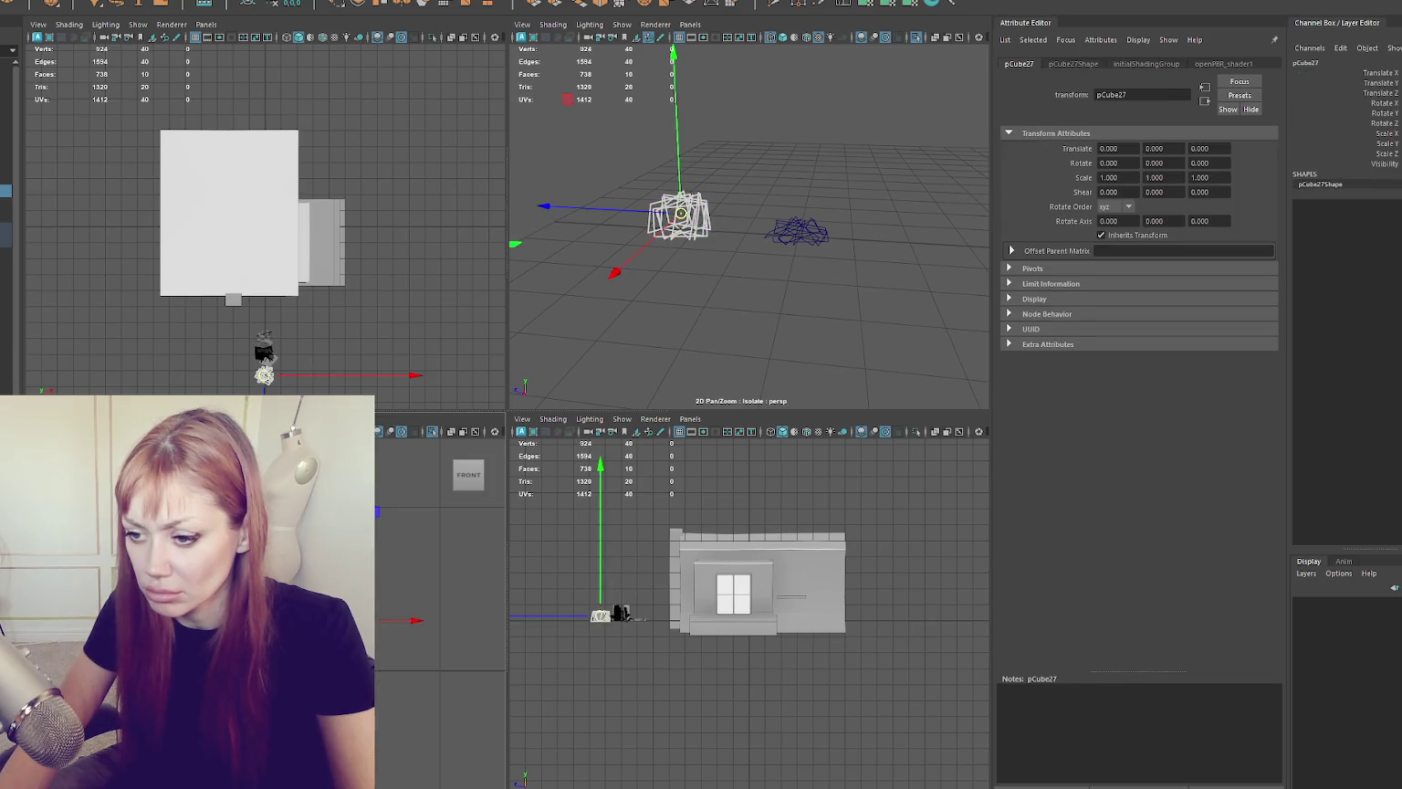
{"action": "key", "text": "e"}
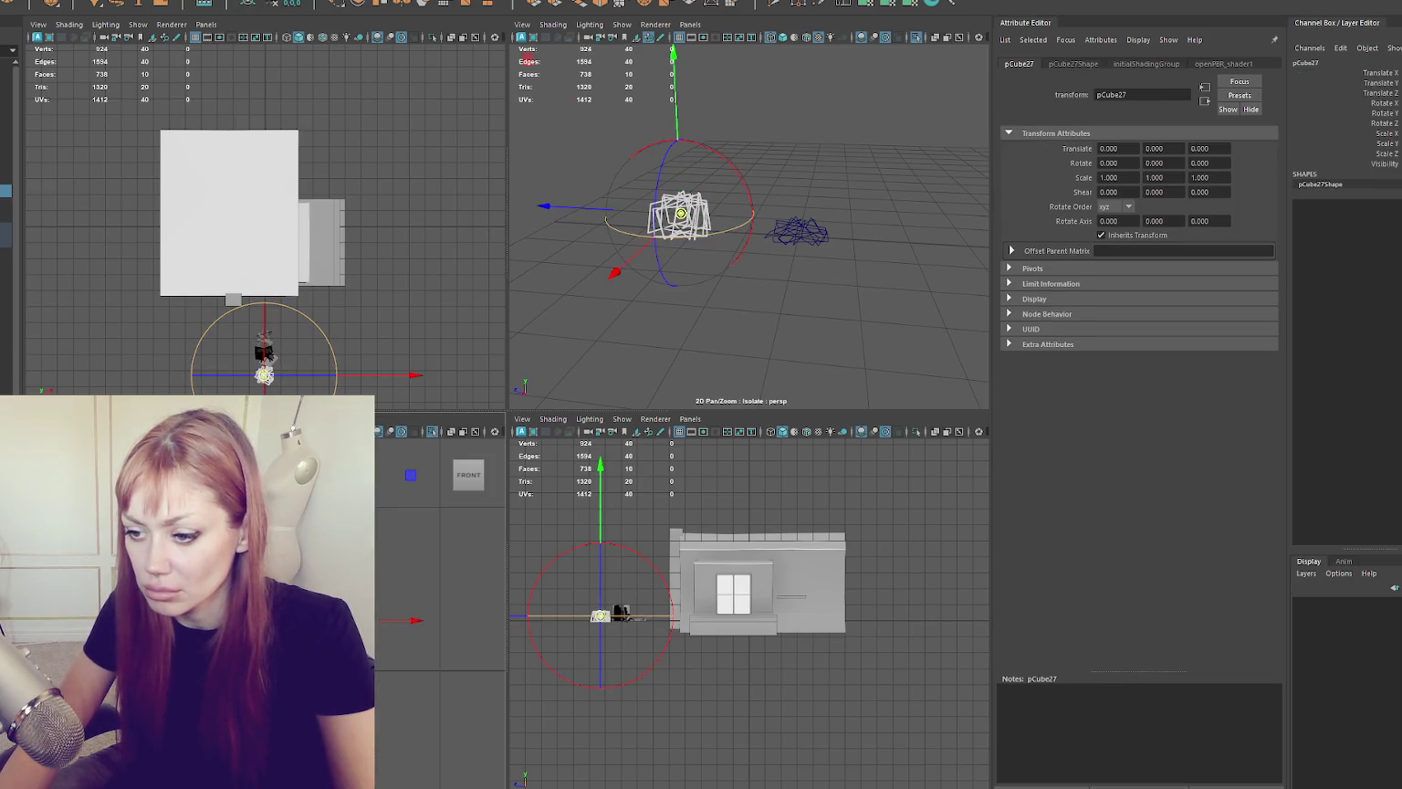
{"action": "mouse_move", "coordinate": [347, 620]}
{"action": "left_mouse_down"}
{"action": "mouse_move", "coordinate": [440, 619]}
{"action": "mouse_move", "coordinate": [360, 571]}
{"action": "mouse_move", "coordinate": [364, 593]}
{"action": "left_mouse_up"}
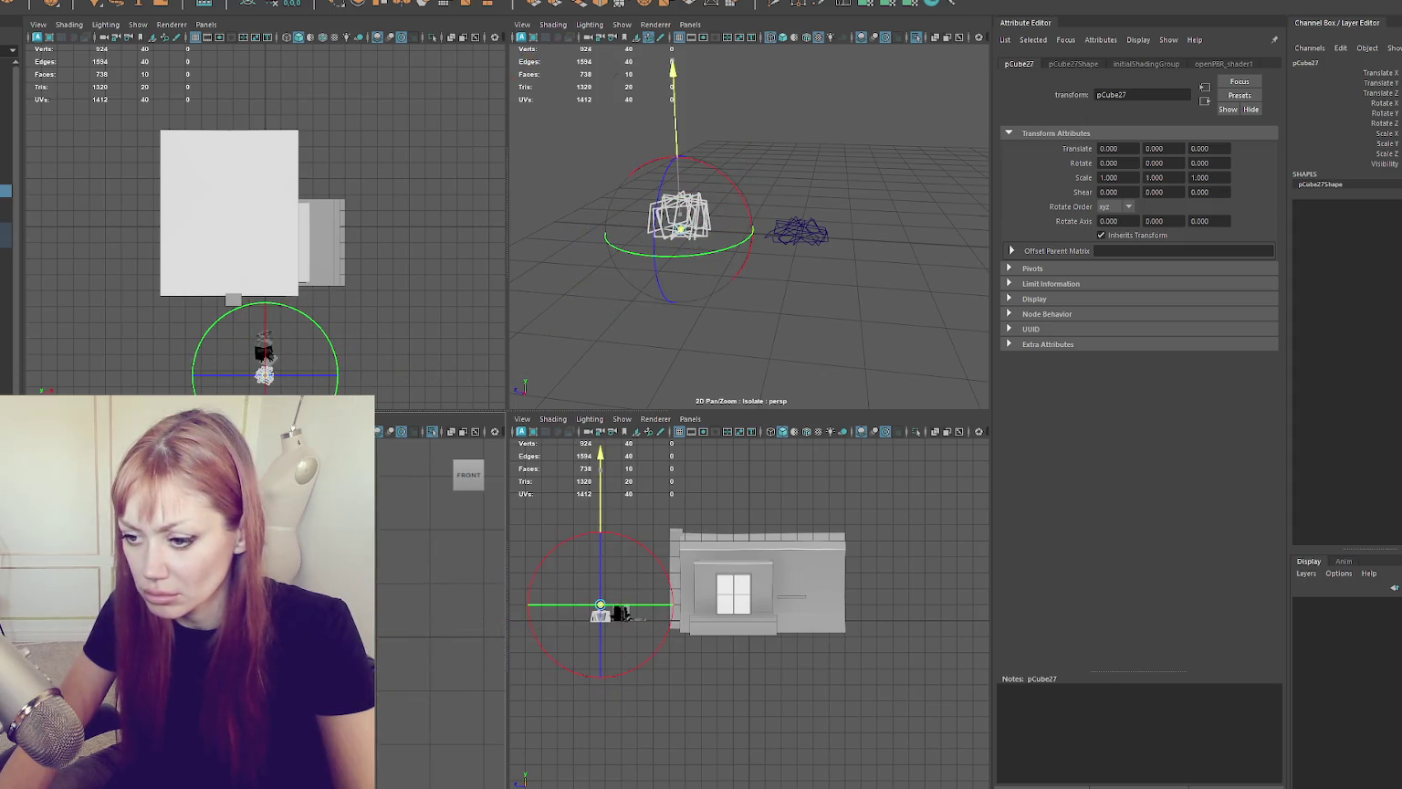
{"action": "mouse_move", "coordinate": [584, 255]}
{"action": "left_mouse_down", "text": "alt"}
{"action": "mouse_move", "coordinate": [717, 335]}
{"action": "mouse_move", "coordinate": [758, 257]}
{"action": "mouse_move", "coordinate": [756, 274]}
{"action": "left_mouse_up", "text": "alt"}
{"action": "key", "text": "w"}
{"action": "left_click_drag", "start_coordinate": [577, 268], "coordinate": [827, 265]}
{"action": "left_click", "coordinate": [827, 265]}
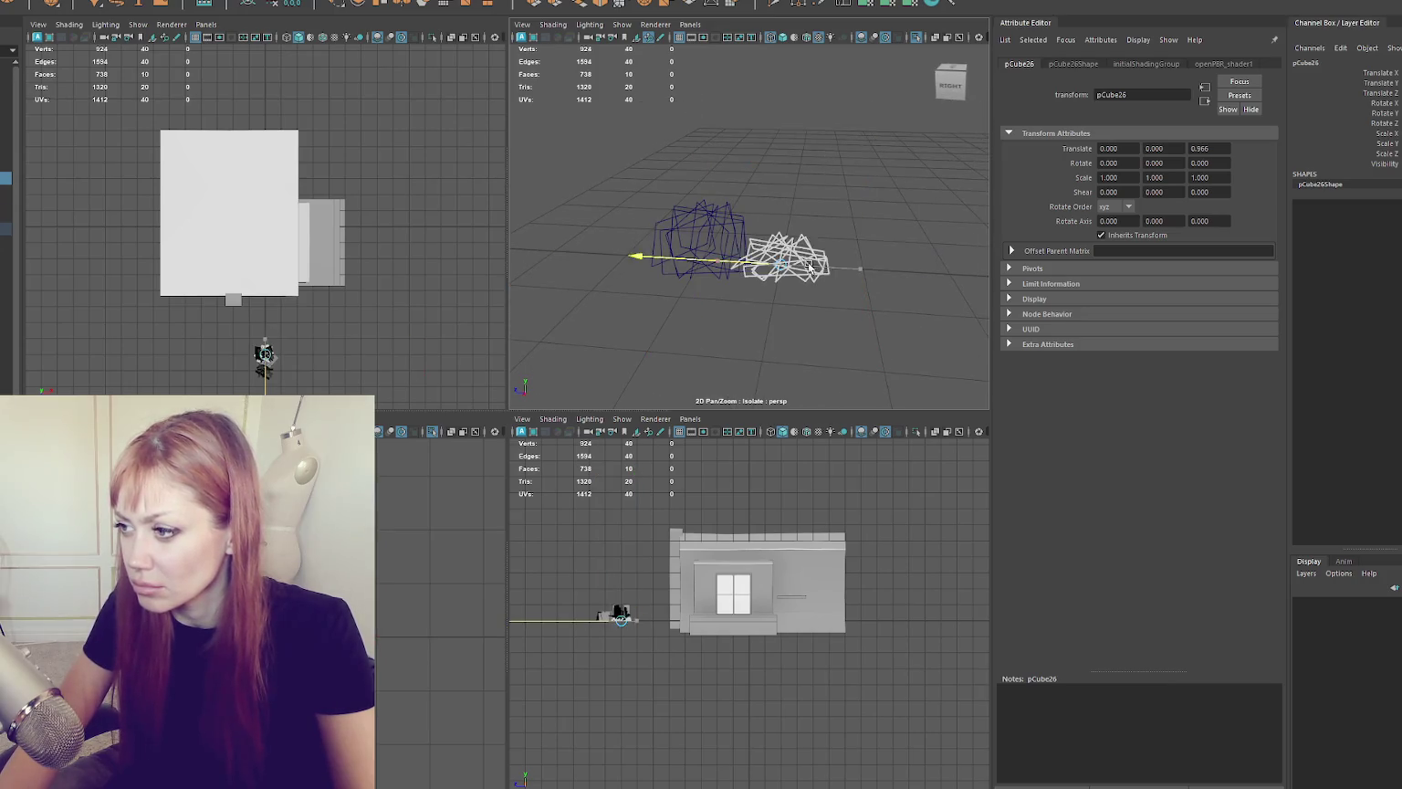
{"action": "key", "text": "space"}
Step: Select the left clump's faces and try scaling them
{"action": "left_click", "coordinate": [449, 413]}
{"action": "left_click", "coordinate": [424, 431]}
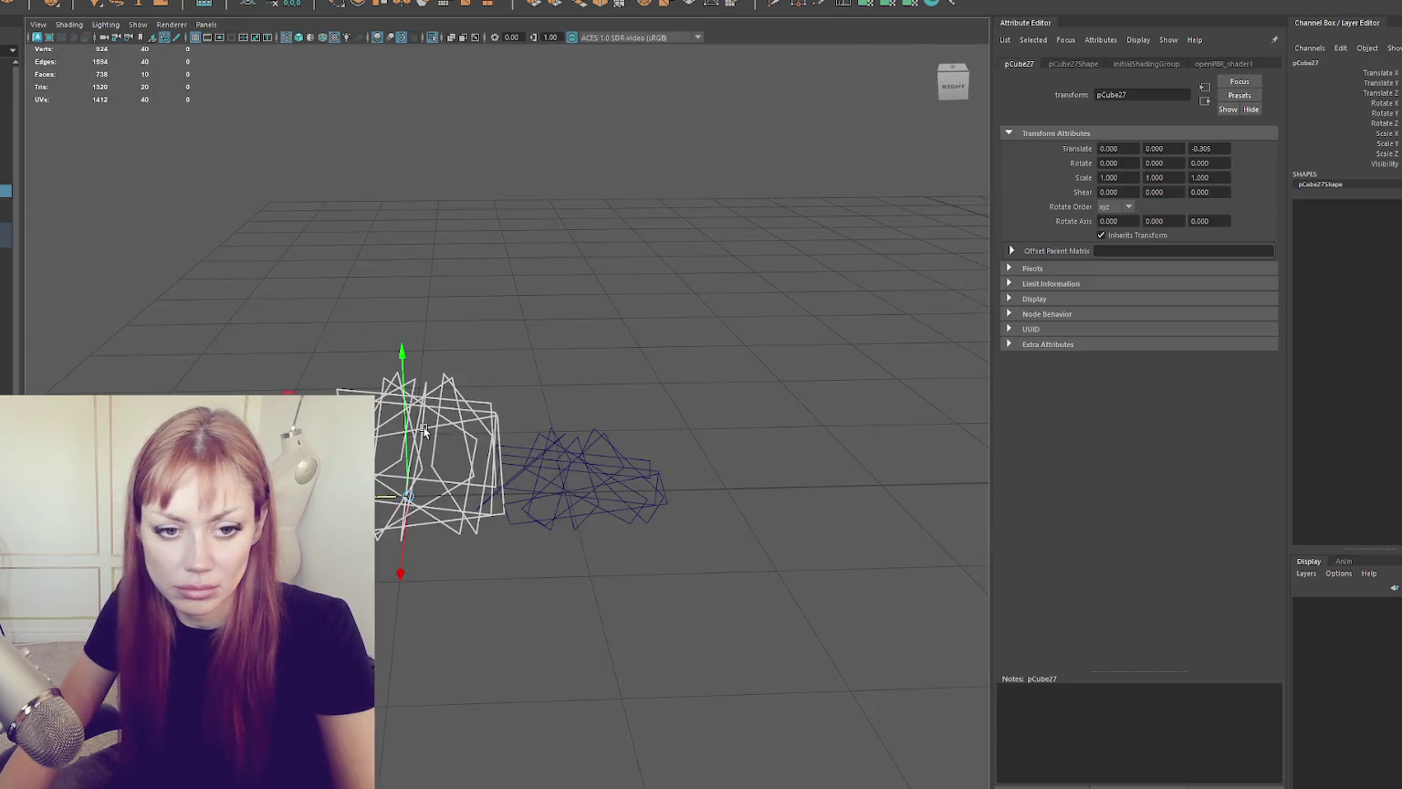
{"action": "left_click", "coordinate": [597, 465]}
{"action": "left_click", "coordinate": [453, 437]}
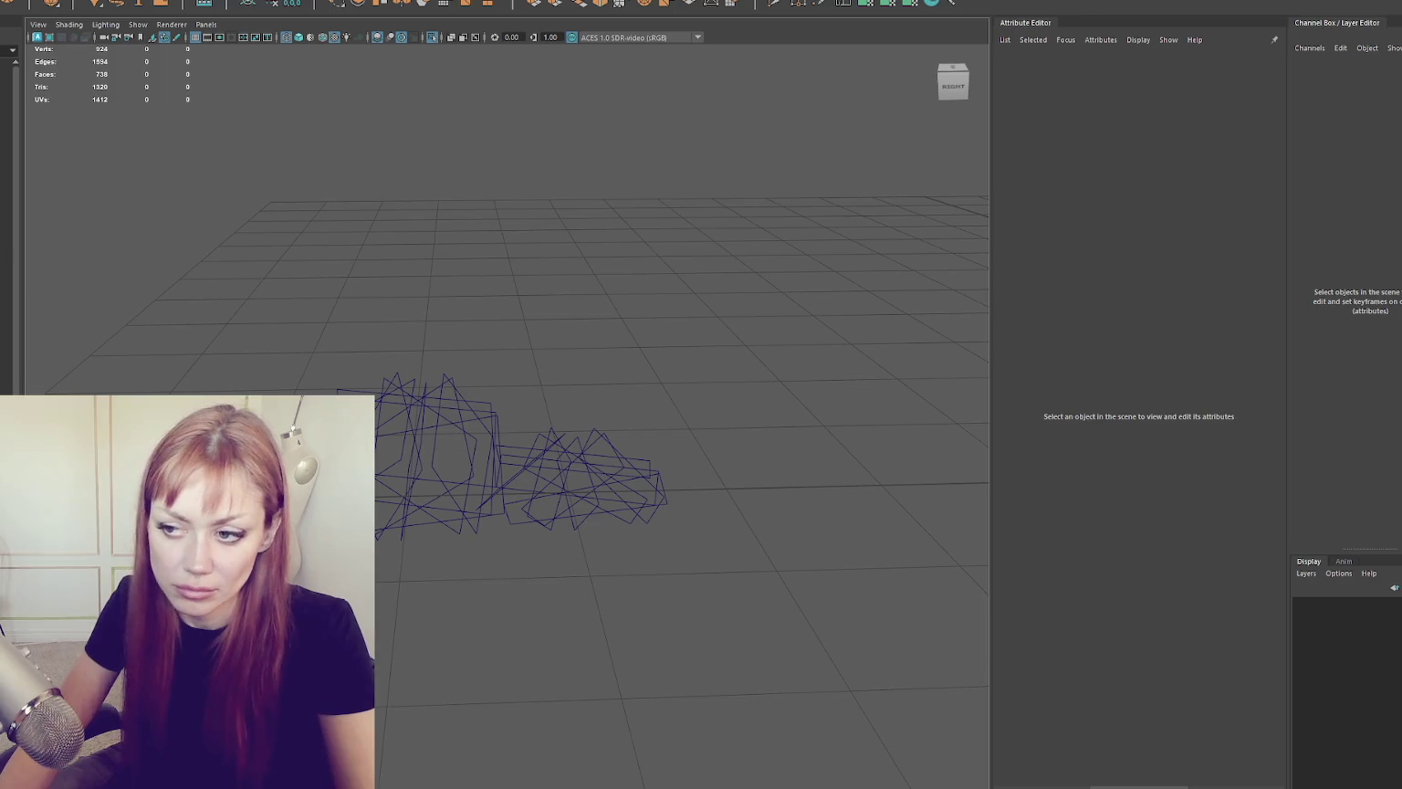
{"action": "left_click", "coordinate": [442, 414]}
{"action": "left_click_drag", "start_coordinate": [529, 556], "coordinate": [288, 343]}
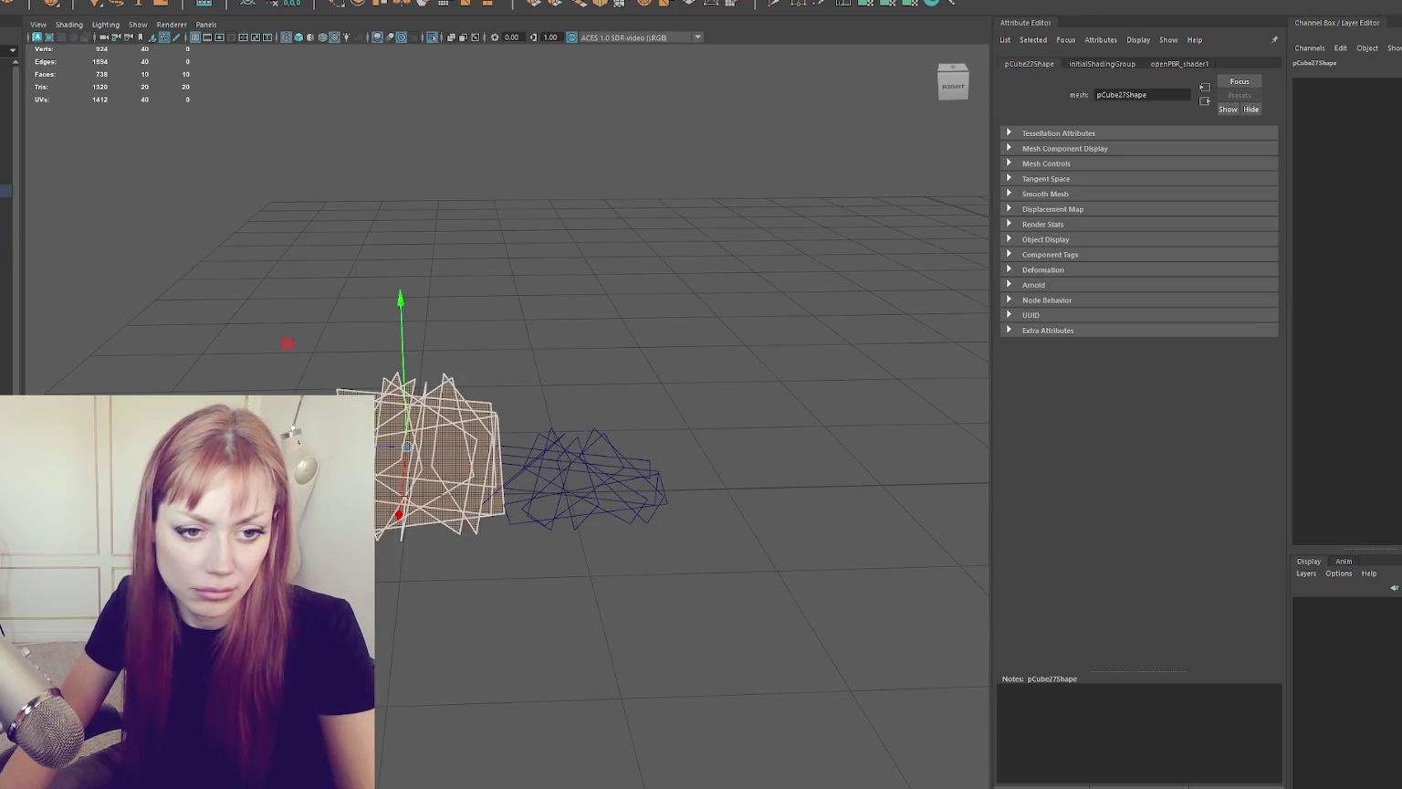
{"action": "key", "text": "r"}
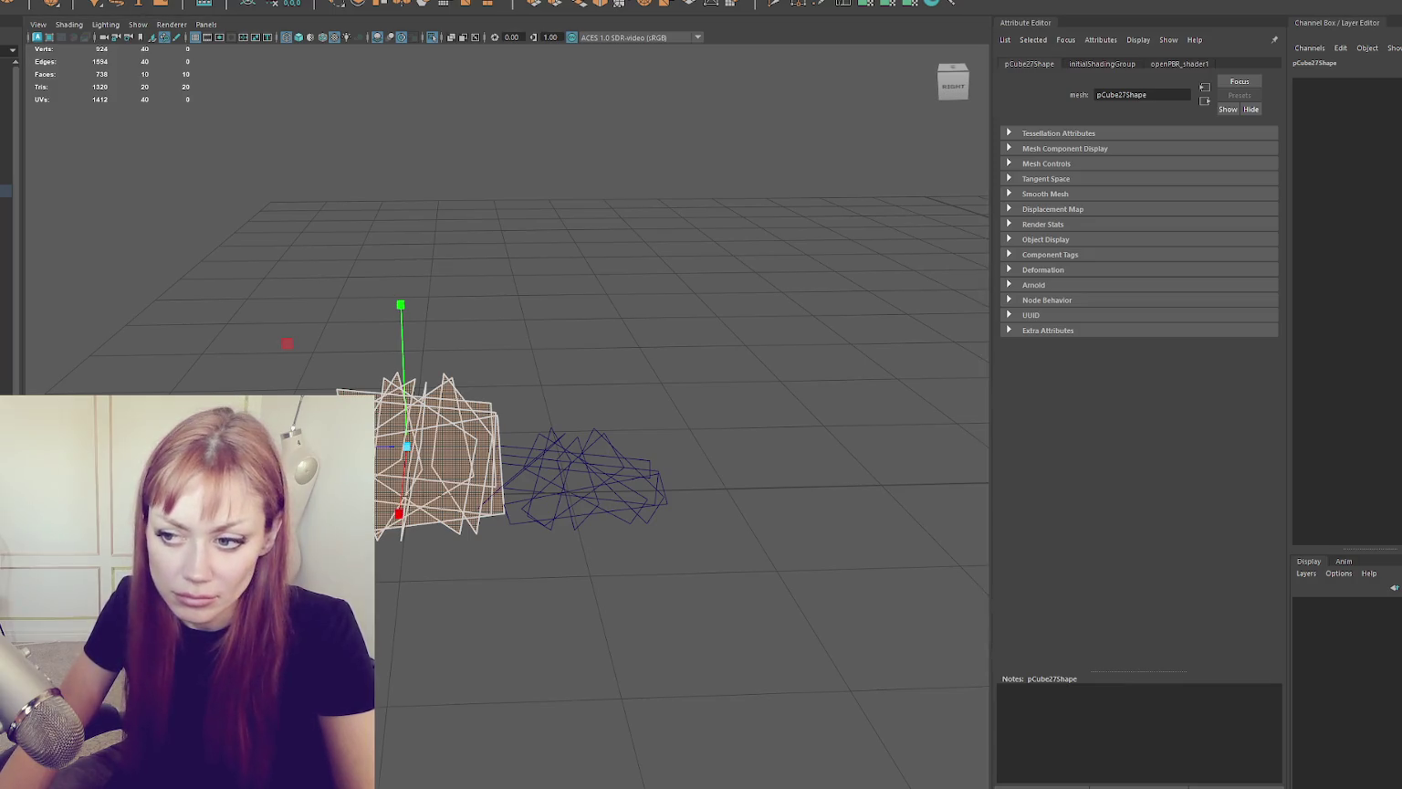
{"action": "key", "text": "w"}
{"action": "key", "text": "F8"}
Step: Select both clumps, check their faces and edges, and return to object mode
{"action": "mouse_move", "coordinate": [392, 298]}
{"action": "left_mouse_down"}
{"action": "mouse_move", "coordinate": [626, 483]}
{"action": "mouse_move", "coordinate": [603, 505]}
{"action": "left_mouse_up"}
{"action": "key", "text": "F11"}
{"action": "left_click_drag", "start_coordinate": [507, 369], "coordinate": [379, 544]}
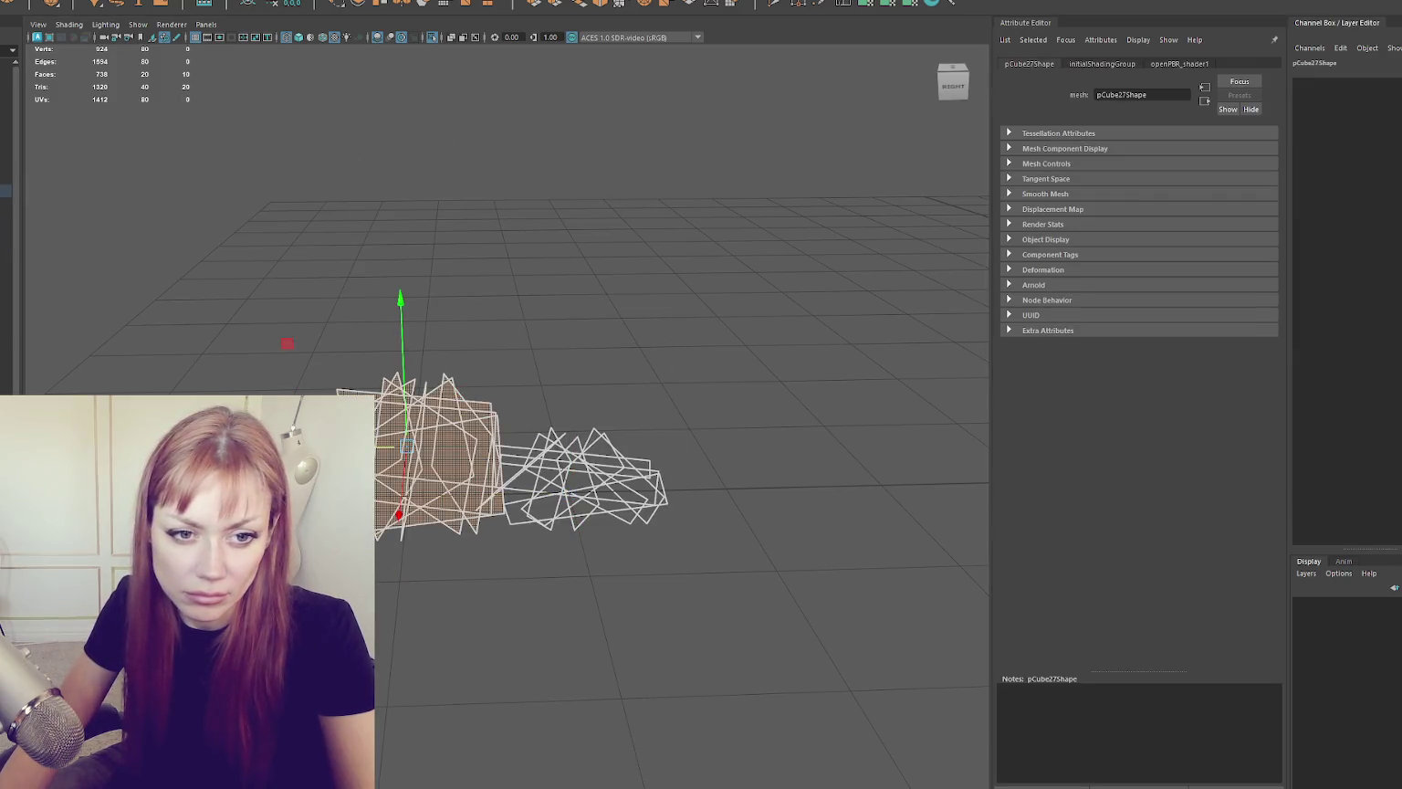
{"action": "key", "text": "F10"}
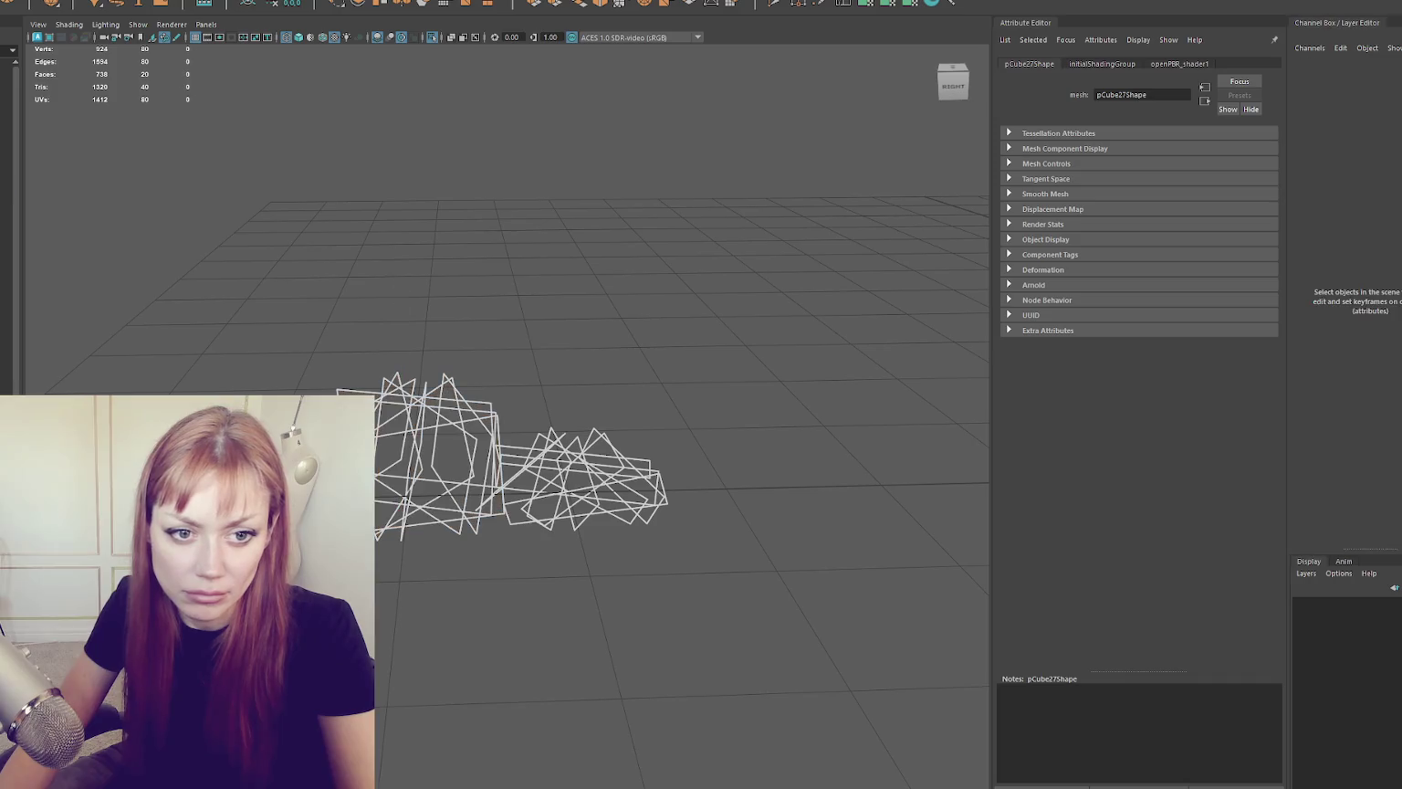
{"action": "left_click", "coordinate": [558, 213]}
{"action": "key", "text": "F8"}
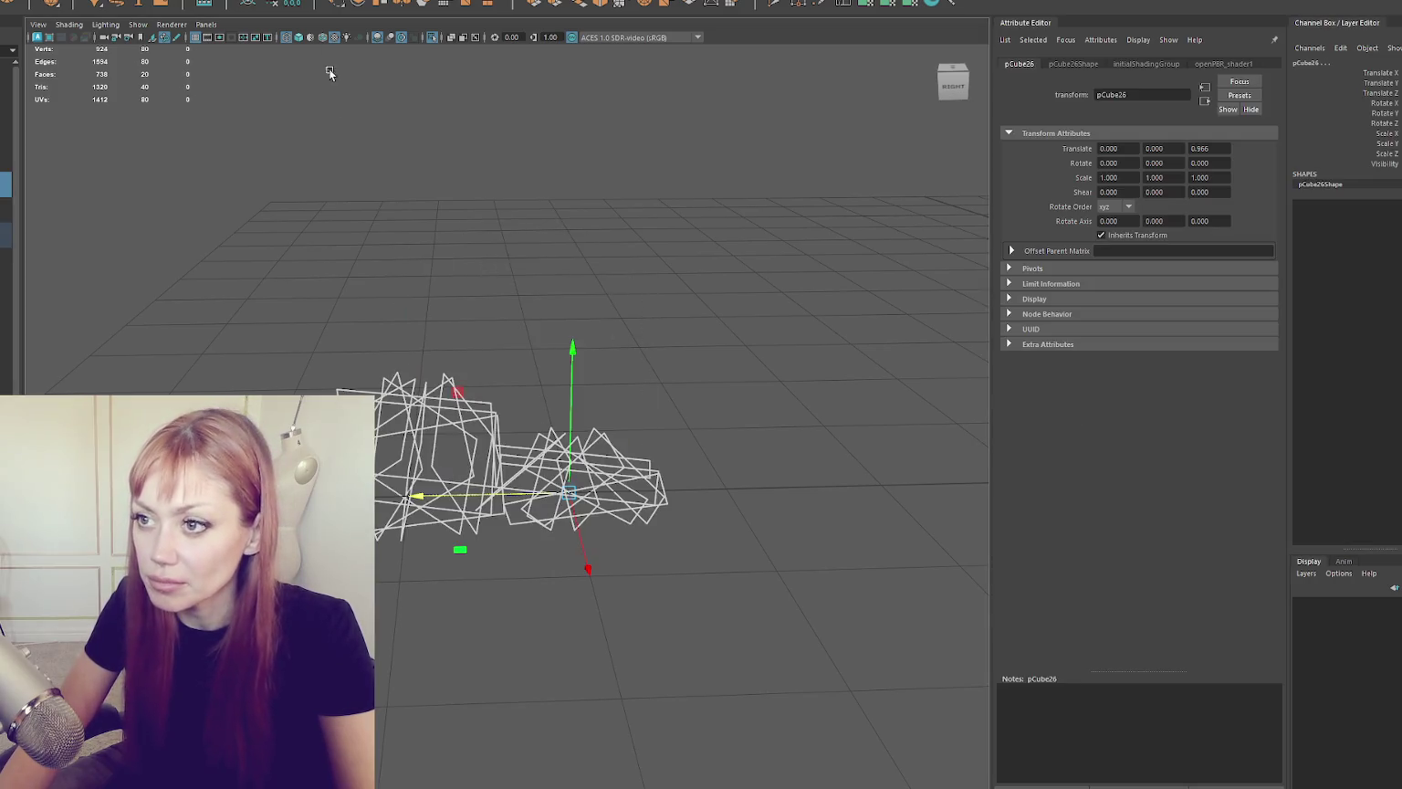
Step: Rename the right clump GrassShort and pCube27 GrassLong in the Outliner
{"action": "left_click", "coordinate": [29, 190]}
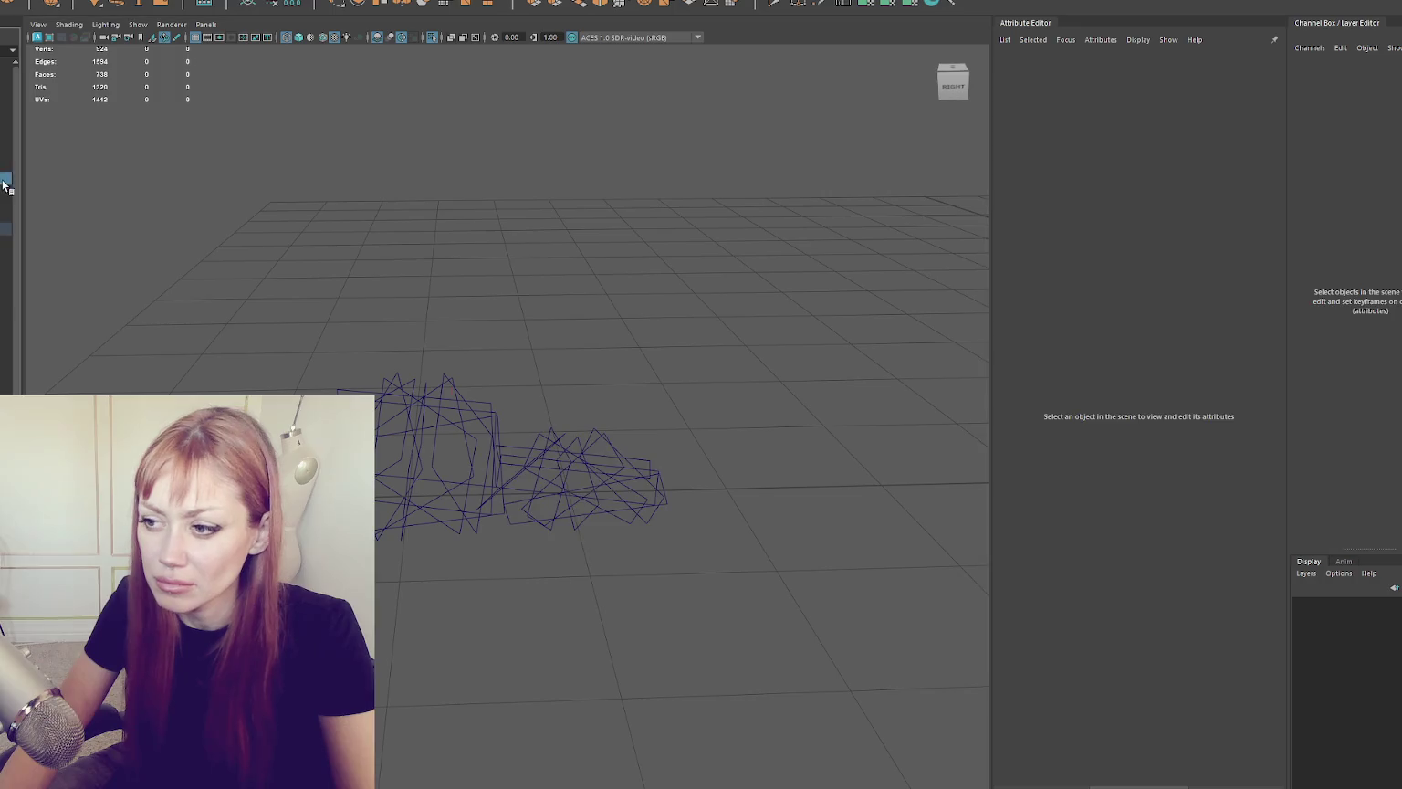
{"action": "left_click", "coordinate": [4, 181]}
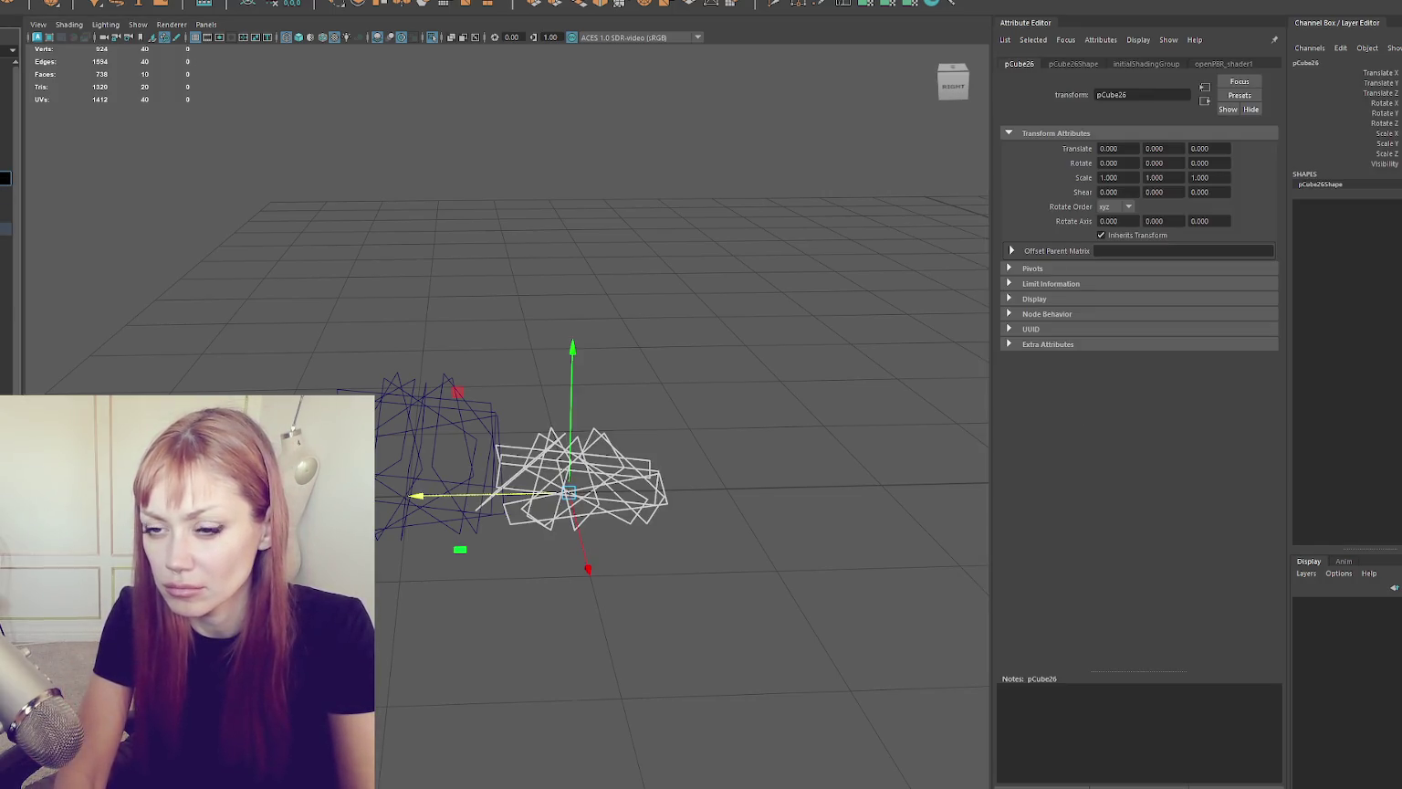
{"action": "key", "text": "Return"}
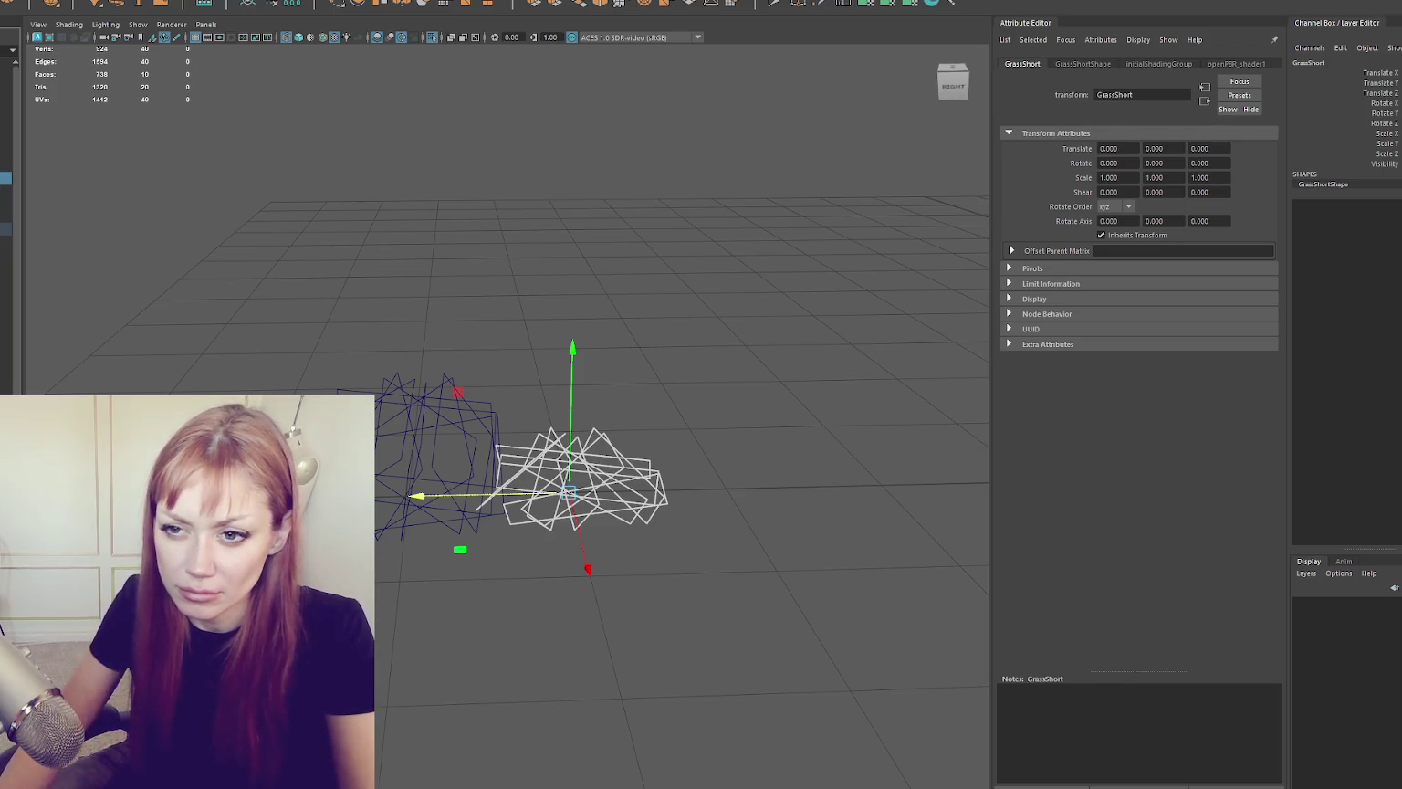
{"action": "key", "text": "Down"}
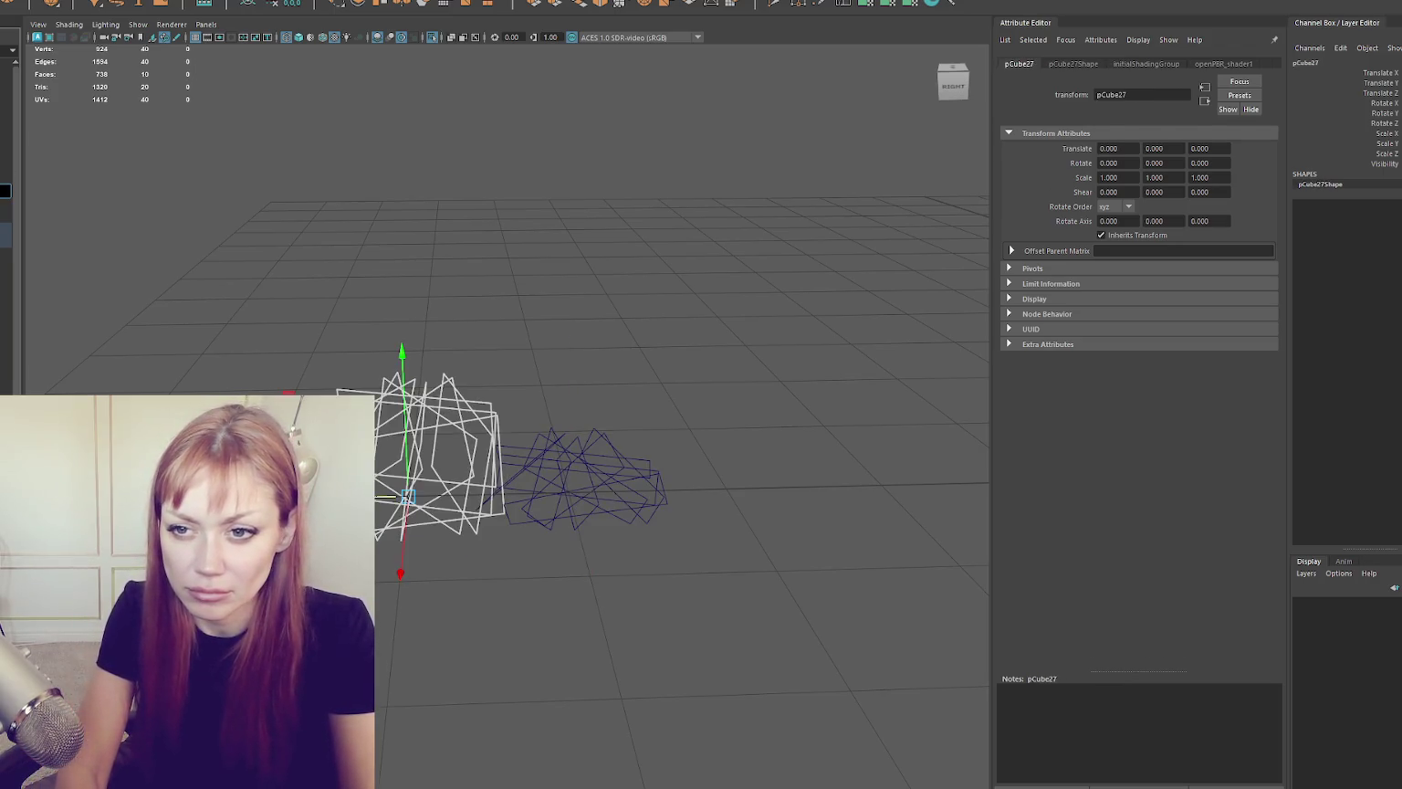
{"action": "type", "text": "GrassLong"}
{"action": "key", "text": "Return"}
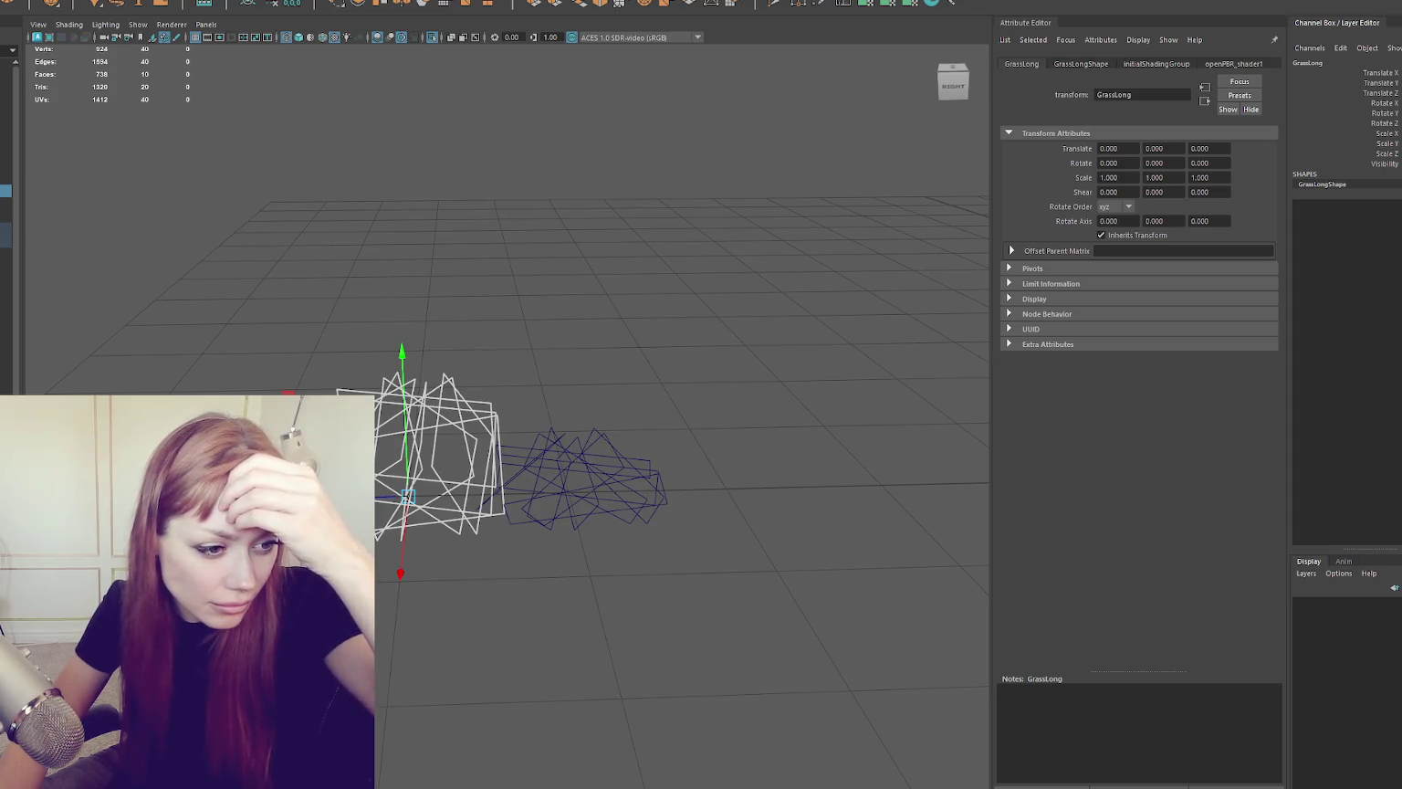
{"action": "left_click", "coordinate": [471, 335]}
{"action": "scroll", "coordinate": [471, 335], "scroll_direction": "up", "scroll_amount": 2}
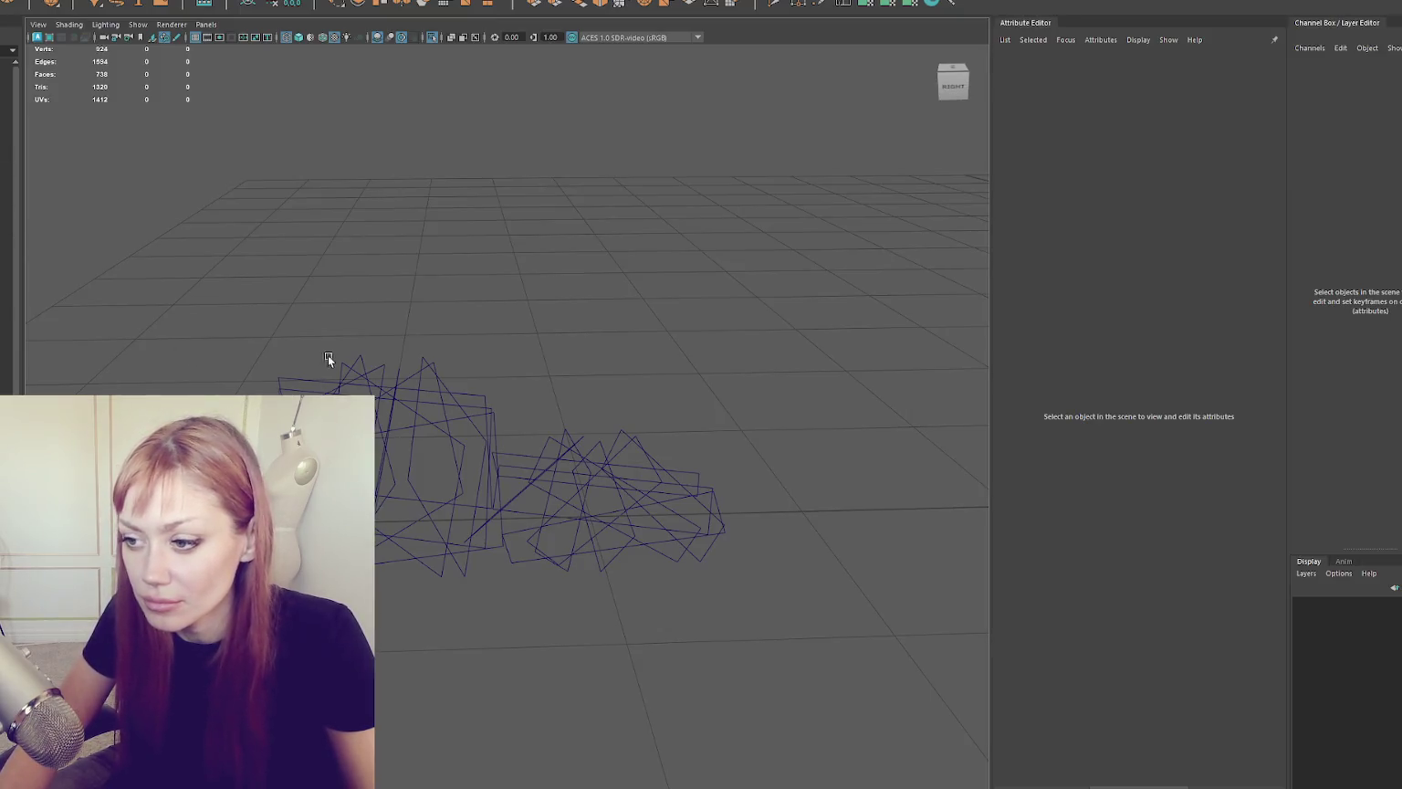
{"action": "left_click", "coordinate": [331, 363]}
Step: Select the GrassLong tuft beside the door in the Hierarchy
{"action": "key", "text": "Up"}
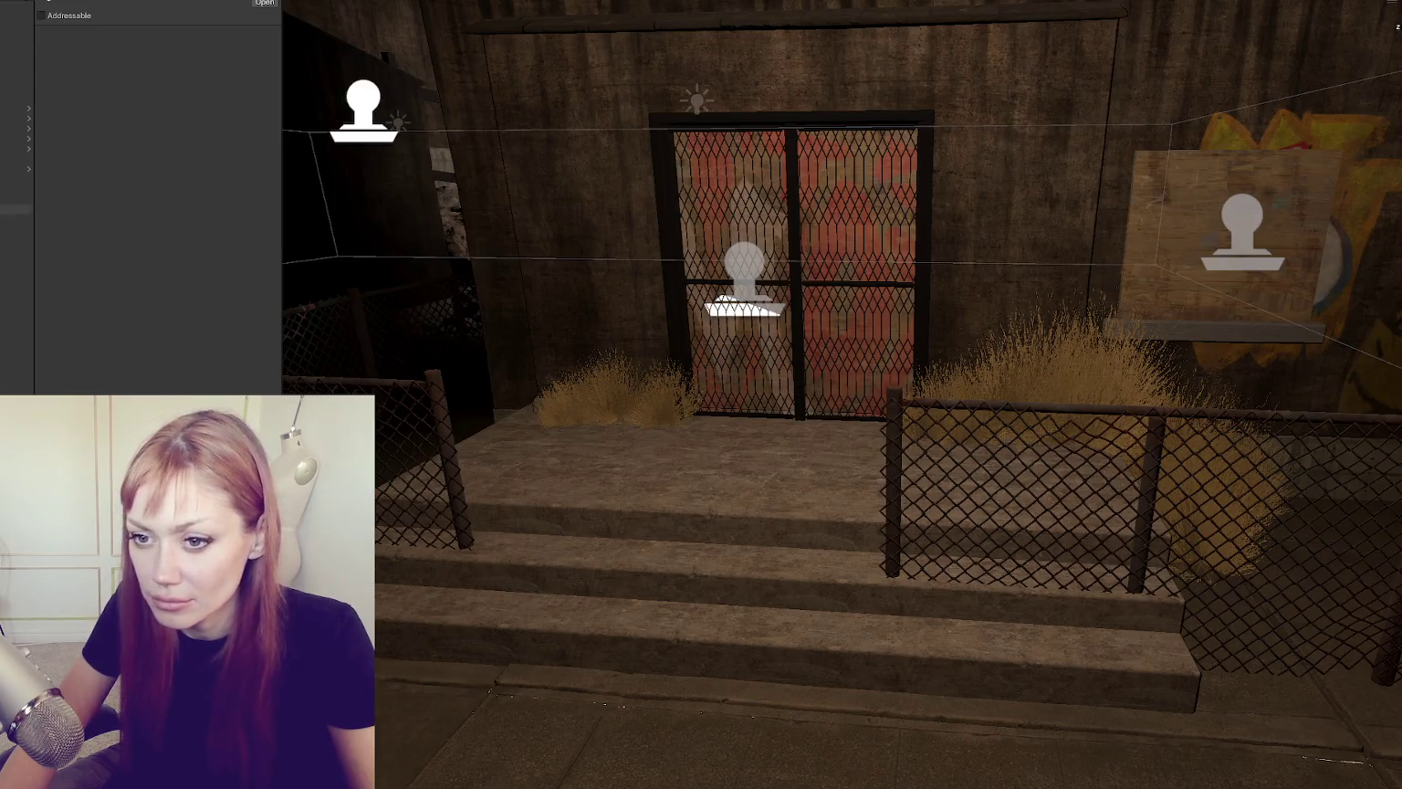
{"action": "left_click", "coordinate": [19, 113]}
{"action": "left_click", "coordinate": [28, 131]}
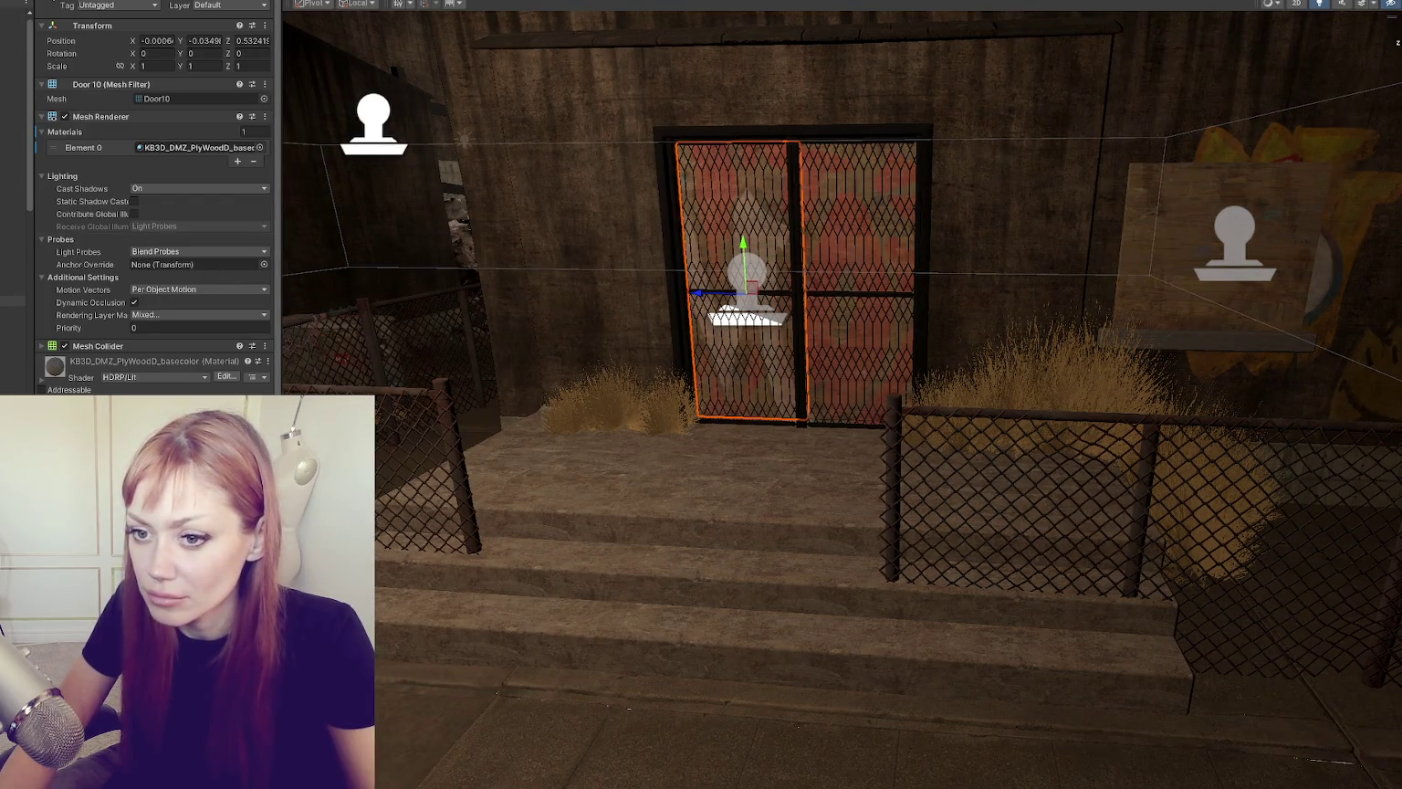
{"action": "left_click", "coordinate": [14, 311]}
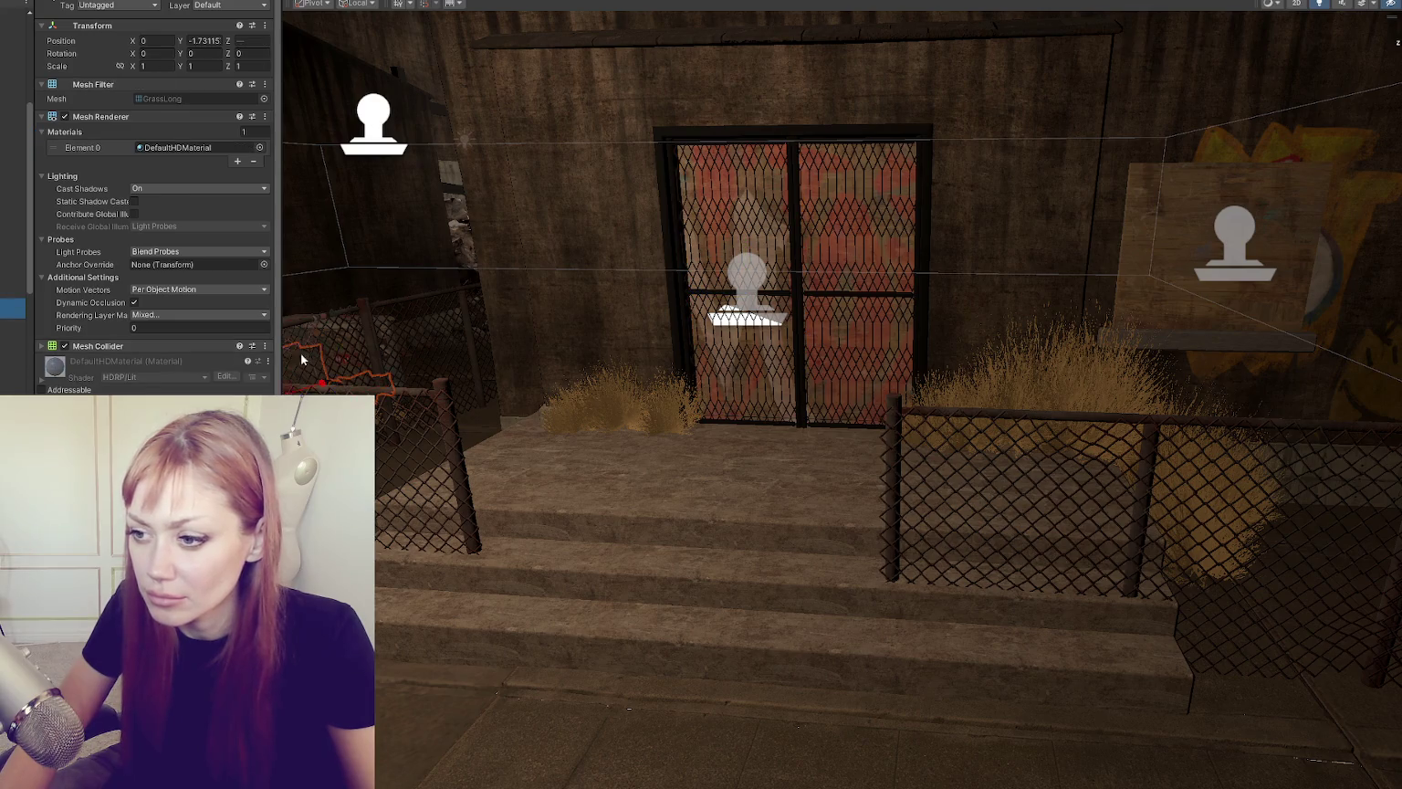
Step: Move the grass tufts left toward the fence and closer to the steps
{"action": "scroll", "coordinate": [302, 359], "scroll_direction": "down", "scroll_amount": 5}
{"action": "left_click", "coordinate": [735, 394]}
{"action": "left_click", "coordinate": [755, 401], "text": "shift"}
{"action": "mouse_move", "coordinate": [755, 402]}
{"action": "left_mouse_down"}
{"action": "mouse_move", "coordinate": [726, 427]}
{"action": "mouse_move", "coordinate": [711, 418]}
{"action": "mouse_move", "coordinate": [710, 363]}
{"action": "left_mouse_up"}
{"action": "scroll", "coordinate": [469, 423], "scroll_direction": "up", "scroll_amount": 5}
{"action": "mouse_move", "coordinate": [470, 422]}
{"action": "left_mouse_down"}
{"action": "mouse_move", "coordinate": [613, 410]}
{"action": "mouse_move", "coordinate": [557, 463]}
{"action": "mouse_move", "coordinate": [562, 429]}
{"action": "left_mouse_up"}
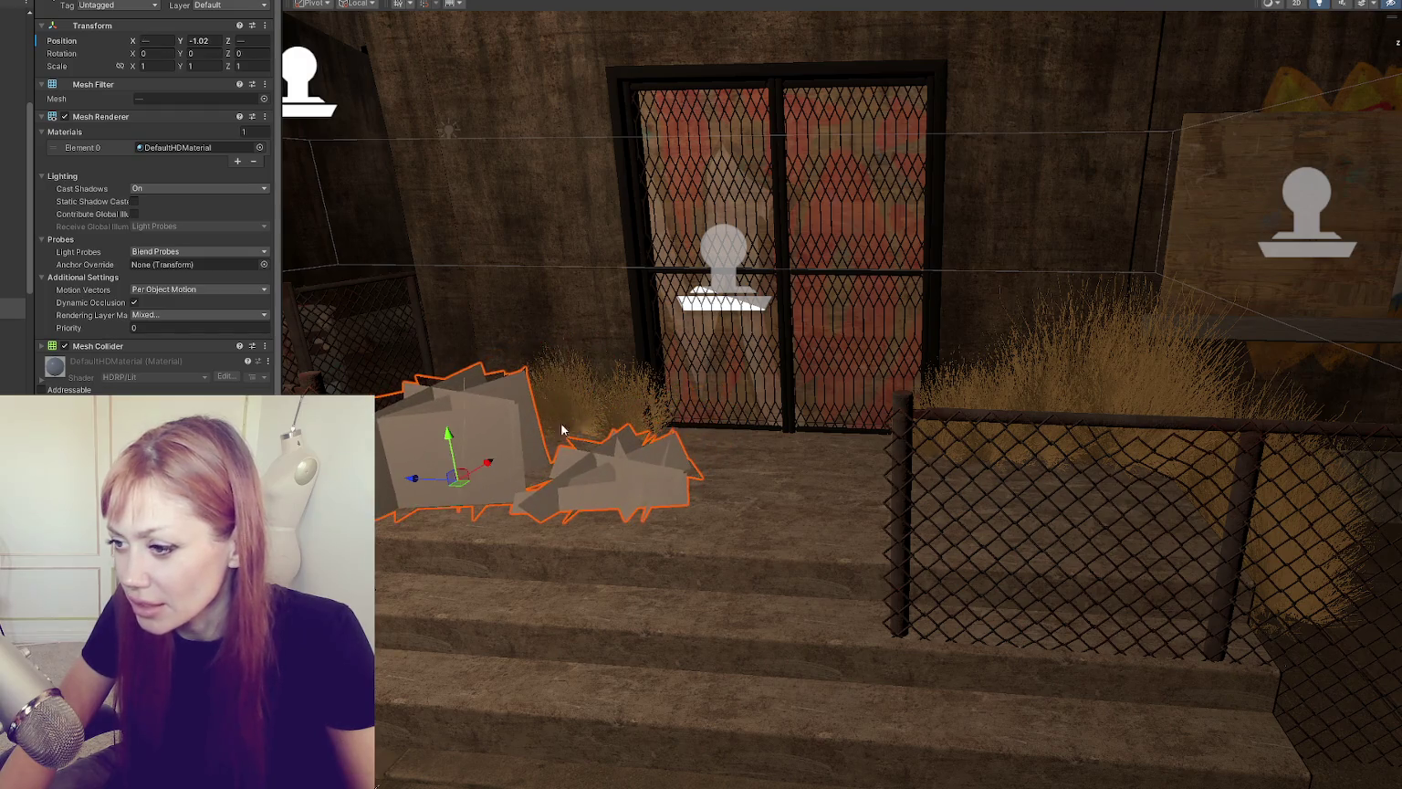
Step: Cycle through the overlapping objects to select Grass Short and frame it
{"action": "left_click", "coordinate": [562, 429]}
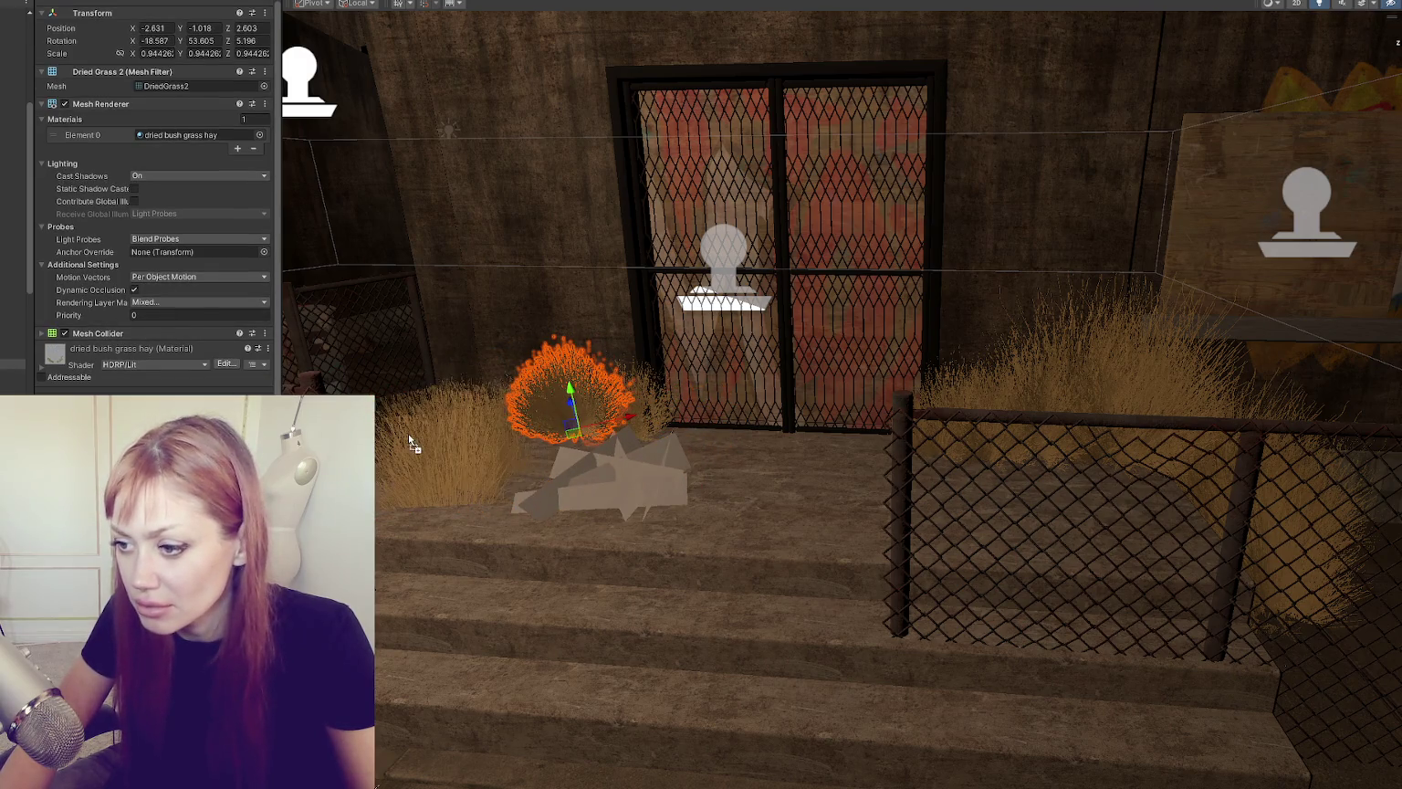
{"action": "mouse_move", "coordinate": [595, 473]}
{"action": "left_mouse_down"}
{"action": "mouse_move", "coordinate": [682, 491]}
{"action": "mouse_move", "coordinate": [714, 474]}
{"action": "left_mouse_up"}
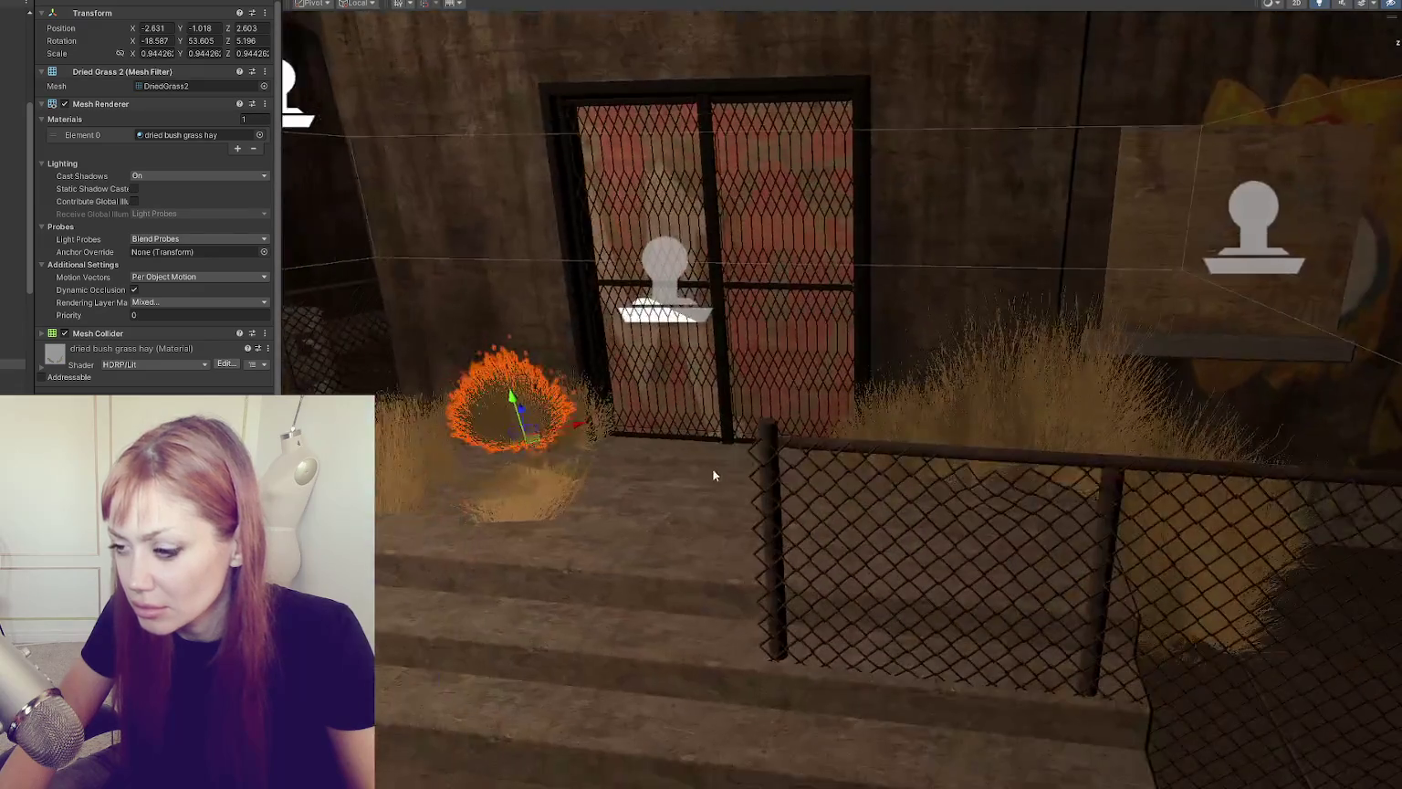
{"action": "left_click", "coordinate": [530, 495]}
{"action": "left_click", "coordinate": [530, 495]}
{"action": "left_click", "coordinate": [507, 506]}
{"action": "left_click", "coordinate": [508, 505]}
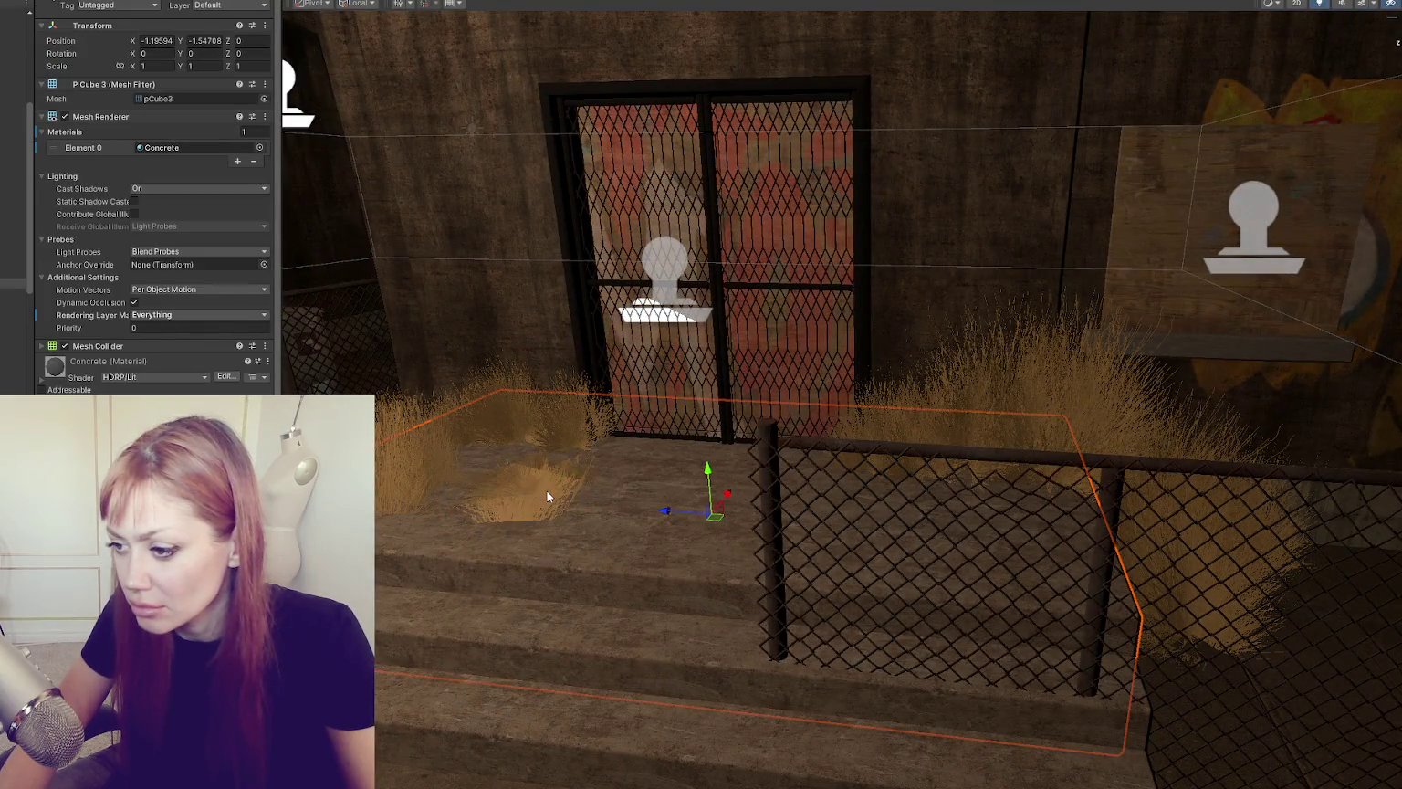
{"action": "key", "text": "f"}
{"action": "left_click", "coordinate": [748, 360]}
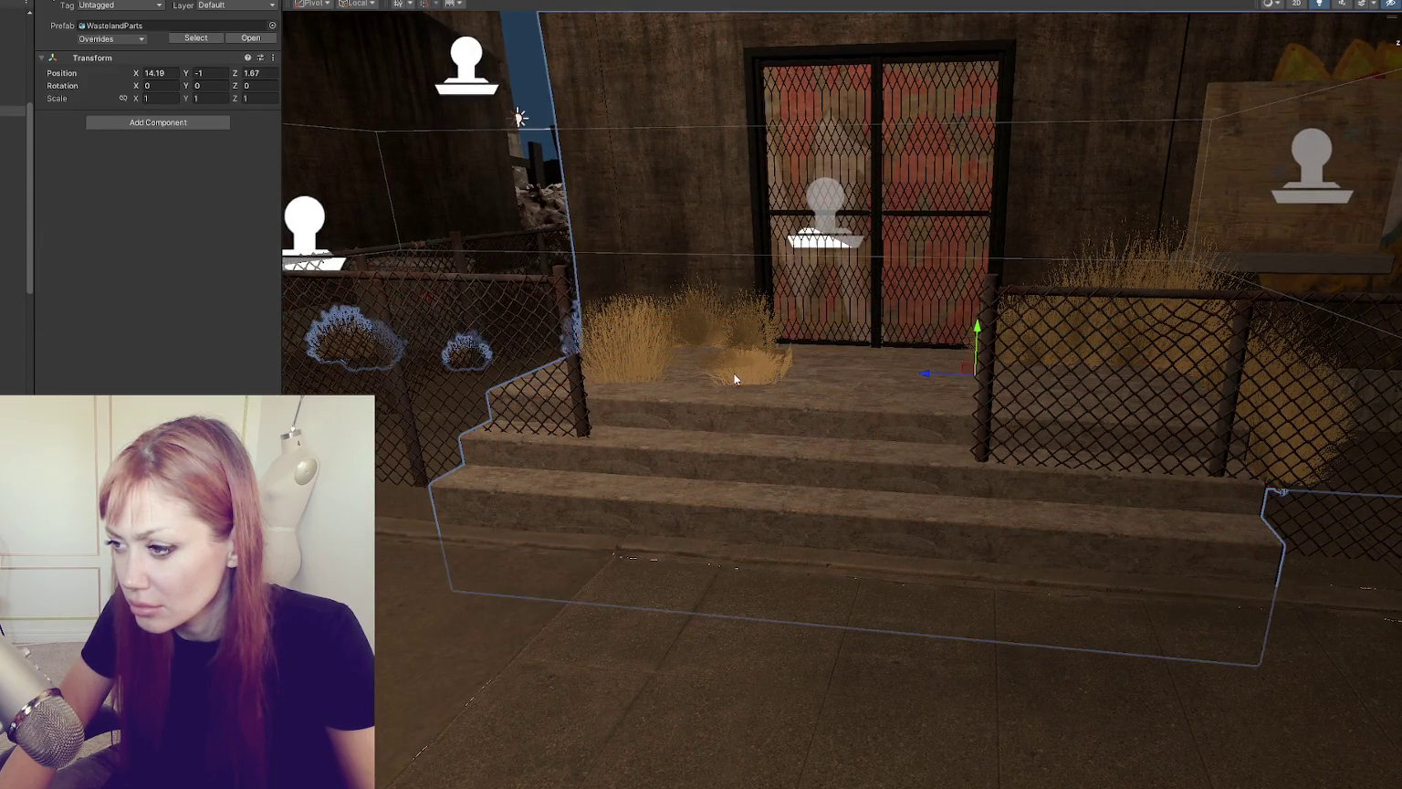
{"action": "left_click", "coordinate": [735, 378]}
{"action": "key", "text": "f"}
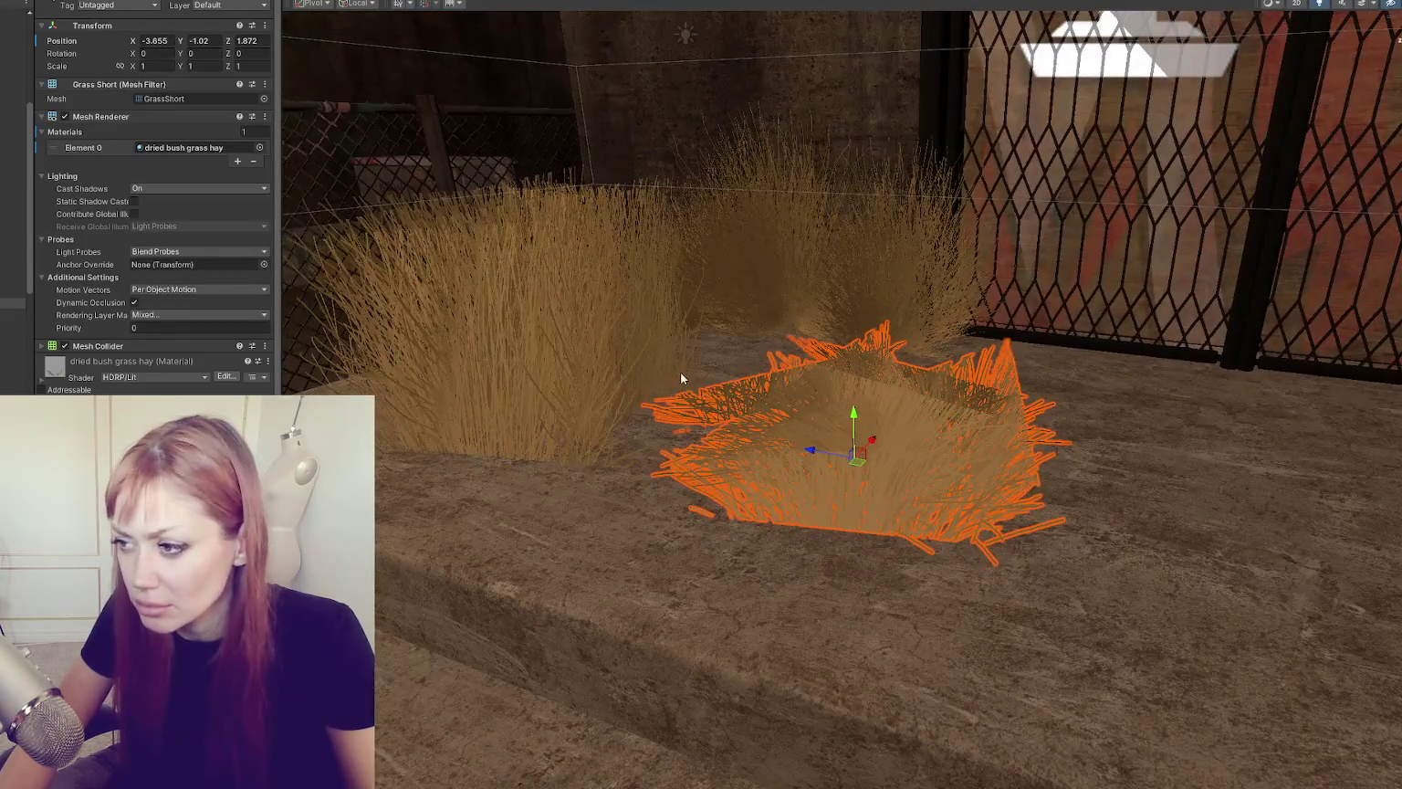
{"action": "scroll", "coordinate": [89, 328], "scroll_direction": "down", "scroll_amount": 5}
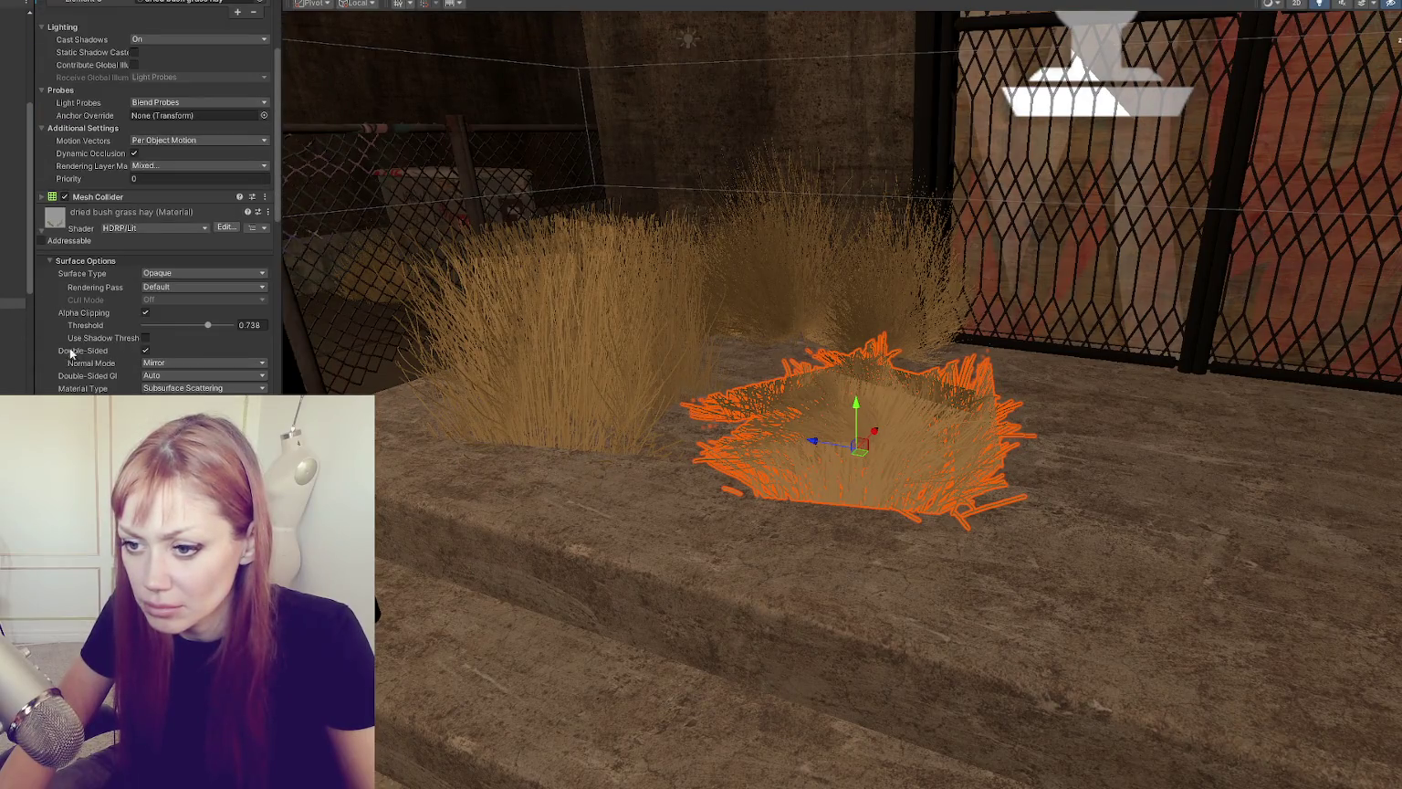
{"action": "scroll", "coordinate": [61, 308], "scroll_direction": "down", "scroll_amount": 5}
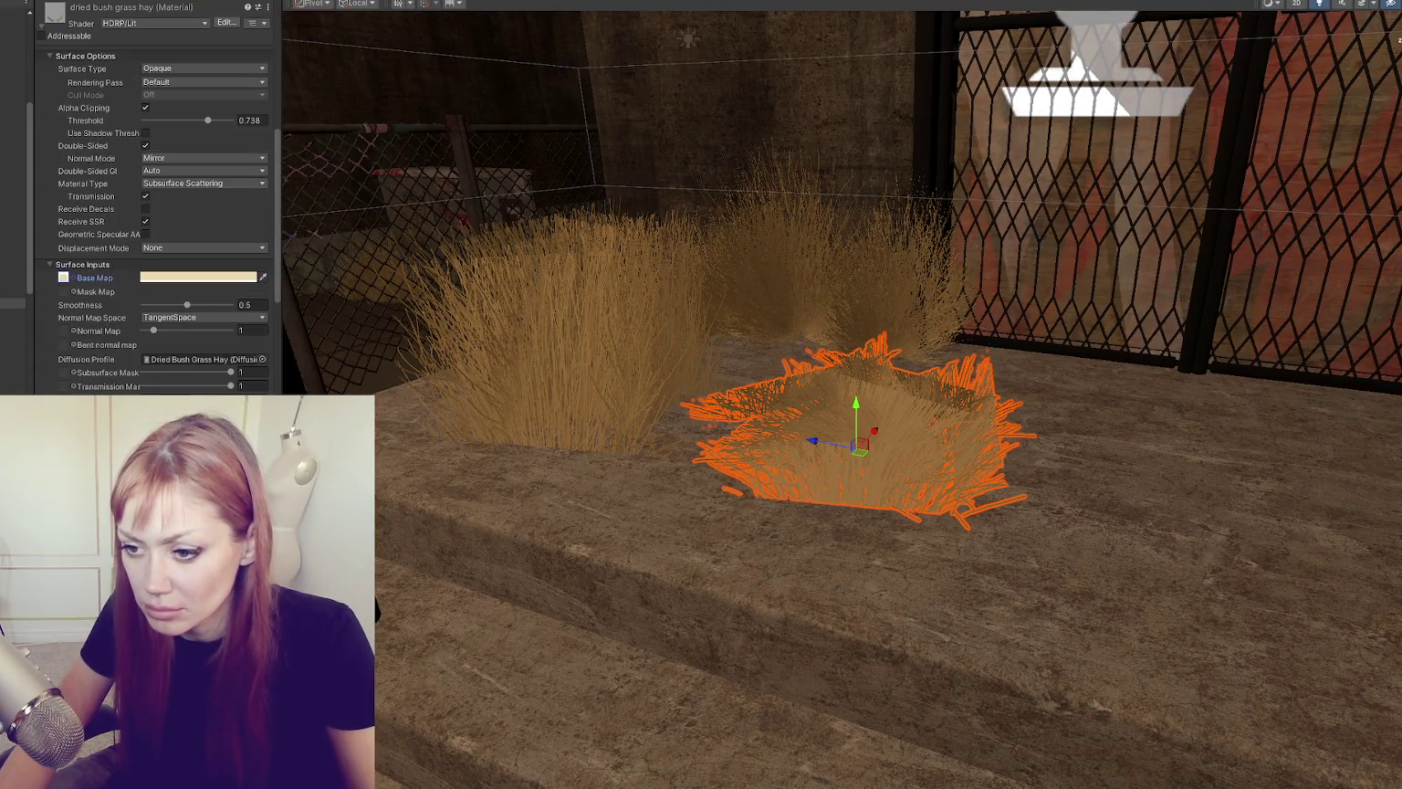
{"action": "scroll", "coordinate": [155, 200], "scroll_direction": "down", "scroll_amount": 6}
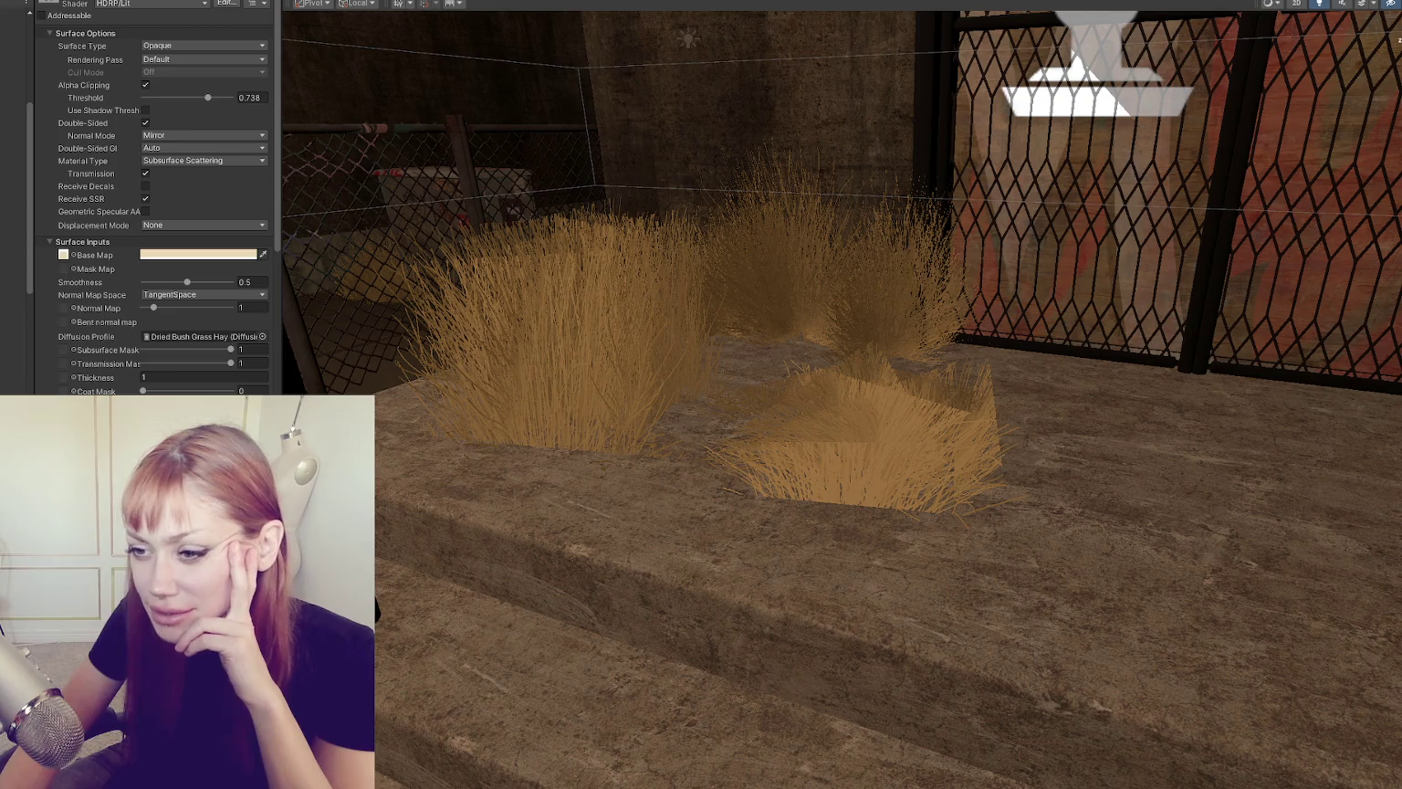
Step: Keep the grass material's Tiling X at 1
{"action": "scroll", "coordinate": [203, 217], "scroll_direction": "down", "scroll_amount": 3}
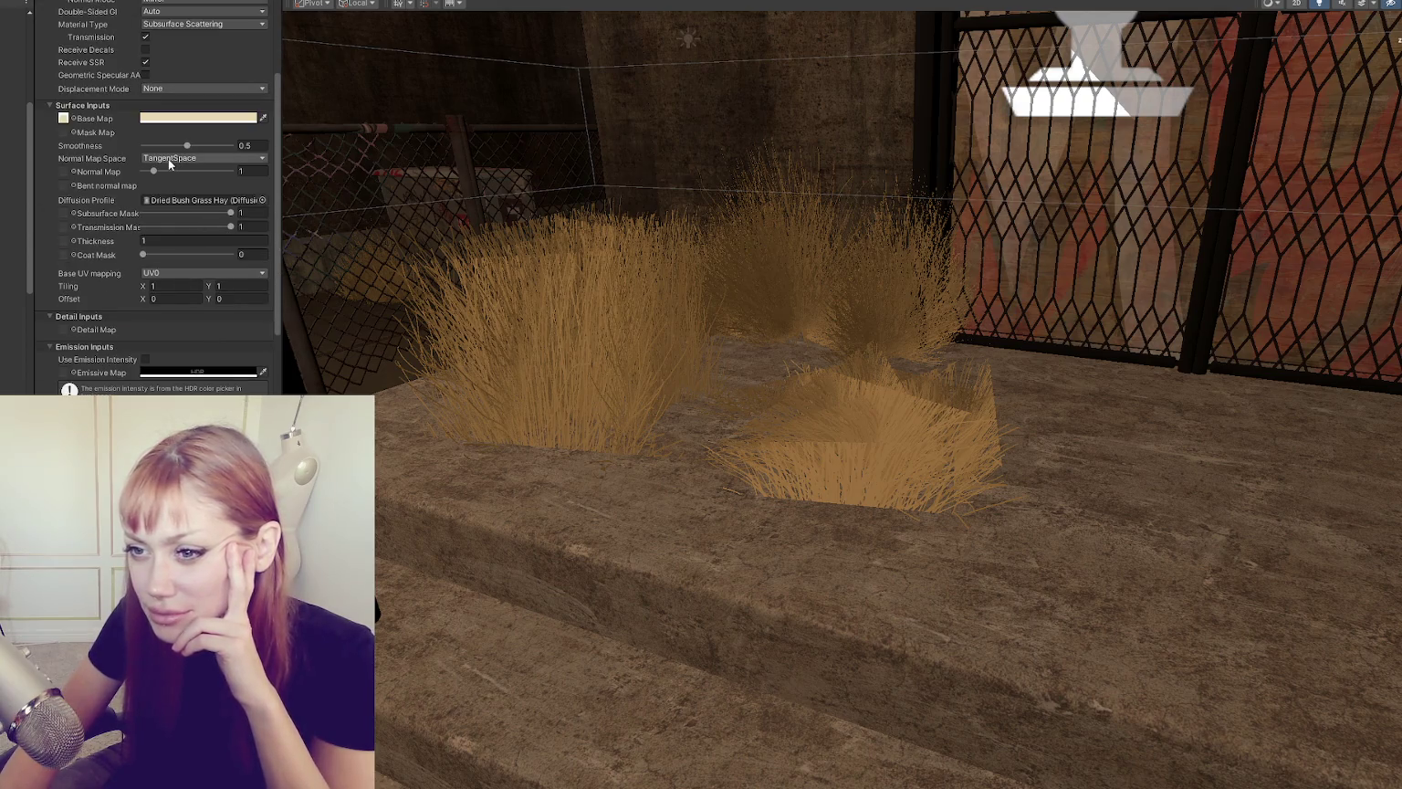
{"action": "scroll", "coordinate": [166, 220], "scroll_direction": "up", "scroll_amount": 1}
{"action": "left_click_drag", "start_coordinate": [144, 323], "coordinate": [152, 325]}
{"action": "type", "text": "2.37"}
{"action": "key", "text": "BackSpace"}
{"action": "key", "text": "BackSpace"}
{"action": "key", "text": "BackSpace"}
{"action": "type", "text": "1"}
Step: Scrub the material's Tiling Y up to about 5.7
{"action": "left_click", "coordinate": [210, 324]}
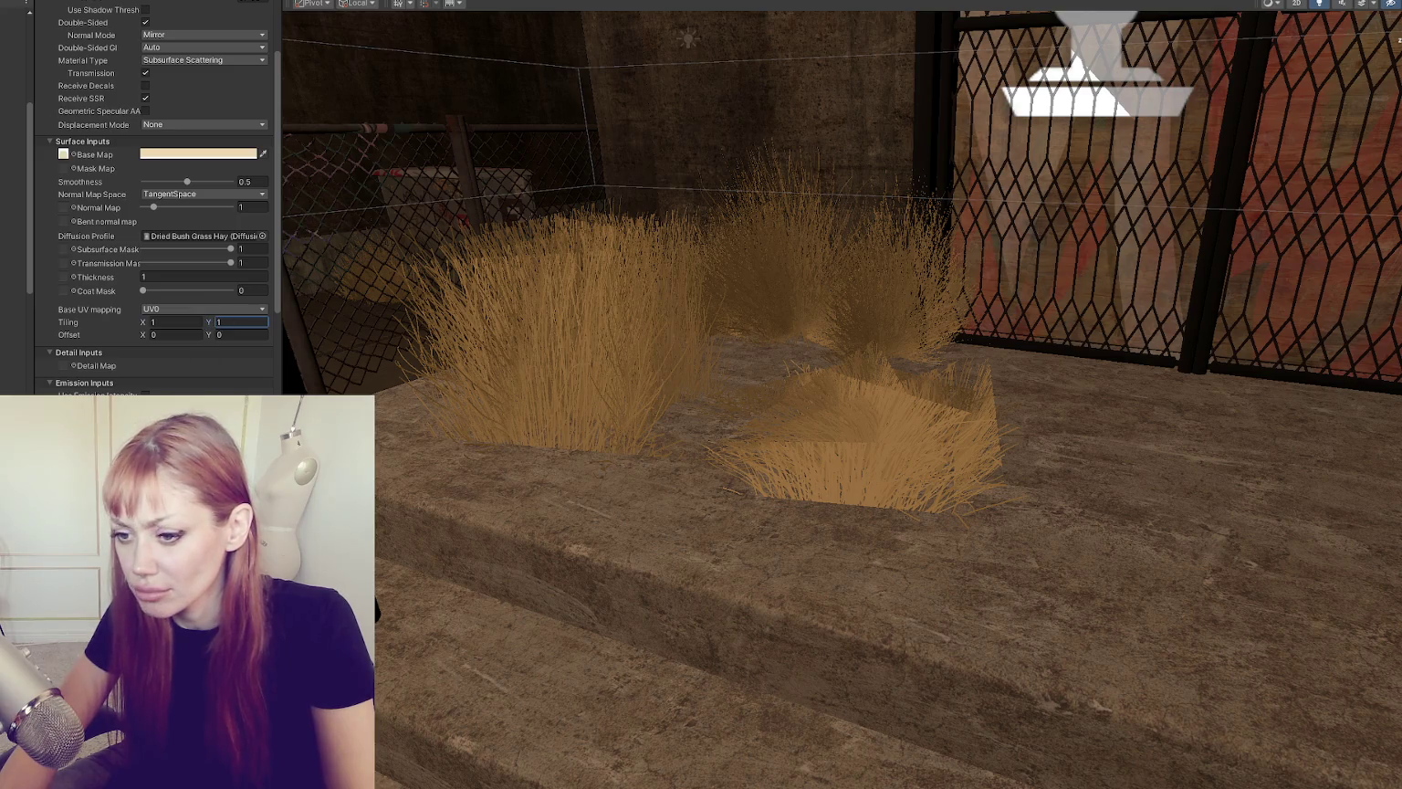
{"action": "key", "text": "Return"}
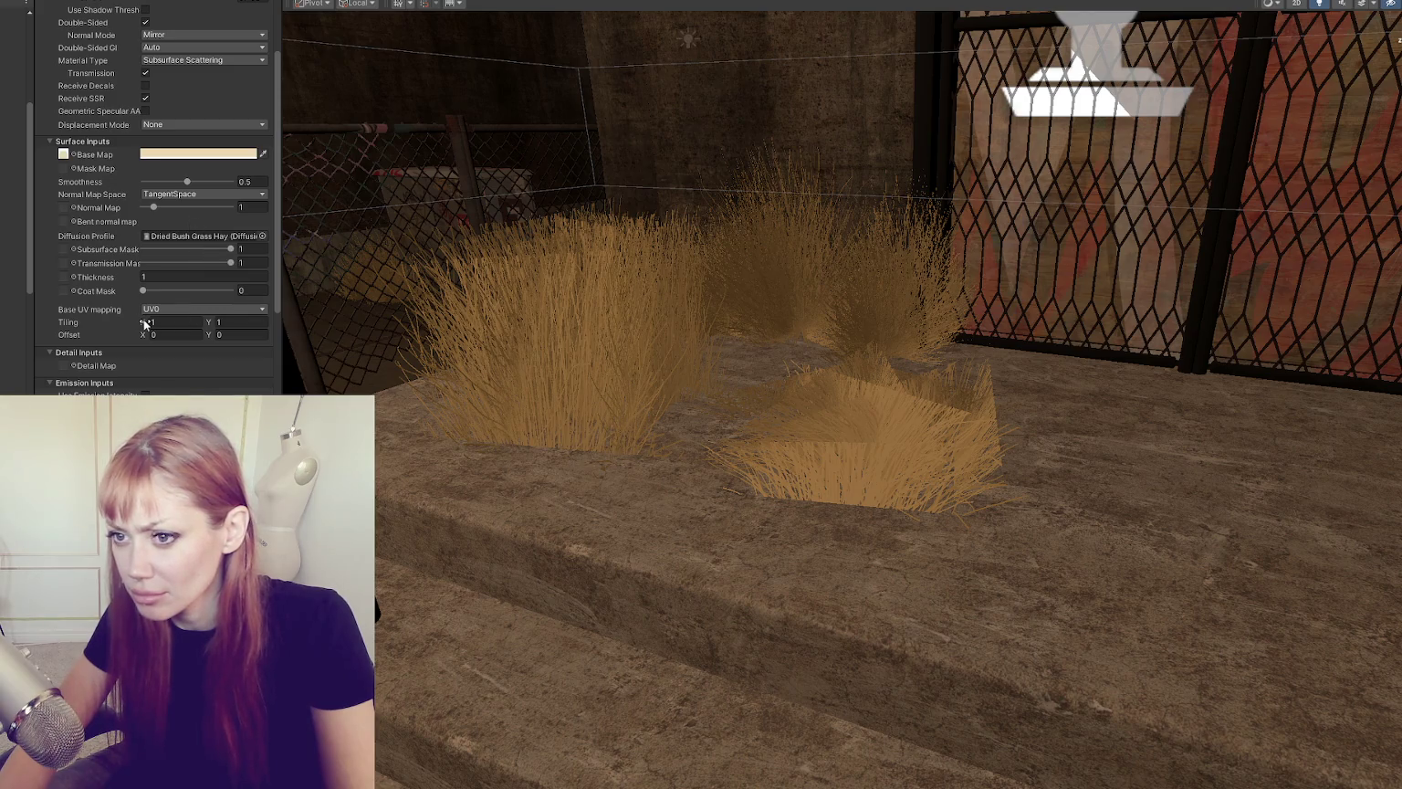
{"action": "mouse_move", "coordinate": [208, 324]}
{"action": "left_mouse_down"}
{"action": "mouse_move", "coordinate": [192, 325]}
{"action": "mouse_move", "coordinate": [214, 323]}
{"action": "left_mouse_up"}
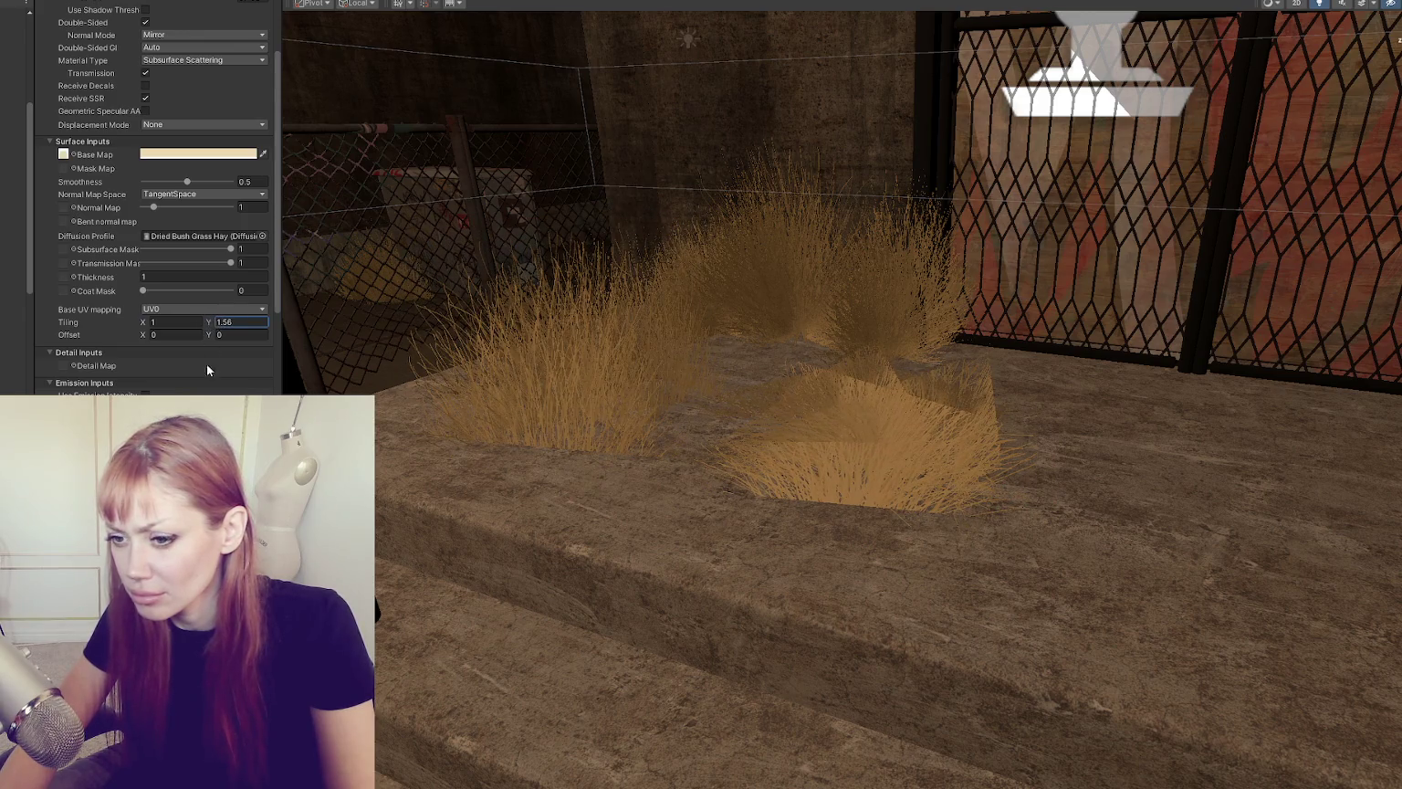
{"action": "scroll", "coordinate": [207, 363], "scroll_direction": "up", "scroll_amount": 3}
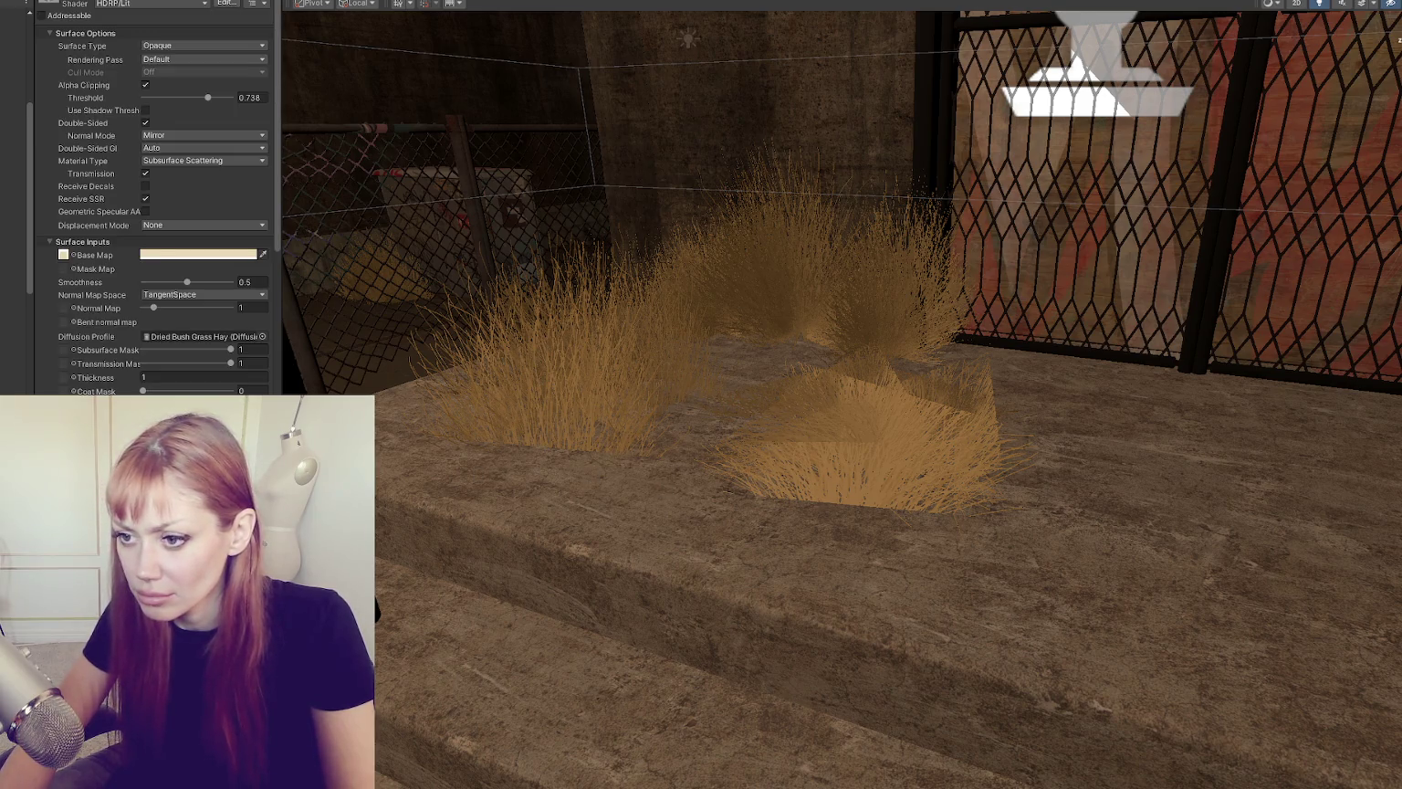
{"action": "scroll", "coordinate": [171, 300], "scroll_direction": "down", "scroll_amount": 3}
{"action": "mouse_move", "coordinate": [209, 325]}
{"action": "left_mouse_down"}
{"action": "mouse_move", "coordinate": [320, 317]}
{"action": "mouse_move", "coordinate": [297, 319]}
{"action": "left_mouse_up"}
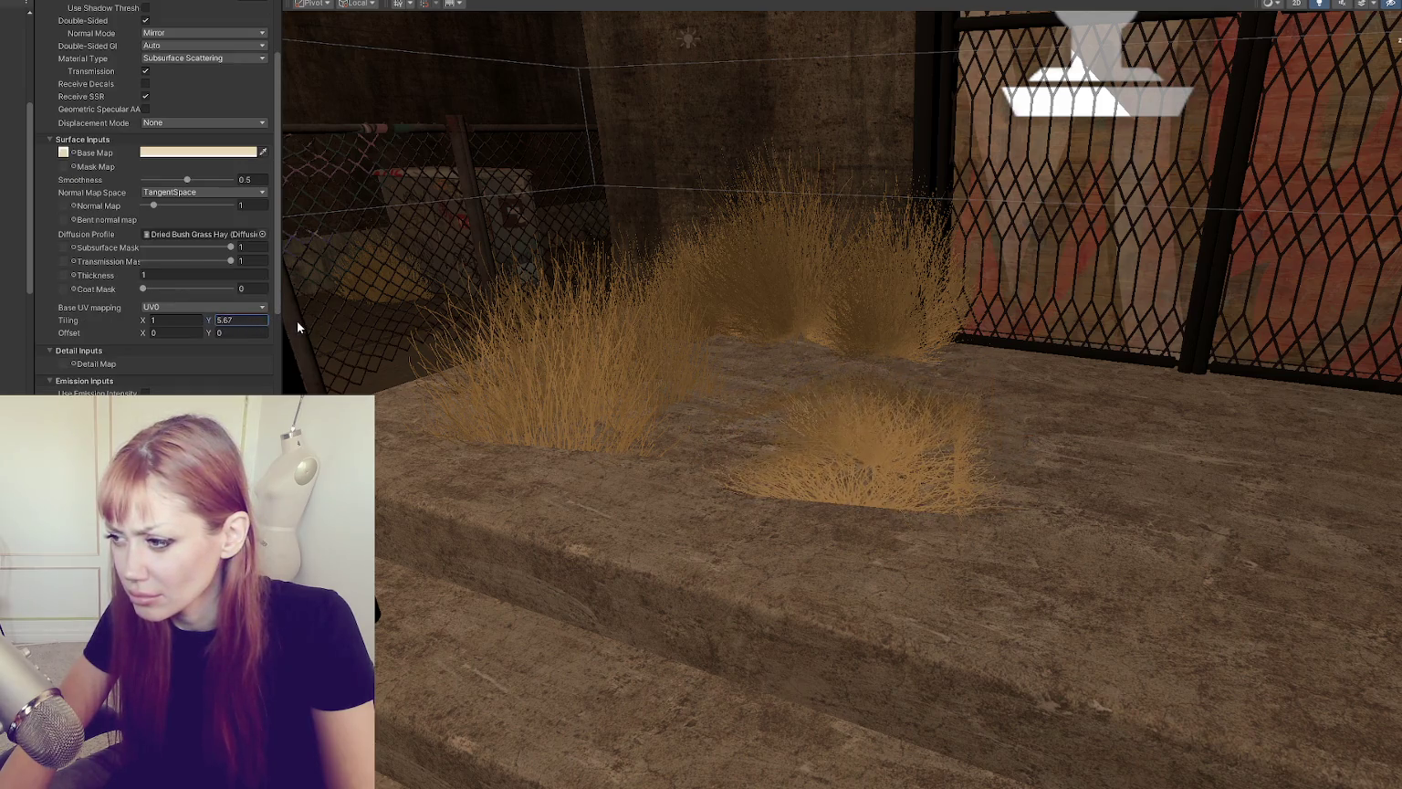
Step: Turn the view toward the fenced walkway and select the short grass clump
{"action": "scroll", "coordinate": [445, 447], "scroll_direction": "down", "scroll_amount": 5}
{"action": "mouse_move", "coordinate": [951, 377]}
{"action": "left_mouse_down"}
{"action": "mouse_move", "coordinate": [370, 432]}
{"action": "mouse_move", "coordinate": [698, 441]}
{"action": "mouse_move", "coordinate": [877, 510]}
{"action": "mouse_move", "coordinate": [1137, 476]}
{"action": "mouse_move", "coordinate": [1128, 484]}
{"action": "left_mouse_up"}
{"action": "left_click", "coordinate": [886, 425]}
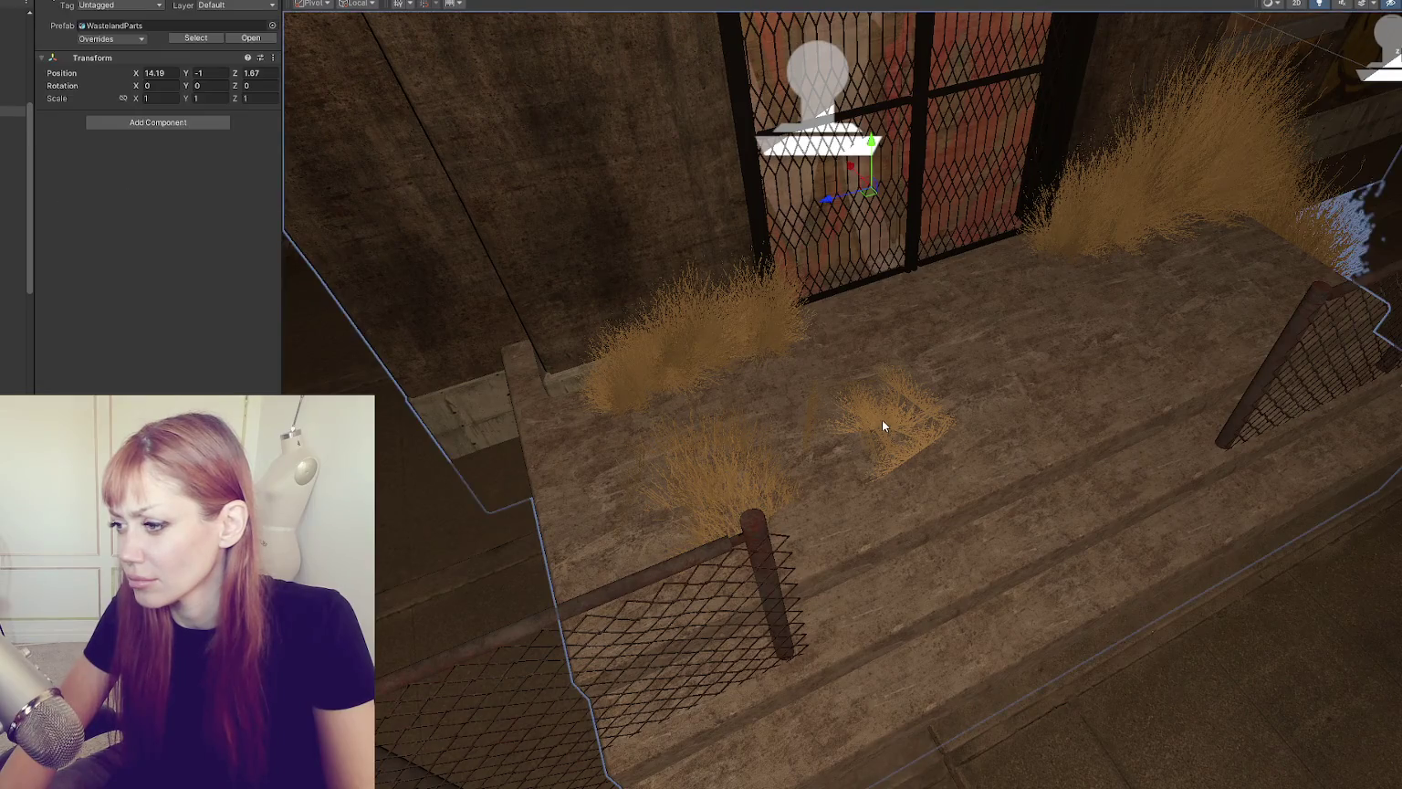
Step: Frame the selected GrassShort clump in the Scene view
{"action": "key", "text": "f"}
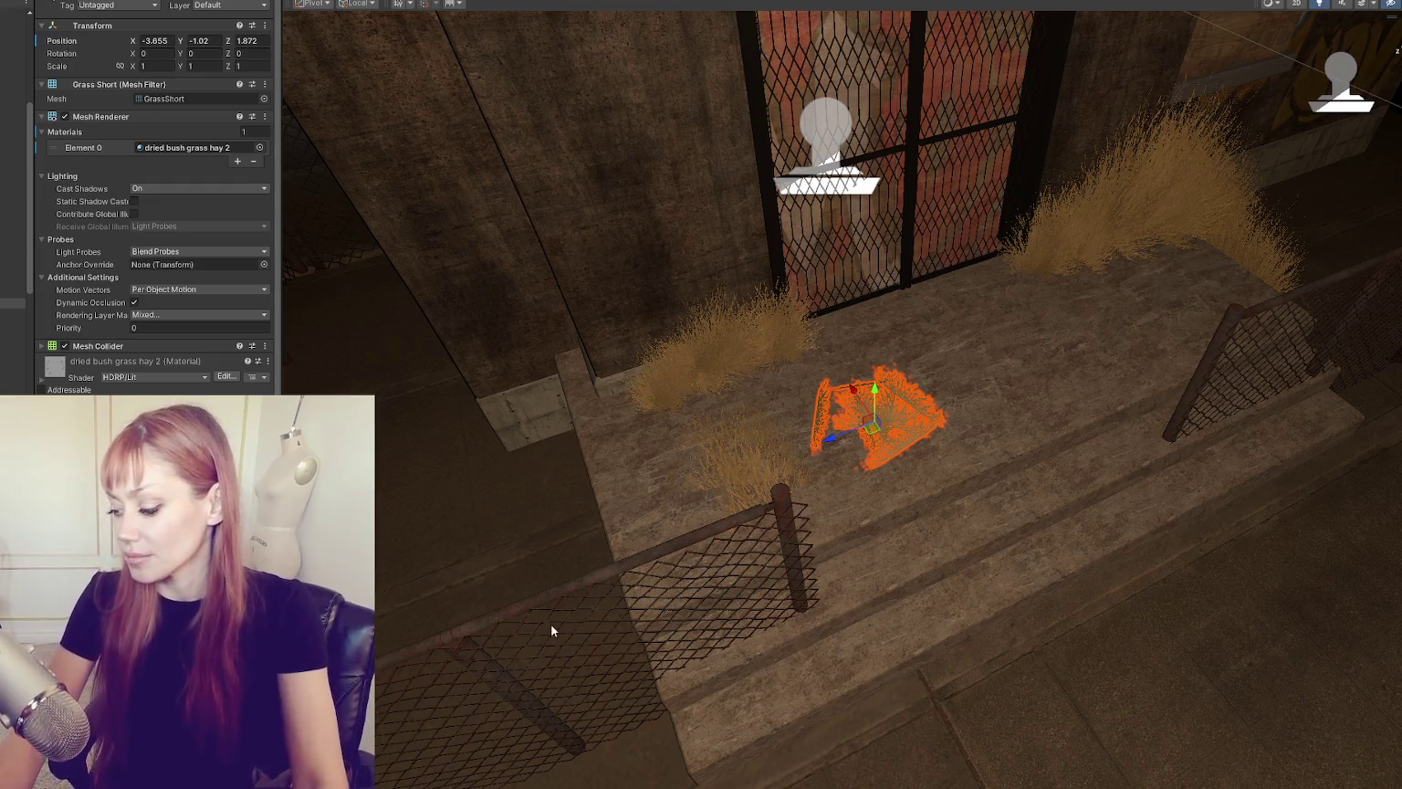
Step: Rotate the tall GrassLong bush to about -94.6° on Y and slide it left of the door
{"action": "scroll", "coordinate": [822, 436], "scroll_direction": "up", "scroll_amount": 1}
{"action": "mouse_move", "coordinate": [822, 431]}
{"action": "left_mouse_down"}
{"action": "mouse_move", "coordinate": [919, 432]}
{"action": "mouse_move", "coordinate": [431, 612]}
{"action": "mouse_move", "coordinate": [484, 605]}
{"action": "mouse_move", "coordinate": [438, 667]}
{"action": "mouse_move", "coordinate": [710, 648]}
{"action": "mouse_move", "coordinate": [628, 587]}
{"action": "mouse_move", "coordinate": [637, 652]}
{"action": "left_mouse_up"}
{"action": "mouse_move", "coordinate": [839, 455]}
{"action": "left_mouse_down"}
{"action": "mouse_move", "coordinate": [736, 454]}
{"action": "mouse_move", "coordinate": [673, 396]}
{"action": "mouse_move", "coordinate": [782, 331]}
{"action": "mouse_move", "coordinate": [839, 372]}
{"action": "mouse_move", "coordinate": [1073, 385]}
{"action": "mouse_move", "coordinate": [1049, 391]}
{"action": "left_mouse_up"}
{"action": "left_click", "coordinate": [690, 392]}
{"action": "key", "text": "e"}
{"action": "key", "text": "w"}
{"action": "mouse_move", "coordinate": [896, 380]}
{"action": "left_mouse_down"}
{"action": "mouse_move", "coordinate": [637, 363]}
{"action": "mouse_move", "coordinate": [662, 370]}
{"action": "left_mouse_up"}
{"action": "left_click", "coordinate": [377, 585]}
{"action": "mouse_move", "coordinate": [376, 584]}
{"action": "left_mouse_down"}
{"action": "mouse_move", "coordinate": [741, 475]}
{"action": "mouse_move", "coordinate": [902, 557]}
{"action": "mouse_move", "coordinate": [752, 583]}
{"action": "mouse_move", "coordinate": [771, 554]}
{"action": "mouse_move", "coordinate": [988, 557]}
{"action": "mouse_move", "coordinate": [761, 576]}
{"action": "mouse_move", "coordinate": [949, 498]}
{"action": "mouse_move", "coordinate": [927, 407]}
{"action": "mouse_move", "coordinate": [742, 554]}
{"action": "mouse_move", "coordinate": [799, 606]}
{"action": "mouse_move", "coordinate": [940, 469]}
{"action": "mouse_move", "coordinate": [877, 470]}
{"action": "mouse_move", "coordinate": [995, 501]}
{"action": "mouse_move", "coordinate": [789, 497]}
{"action": "mouse_move", "coordinate": [856, 477]}
{"action": "left_mouse_up"}
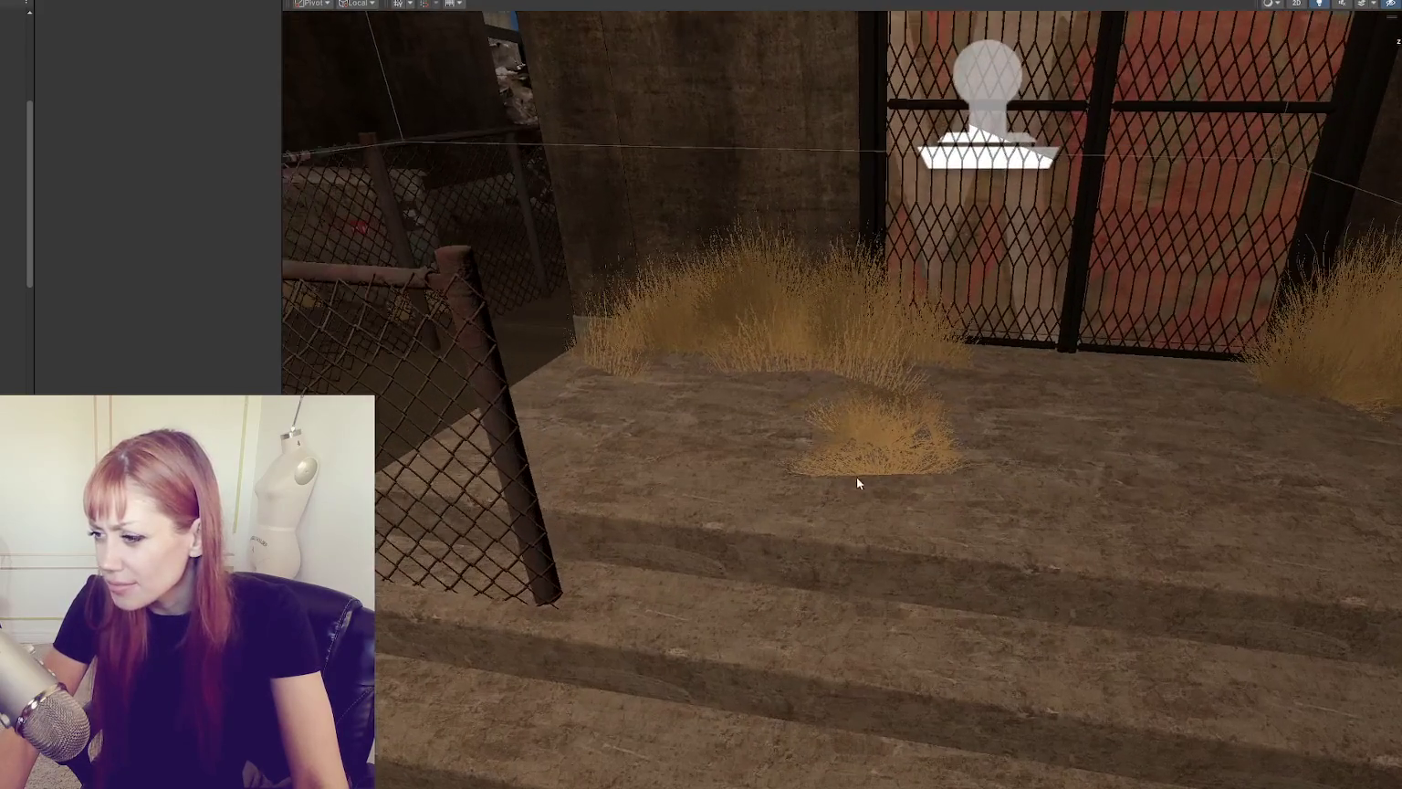
Step: Move the GrassShort clump back toward the gated door, into the tall grass
{"action": "left_click", "coordinate": [897, 460]}
{"action": "key", "text": "f"}
{"action": "mouse_move", "coordinate": [867, 409]}
{"action": "left_mouse_down"}
{"action": "mouse_move", "coordinate": [907, 348]}
{"action": "mouse_move", "coordinate": [886, 323]}
{"action": "mouse_move", "coordinate": [871, 342]}
{"action": "mouse_move", "coordinate": [564, 340]}
{"action": "mouse_move", "coordinate": [544, 405]}
{"action": "left_mouse_up"}
Step: Rotate the GrassShort clump about 52.4° on Y and check it against the door steps
{"action": "key", "text": "e"}
{"action": "mouse_move", "coordinate": [598, 351]}
{"action": "left_mouse_down"}
{"action": "mouse_move", "coordinate": [699, 345]}
{"action": "mouse_move", "coordinate": [660, 355]}
{"action": "mouse_move", "coordinate": [749, 363]}
{"action": "mouse_move", "coordinate": [704, 338]}
{"action": "mouse_move", "coordinate": [596, 519]}
{"action": "mouse_move", "coordinate": [554, 464]}
{"action": "mouse_move", "coordinate": [517, 486]}
{"action": "mouse_move", "coordinate": [560, 557]}
{"action": "mouse_move", "coordinate": [531, 550]}
{"action": "mouse_move", "coordinate": [793, 469]}
{"action": "left_mouse_up"}
{"action": "scroll", "coordinate": [886, 504], "scroll_direction": "down", "scroll_amount": 5}
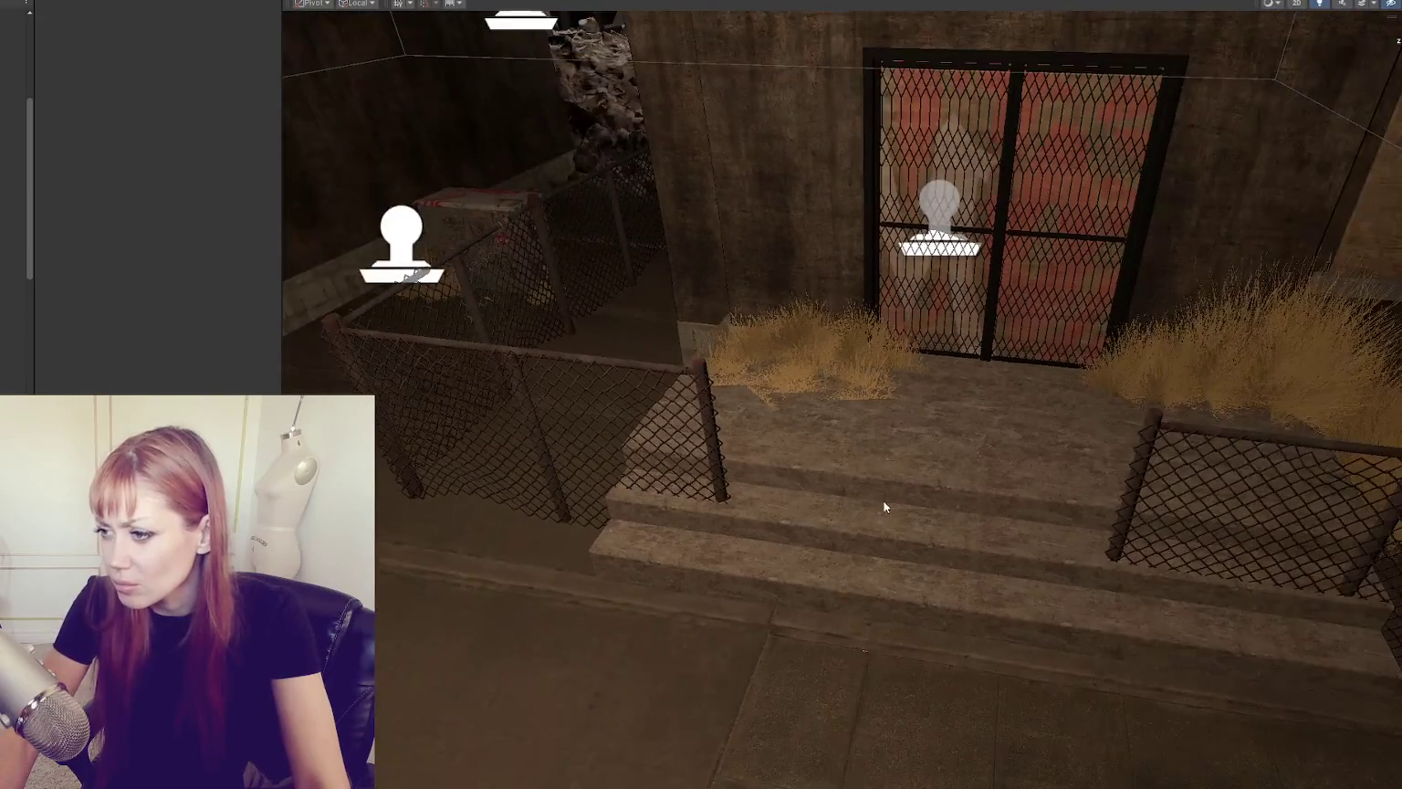
{"action": "scroll", "coordinate": [890, 516], "scroll_direction": "up", "scroll_amount": 3}
{"action": "scroll", "coordinate": [888, 518], "scroll_direction": "up", "scroll_amount": 3}
{"action": "mouse_move", "coordinate": [876, 491]}
{"action": "left_mouse_down"}
{"action": "mouse_move", "coordinate": [817, 463]}
{"action": "mouse_move", "coordinate": [704, 538]}
{"action": "mouse_move", "coordinate": [718, 548]}
{"action": "mouse_move", "coordinate": [848, 504]}
{"action": "mouse_move", "coordinate": [929, 511]}
{"action": "mouse_move", "coordinate": [739, 503]}
{"action": "mouse_move", "coordinate": [870, 504]}
{"action": "mouse_move", "coordinate": [870, 535]}
{"action": "mouse_move", "coordinate": [854, 416]}
{"action": "left_mouse_up"}
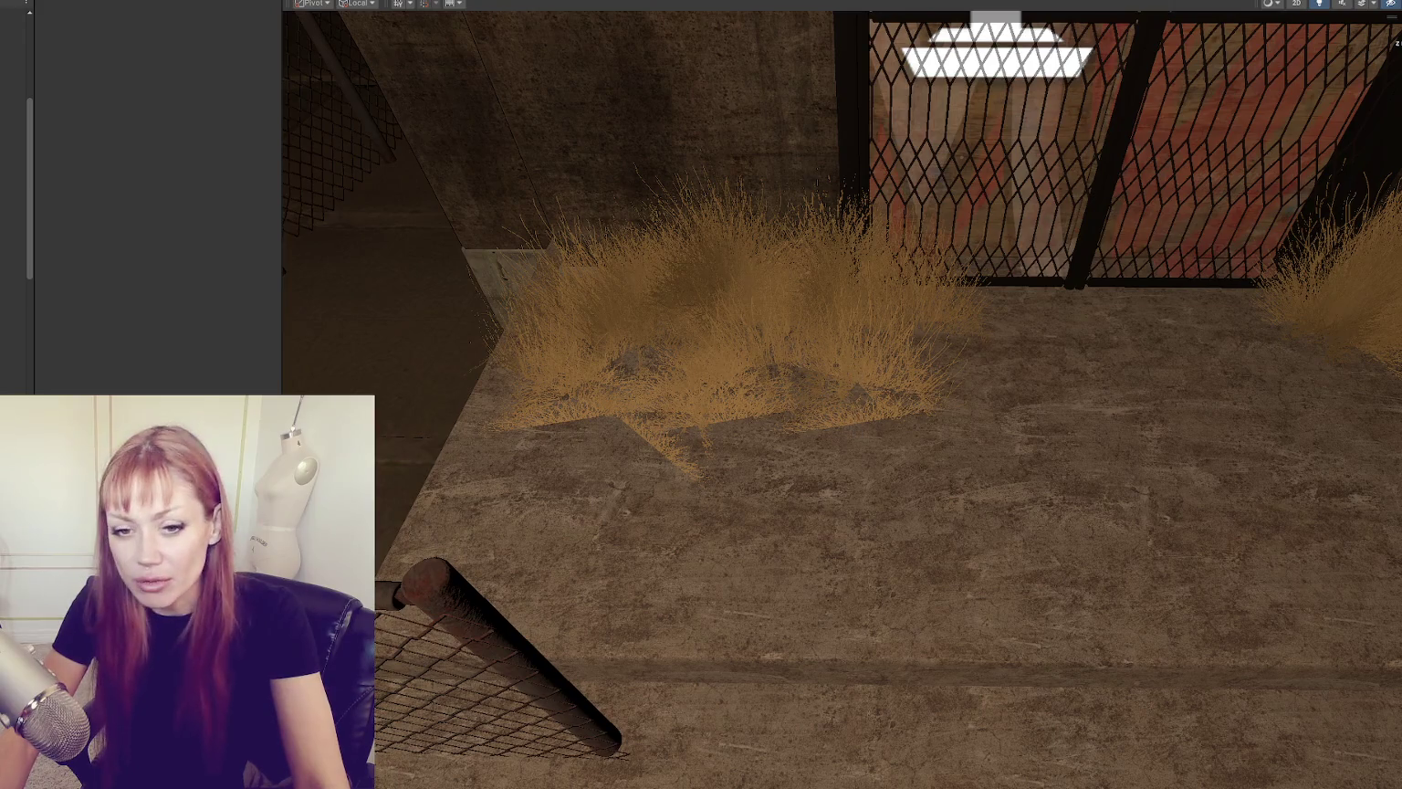
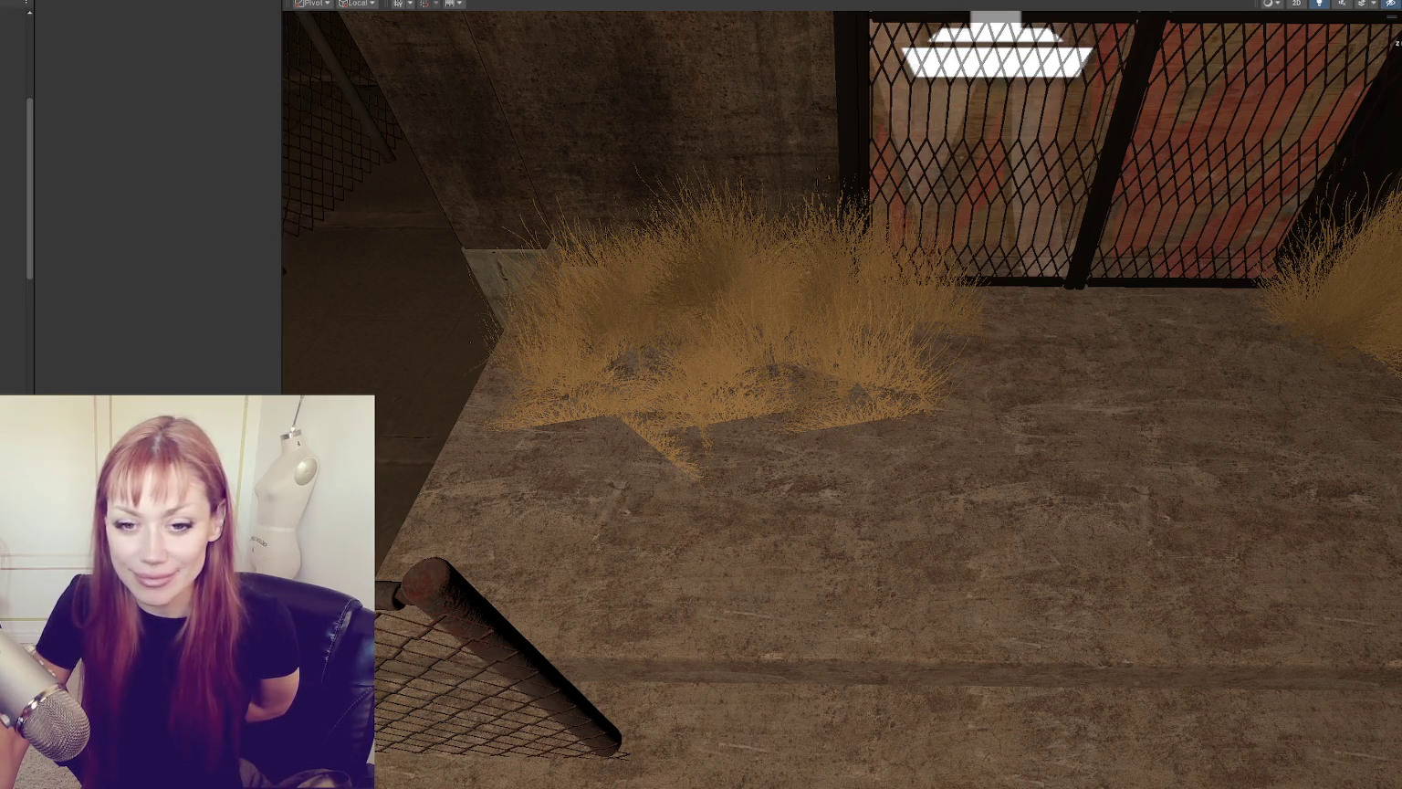
Step: Select the smaller GrassShort clump and nudge it along Z from 3.29 to 3.209
{"action": "left_click", "coordinate": [576, 373]}
{"action": "left_click", "coordinate": [549, 419]}
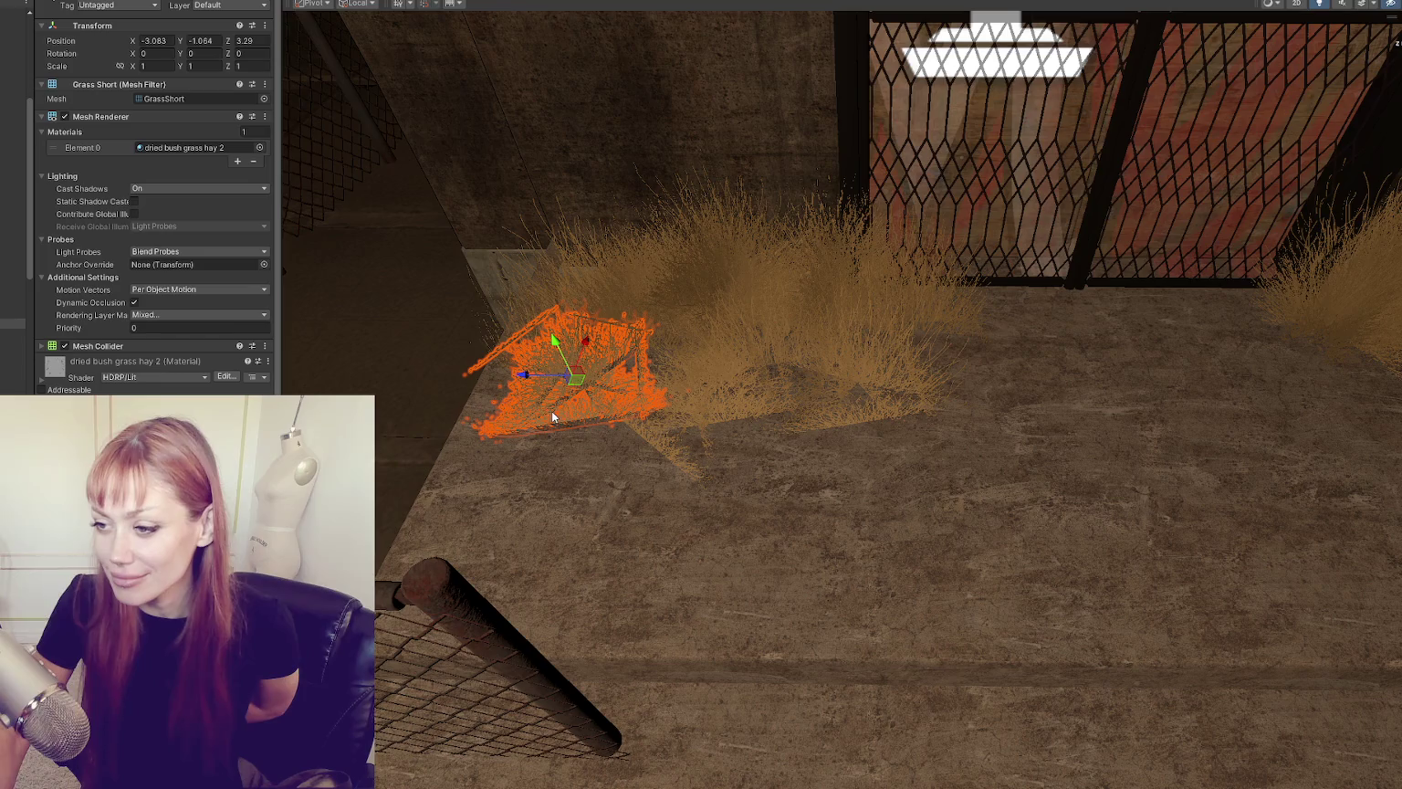
{"action": "left_click_drag", "start_coordinate": [534, 379], "coordinate": [542, 376]}
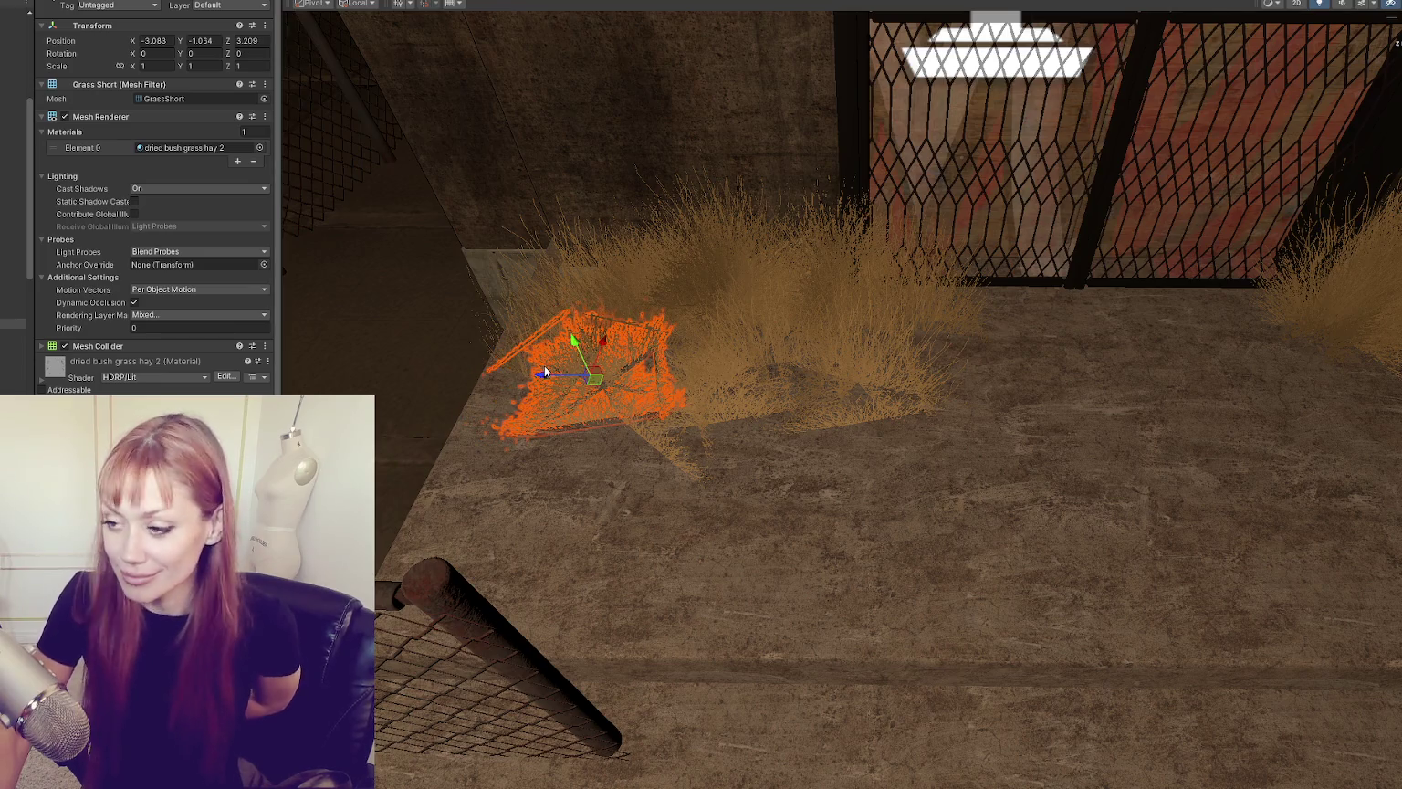
{"action": "scroll", "coordinate": [546, 372], "scroll_direction": "up", "scroll_amount": 2}
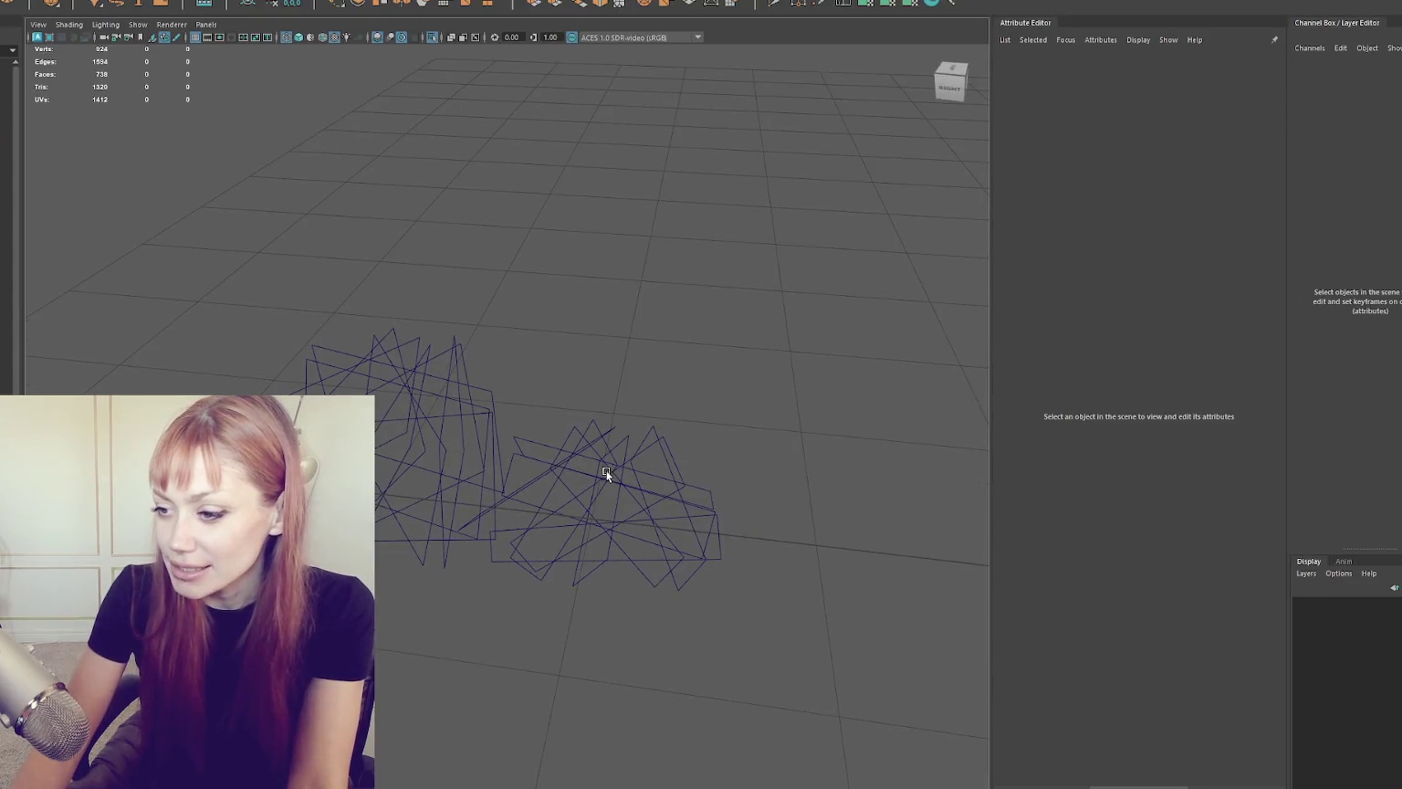
Step: Duplicate the left short grass clump and shift the copy along Z
{"action": "left_click", "coordinate": [501, 491]}
{"action": "mouse_move", "coordinate": [502, 490]}
{"action": "left_mouse_down"}
{"action": "mouse_move", "coordinate": [656, 496]}
{"action": "mouse_move", "coordinate": [535, 432]}
{"action": "mouse_move", "coordinate": [509, 453]}
{"action": "mouse_move", "coordinate": [730, 484]}
{"action": "left_mouse_up"}
{"action": "key", "text": "ctrl+d"}
{"action": "key", "text": "f"}
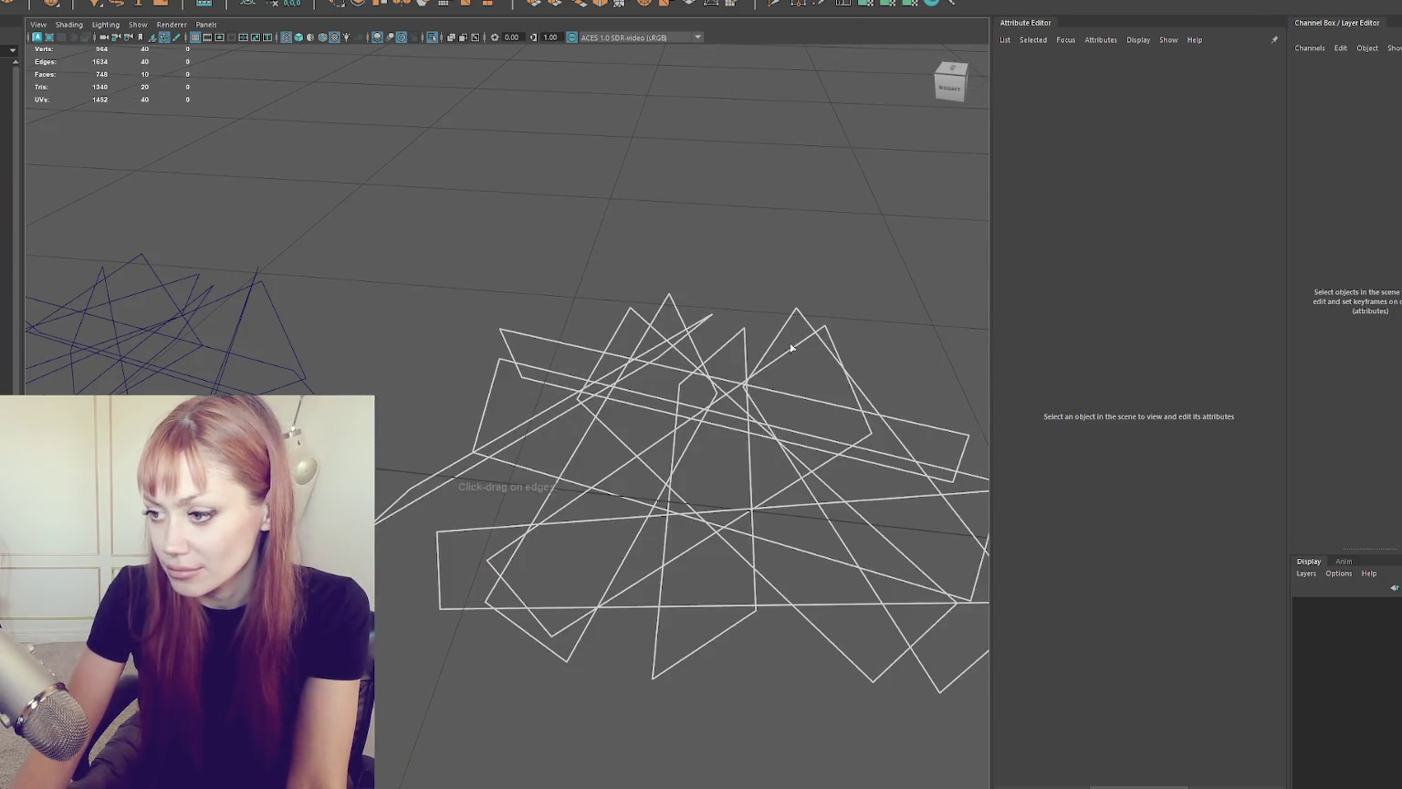
Step: Set up Insert Edge Loop settings, switch to wireframe, and combine the duplicated GrassShort1 meshes
{"action": "double_click", "coordinate": [860, 8]}
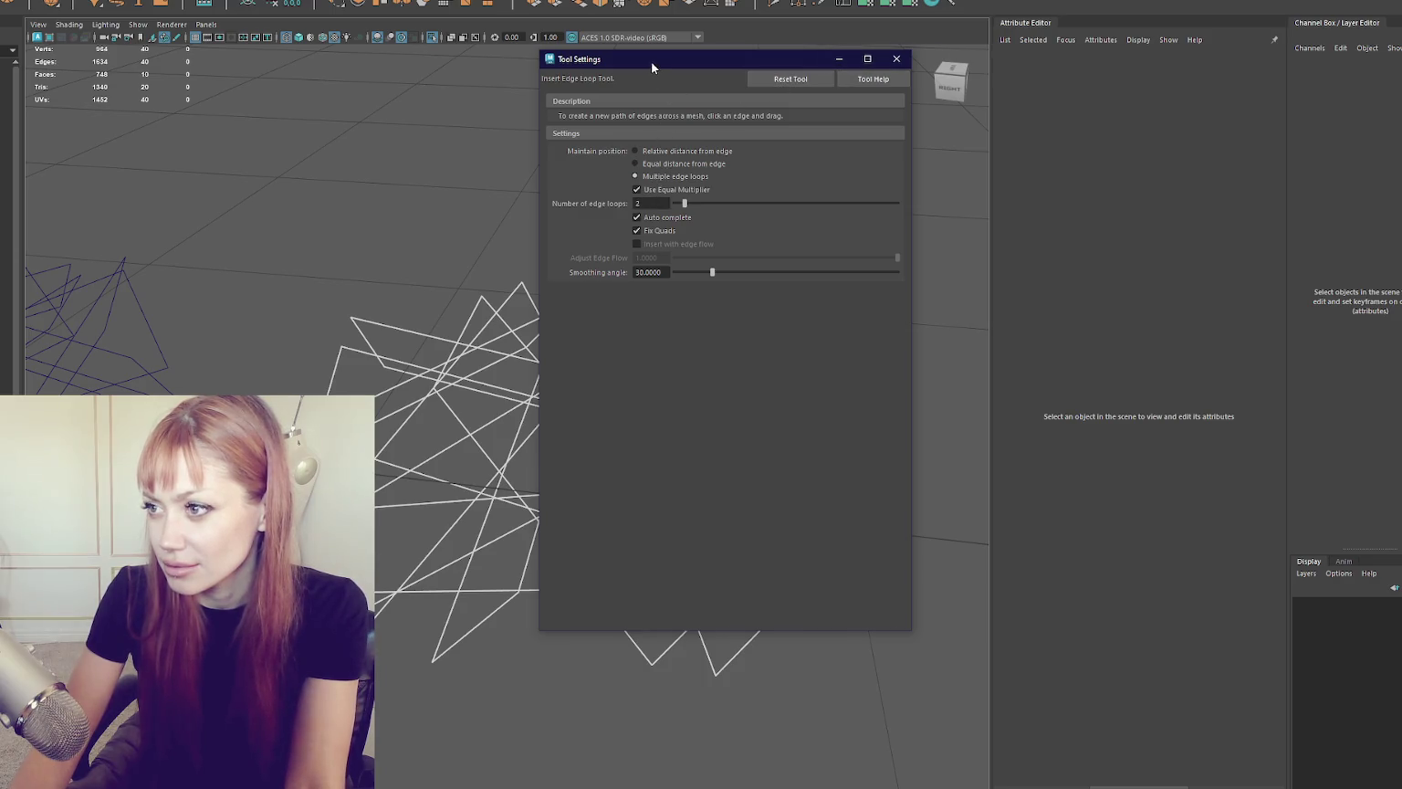
{"action": "left_click_drag", "start_coordinate": [652, 64], "coordinate": [945, 81]}
{"action": "key", "text": "4"}
{"action": "key", "text": "q"}
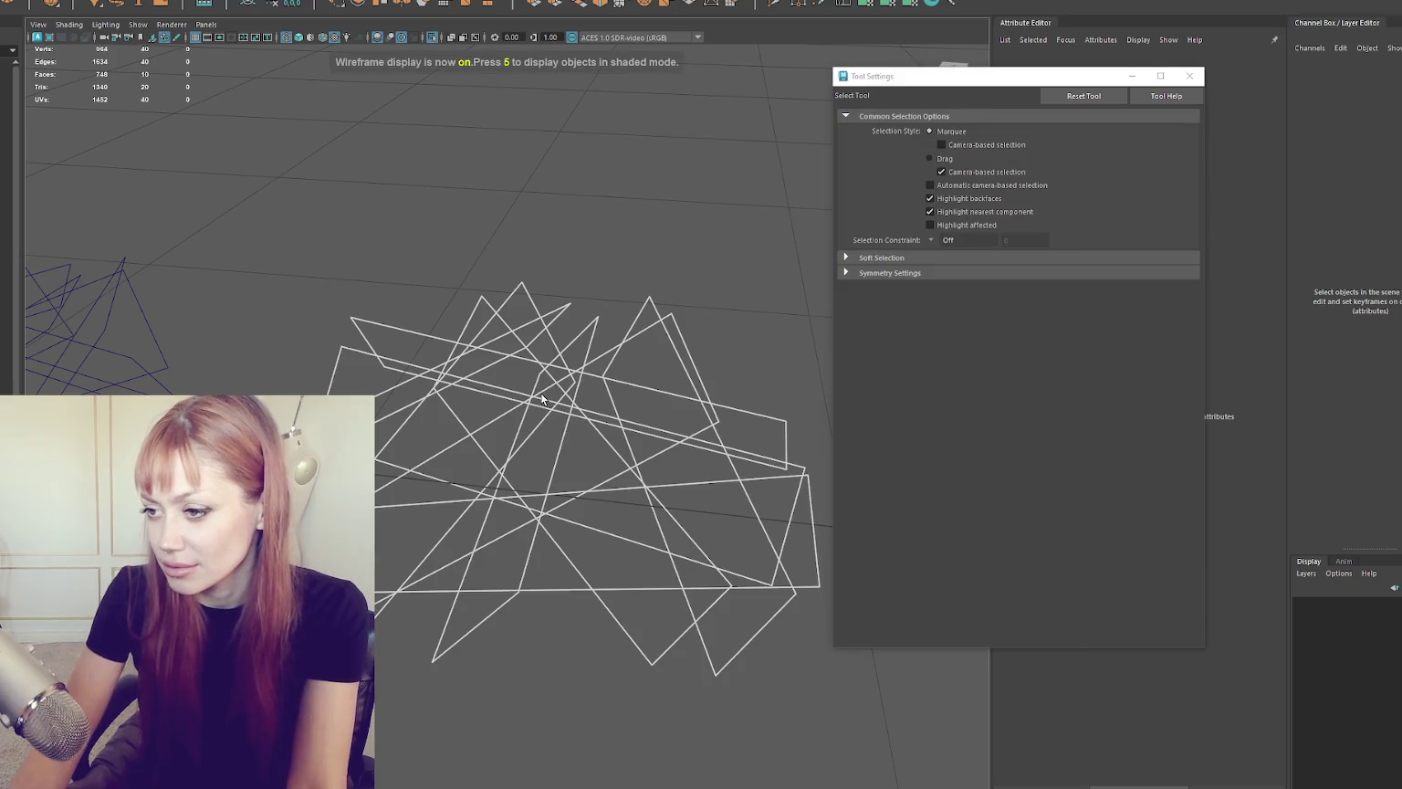
{"action": "left_click_drag", "start_coordinate": [640, 320], "coordinate": [220, 118]}
{"action": "left_click", "coordinate": [101, 7]}
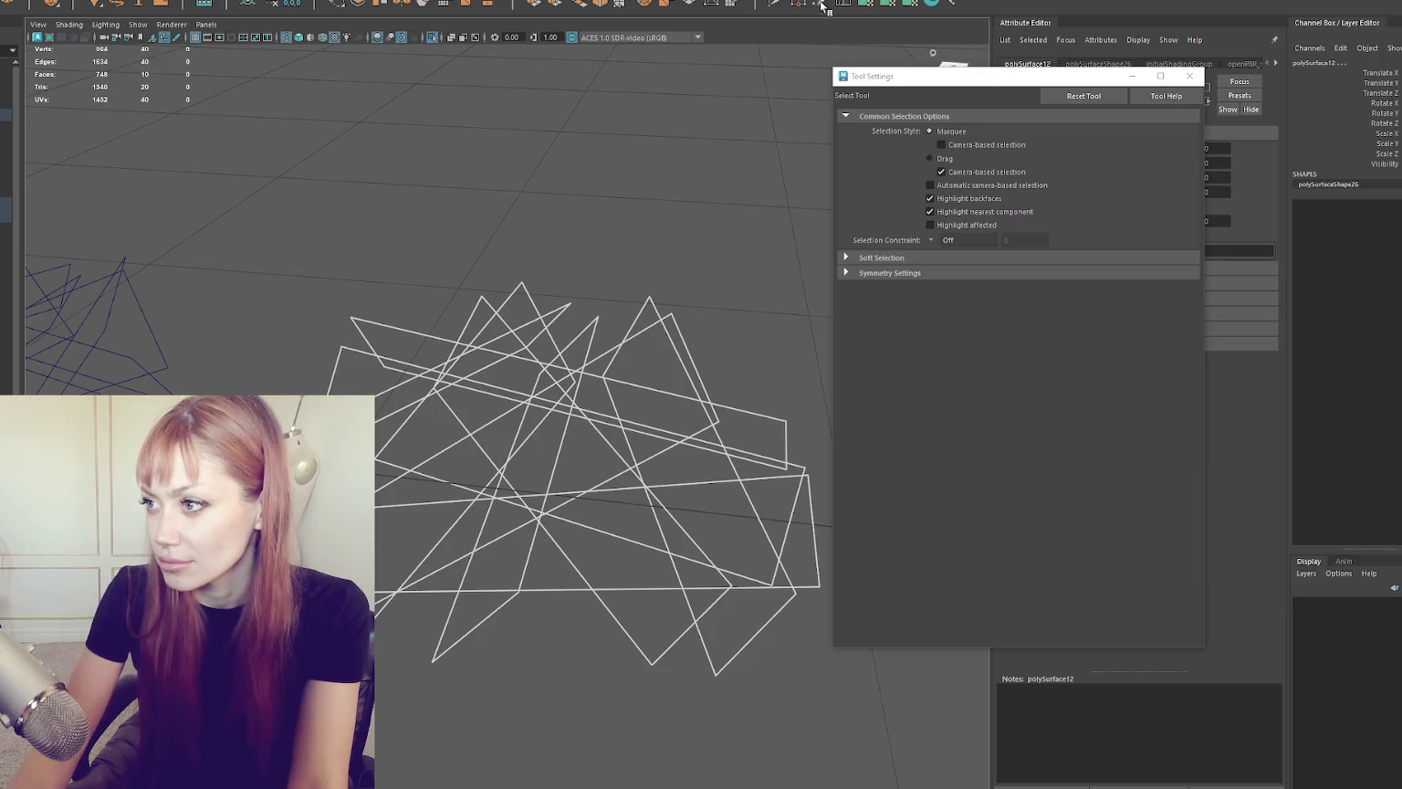
Step: Insert pairs of edge loops across the diagonal, rectangular, long and flat grass cards
{"action": "key", "text": "ctrl+shift+x"}
{"action": "left_click", "coordinate": [623, 588]}
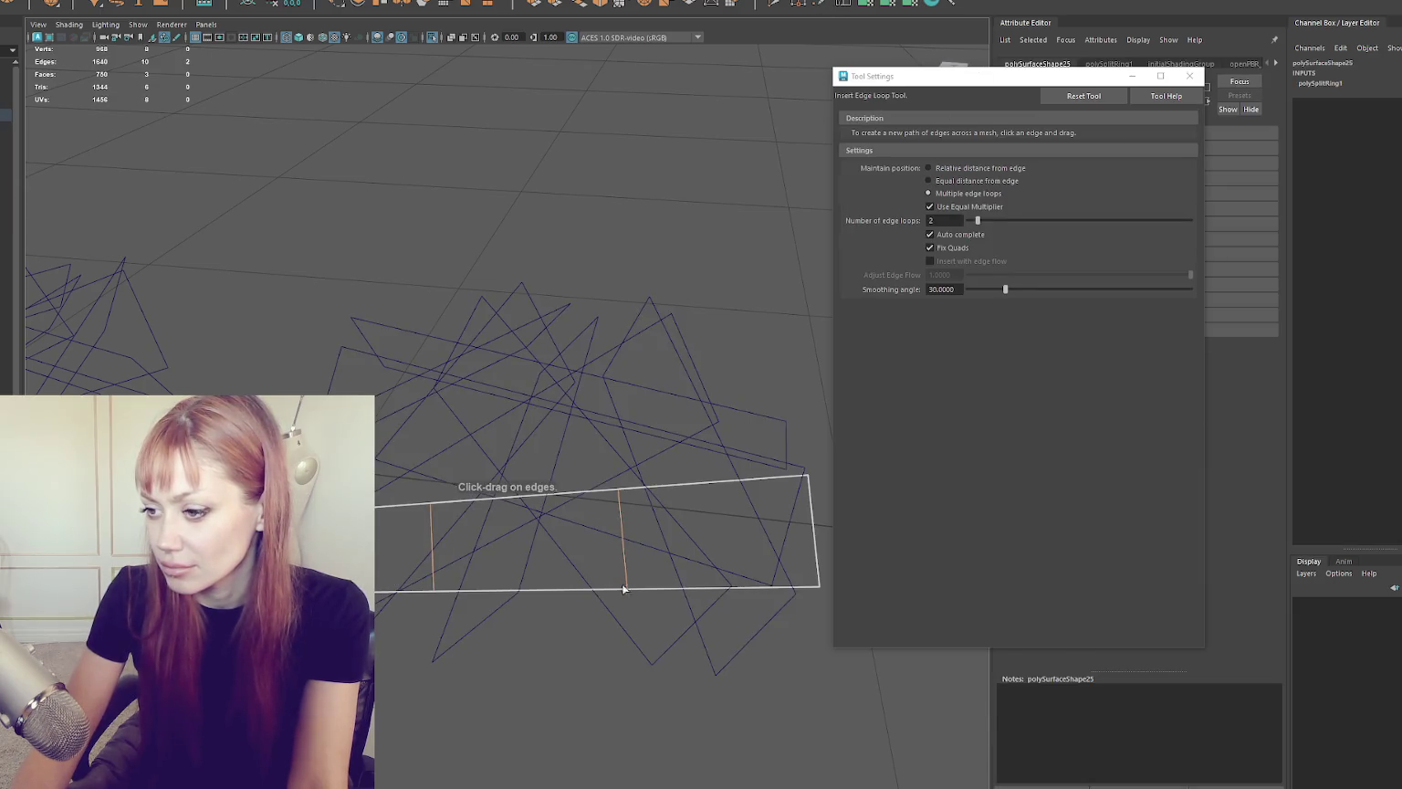
{"action": "left_click", "coordinate": [605, 445]}
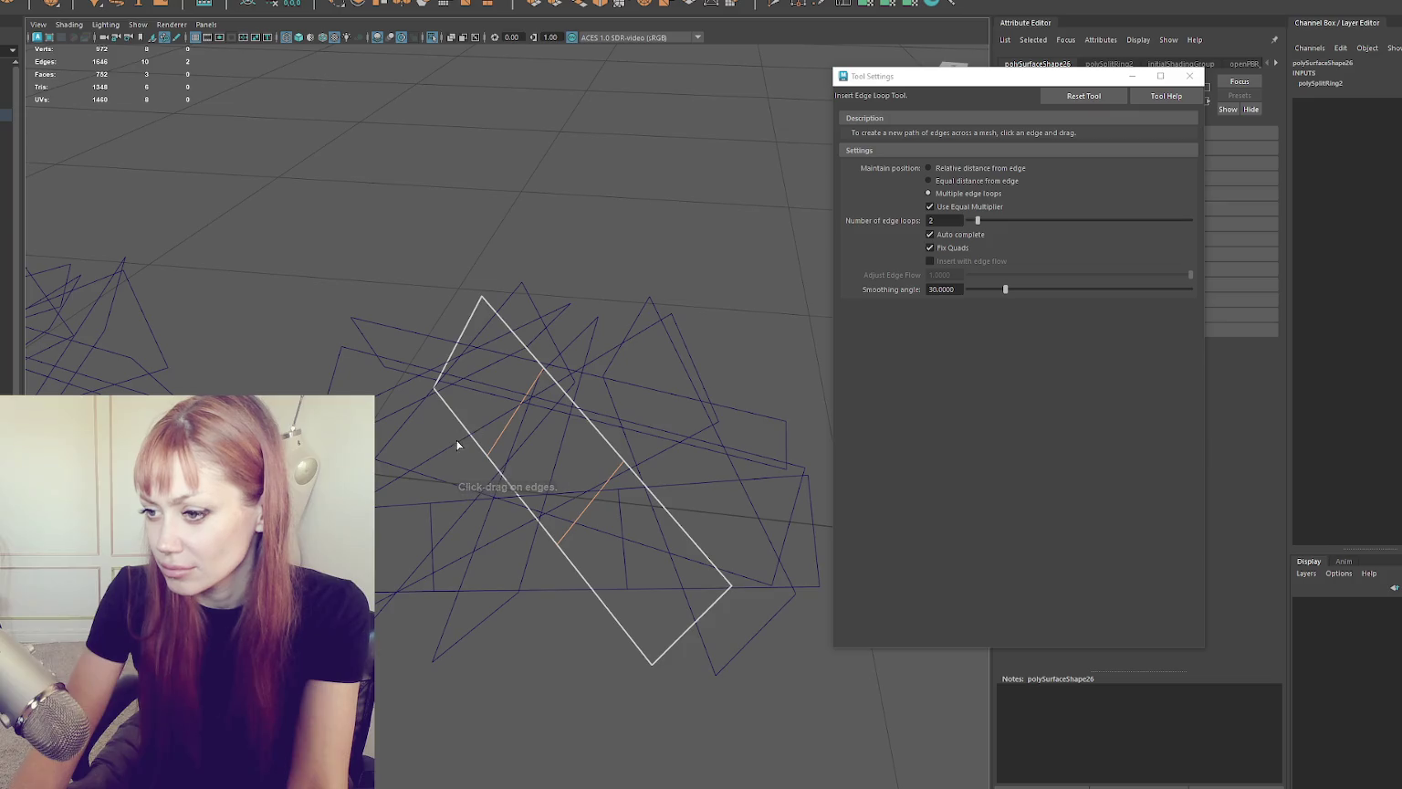
{"action": "left_click", "coordinate": [464, 640]}
{"action": "left_click", "coordinate": [464, 639]}
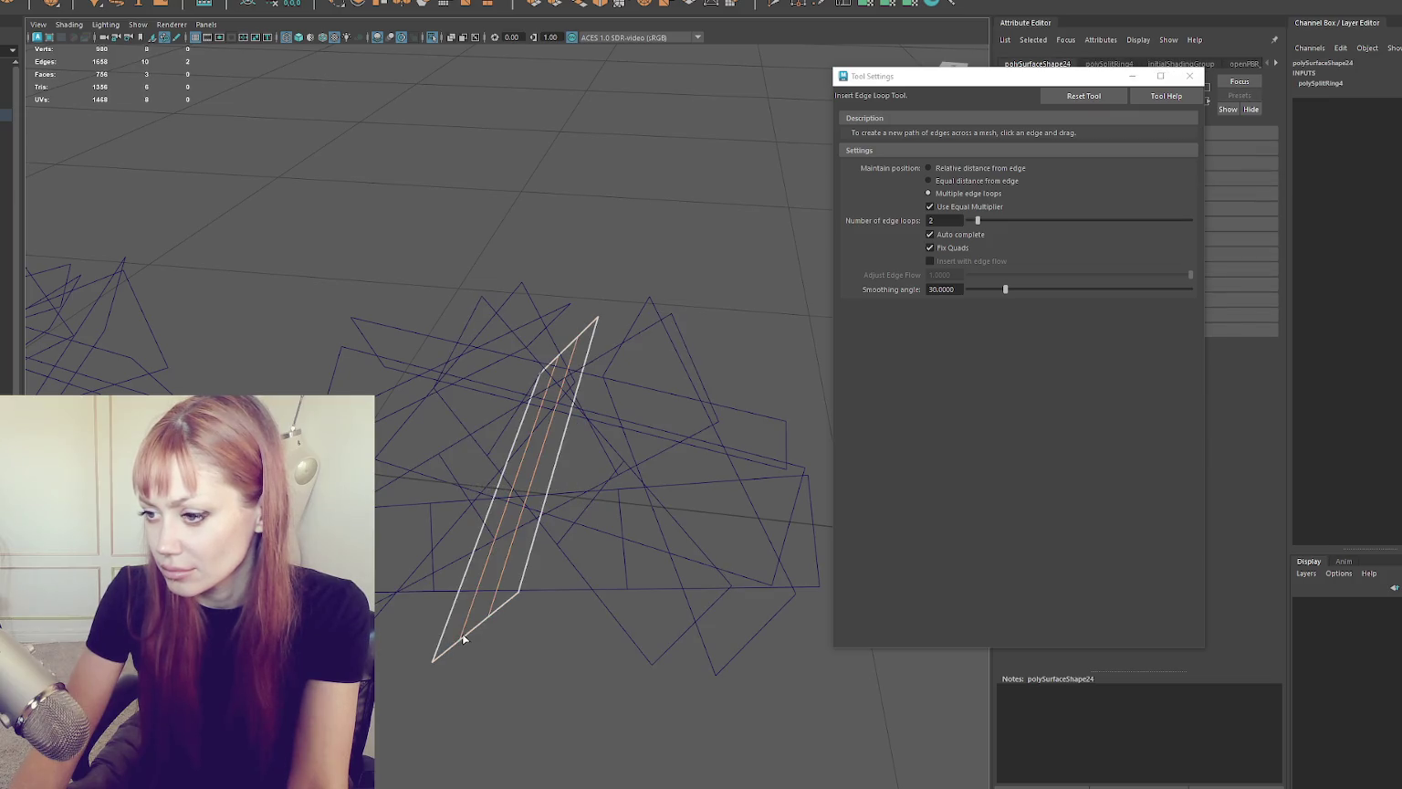
{"action": "mouse_move", "coordinate": [518, 584]}
{"action": "left_mouse_down"}
{"action": "mouse_move", "coordinate": [456, 475]}
{"action": "mouse_move", "coordinate": [469, 454]}
{"action": "mouse_move", "coordinate": [546, 484]}
{"action": "mouse_move", "coordinate": [572, 423]}
{"action": "left_mouse_up"}
{"action": "left_click", "coordinate": [548, 471]}
{"action": "left_click", "coordinate": [654, 382]}
{"action": "left_click", "coordinate": [643, 359]}
{"action": "left_click", "coordinate": [636, 336]}
{"action": "left_click", "coordinate": [620, 346]}
{"action": "left_click", "coordinate": [623, 350]}
Step: Add two edge loops across the remaining diagonal grass cards
{"action": "left_click", "coordinate": [636, 419]}
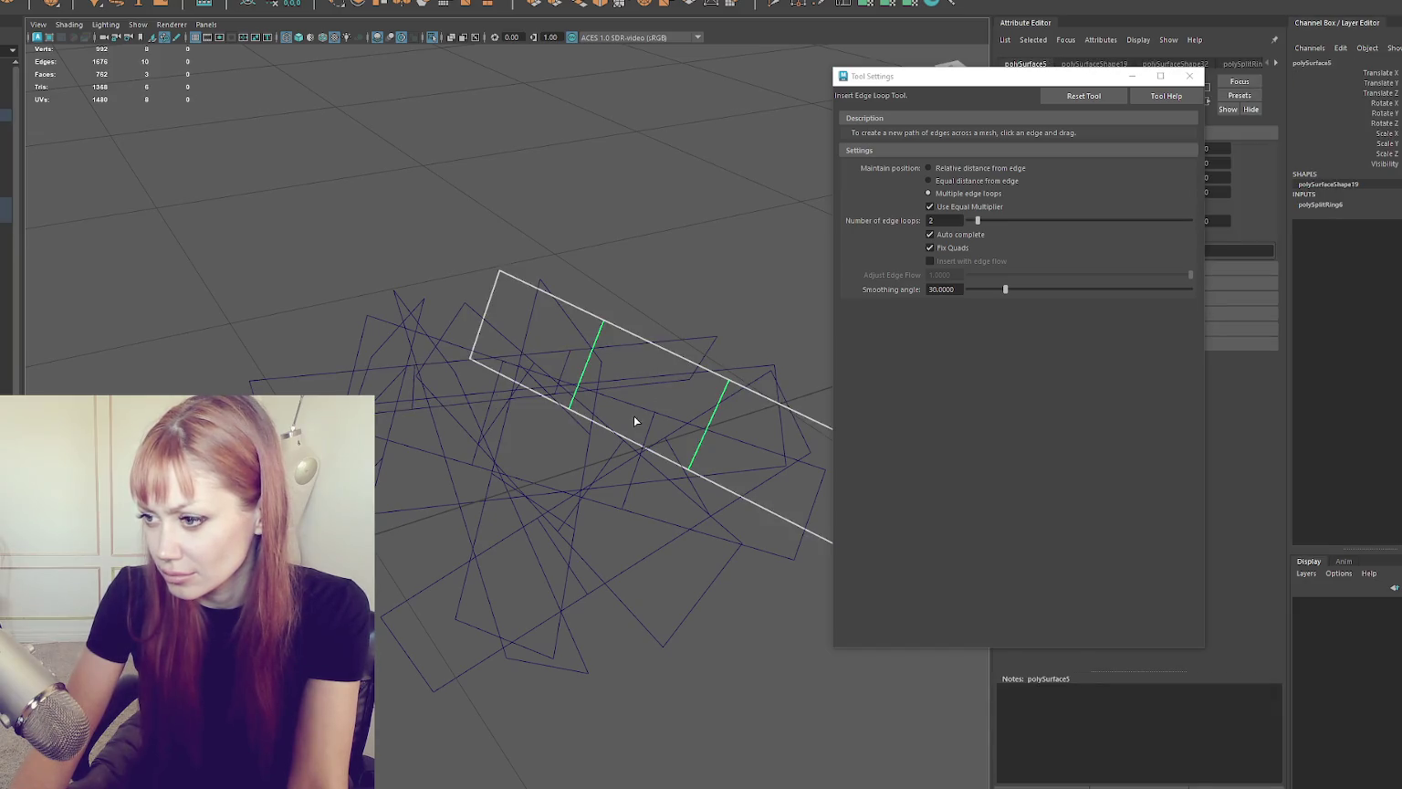
{"action": "left_click", "coordinate": [632, 425]}
{"action": "left_click", "coordinate": [541, 494]}
{"action": "left_click", "coordinate": [431, 497]}
{"action": "left_click", "coordinate": [429, 508]}
{"action": "left_click", "coordinate": [430, 508]}
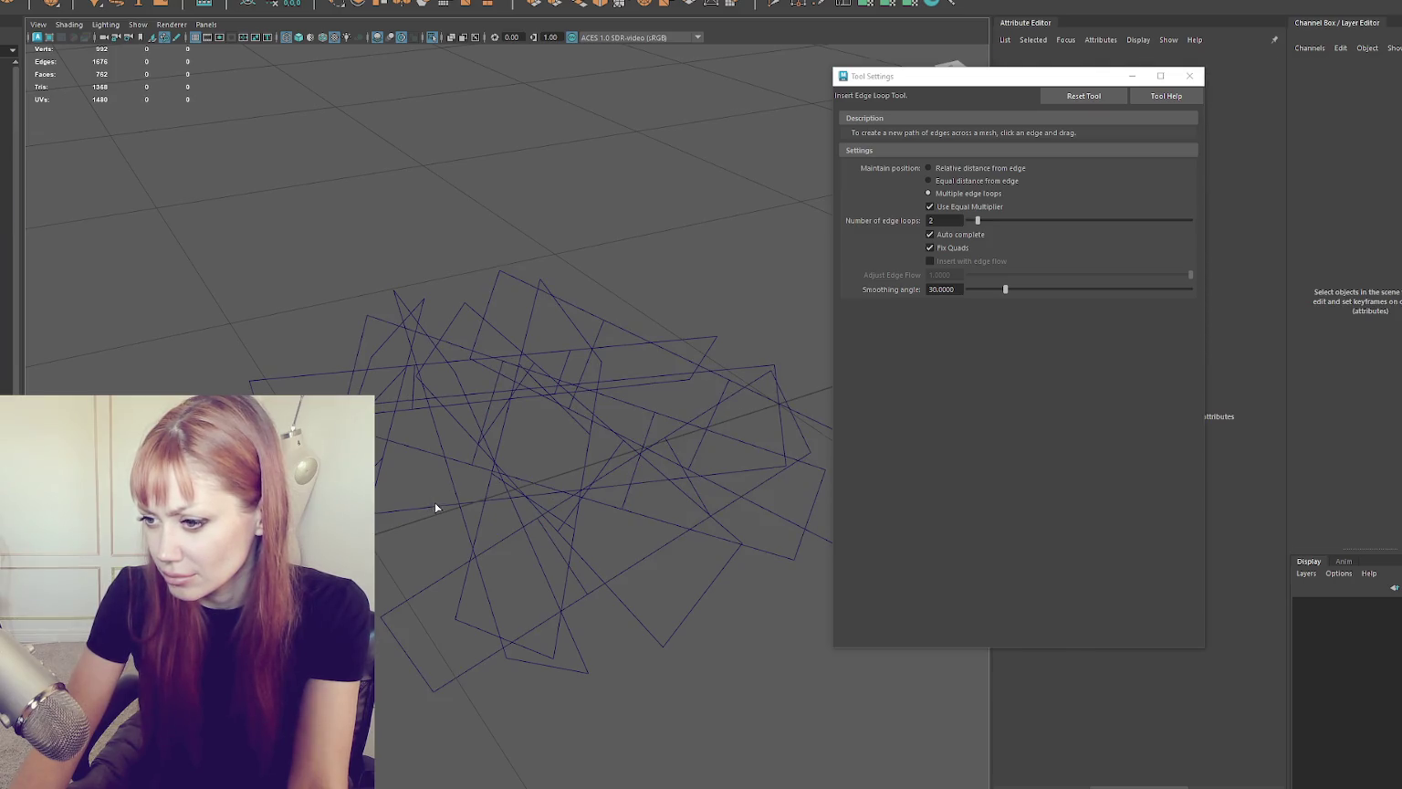
{"action": "left_click", "coordinate": [437, 507]}
{"action": "left_click", "coordinate": [436, 504]}
{"action": "mouse_move", "coordinate": [435, 504]}
{"action": "left_mouse_down"}
{"action": "mouse_move", "coordinate": [655, 458]}
{"action": "mouse_move", "coordinate": [605, 539]}
{"action": "mouse_move", "coordinate": [607, 575]}
{"action": "mouse_move", "coordinate": [606, 545]}
{"action": "mouse_move", "coordinate": [400, 572]}
{"action": "mouse_move", "coordinate": [454, 585]}
{"action": "mouse_move", "coordinate": [685, 567]}
{"action": "left_mouse_up"}
Step: Delete the middle face of a grass strip after undoing two earlier attempts
{"action": "right_click", "coordinate": [626, 187]}
{"action": "left_click", "coordinate": [586, 422]}
{"action": "left_click", "coordinate": [569, 383]}
{"action": "key", "text": "Delete"}
{"action": "key", "text": "ctrl+z"}
{"action": "right_click", "coordinate": [537, 451]}
{"action": "left_click", "coordinate": [561, 448]}
{"action": "key", "text": "Delete"}
{"action": "key", "text": "ctrl+z"}
{"action": "right_click", "coordinate": [459, 441]}
{"action": "left_click", "coordinate": [475, 462]}
{"action": "key", "text": "Delete"}
Step: Delete the long strip's middle face and the middle face of another card
{"action": "right_click", "coordinate": [394, 402]}
{"action": "left_click", "coordinate": [397, 356]}
{"action": "left_click", "coordinate": [417, 327]}
{"action": "key", "text": "Delete"}
{"action": "right_click", "coordinate": [684, 379]}
{"action": "left_click", "coordinate": [688, 407]}
{"action": "left_click", "coordinate": [695, 417]}
{"action": "key", "text": "Delete"}
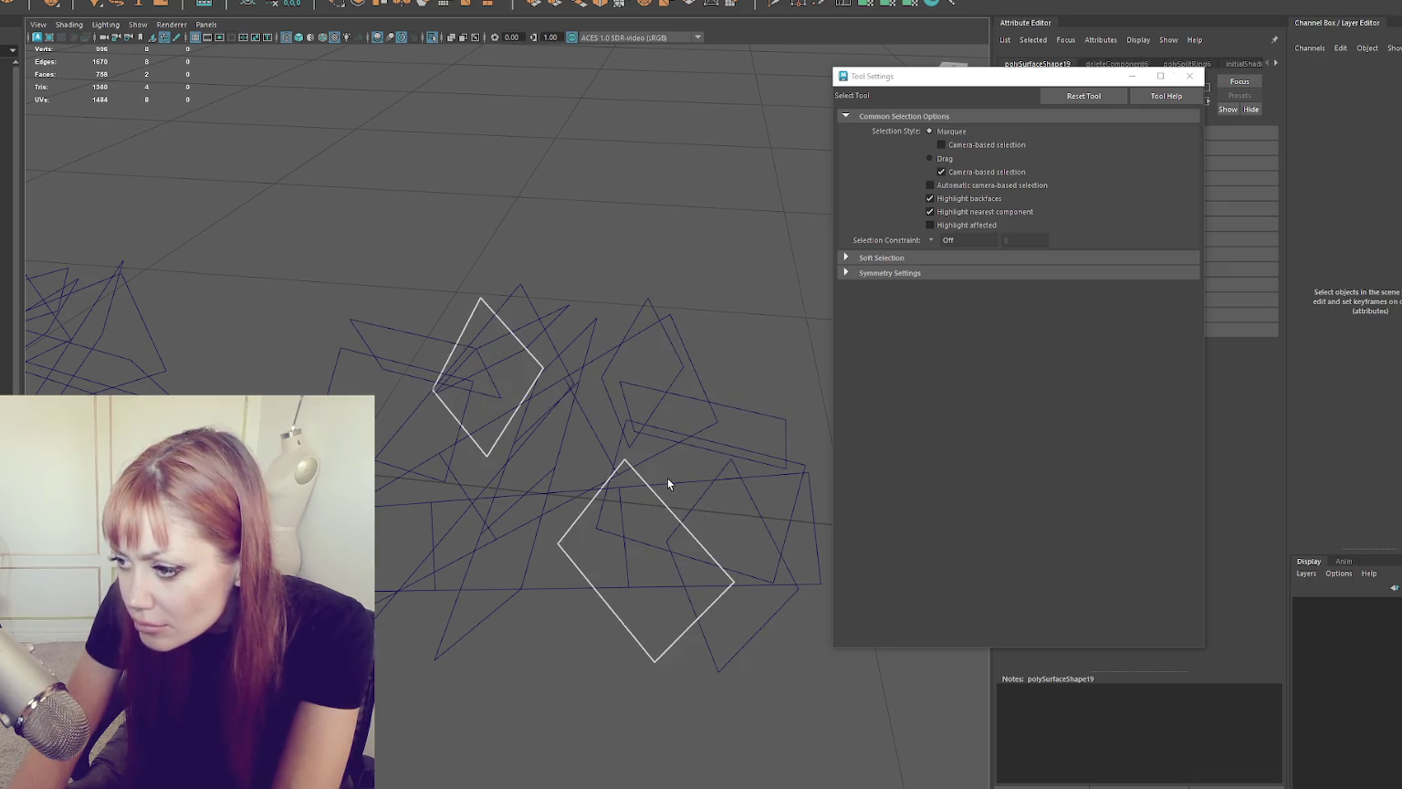
Step: Delete a face on the long strip, then remove the whole polySurface4 strip mesh
{"action": "left_click", "coordinate": [667, 484]}
{"action": "right_click", "coordinate": [668, 444]}
{"action": "right_click", "coordinate": [604, 444]}
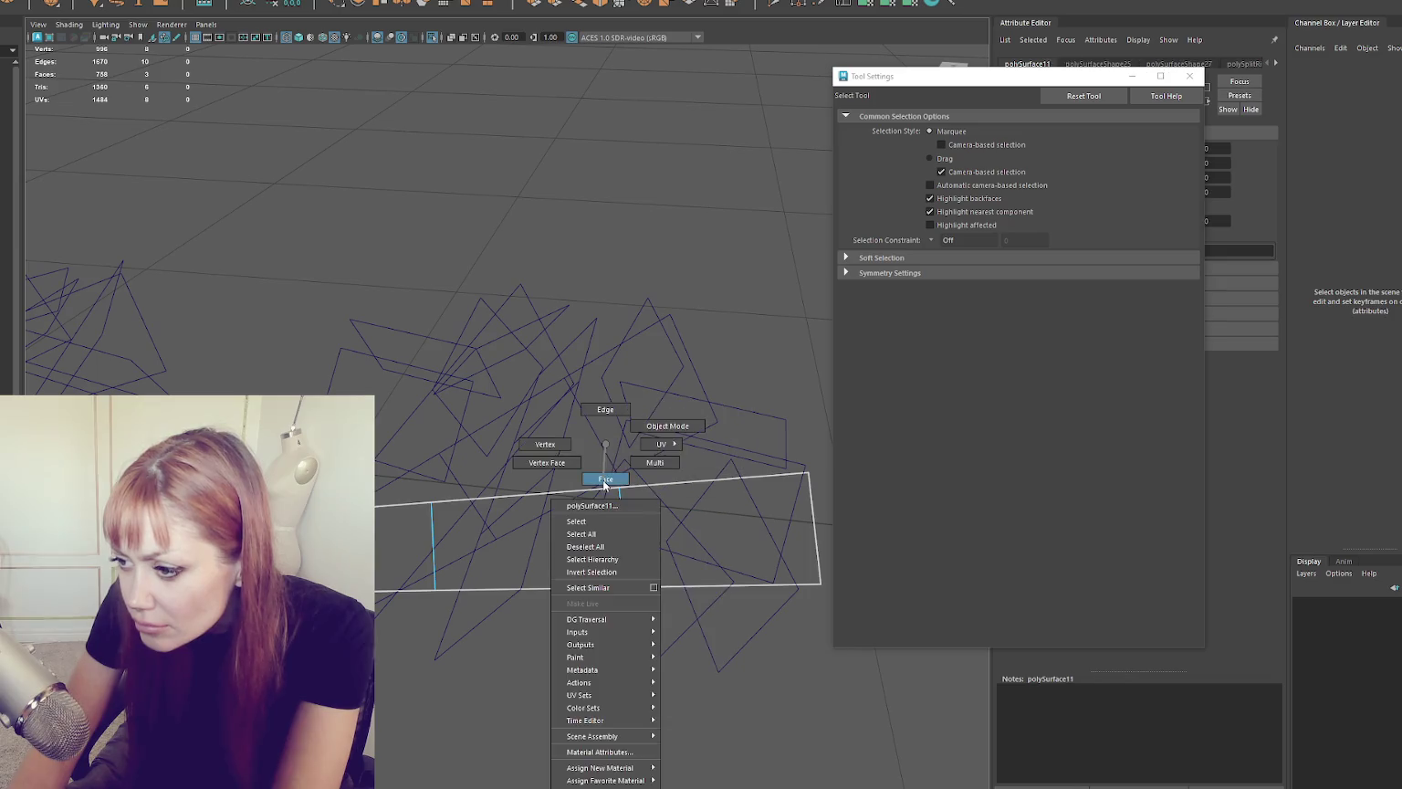
{"action": "left_click", "coordinate": [587, 491]}
{"action": "key", "text": "Delete"}
{"action": "left_click", "coordinate": [594, 439]}
{"action": "left_click", "coordinate": [596, 436]}
{"action": "left_click", "coordinate": [545, 393]}
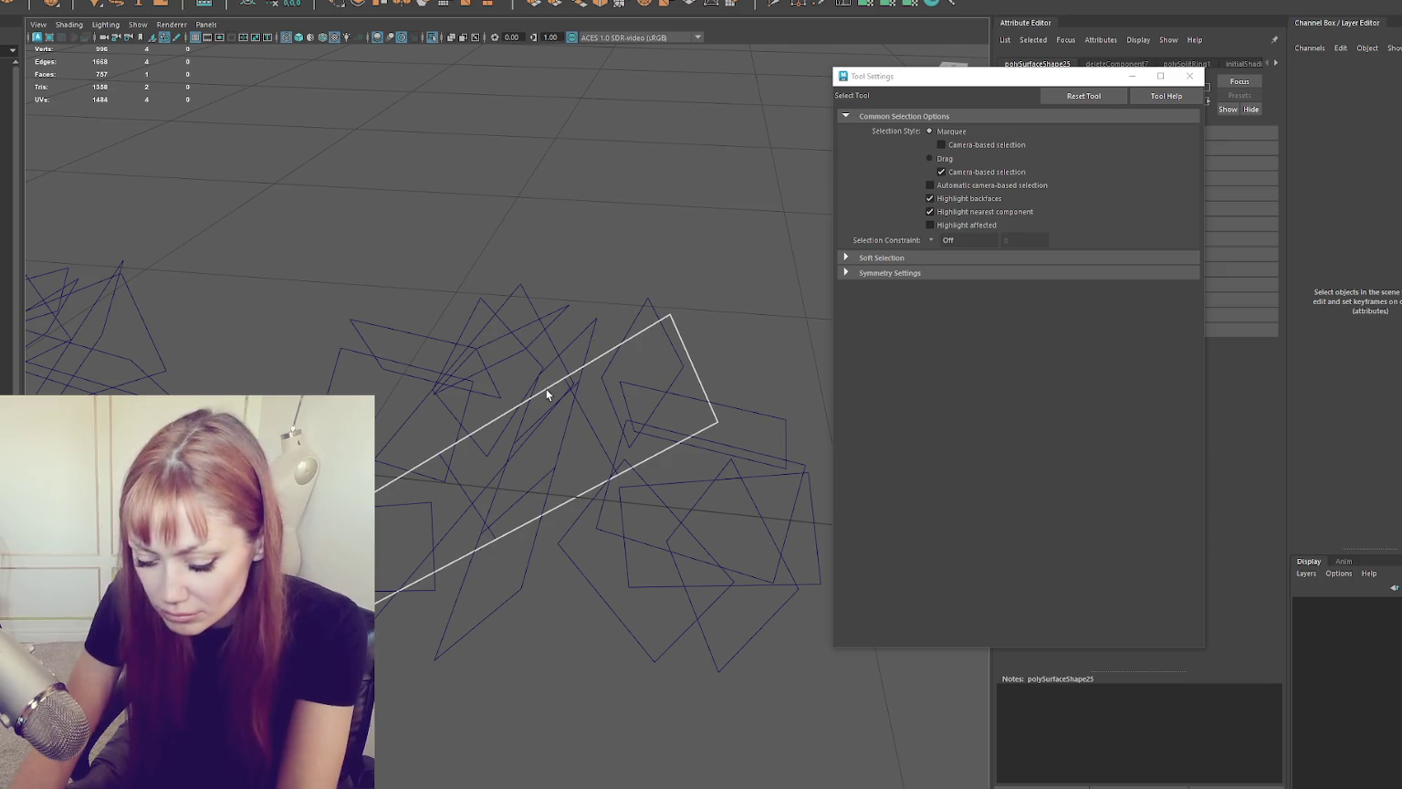
{"action": "left_click", "coordinate": [556, 393]}
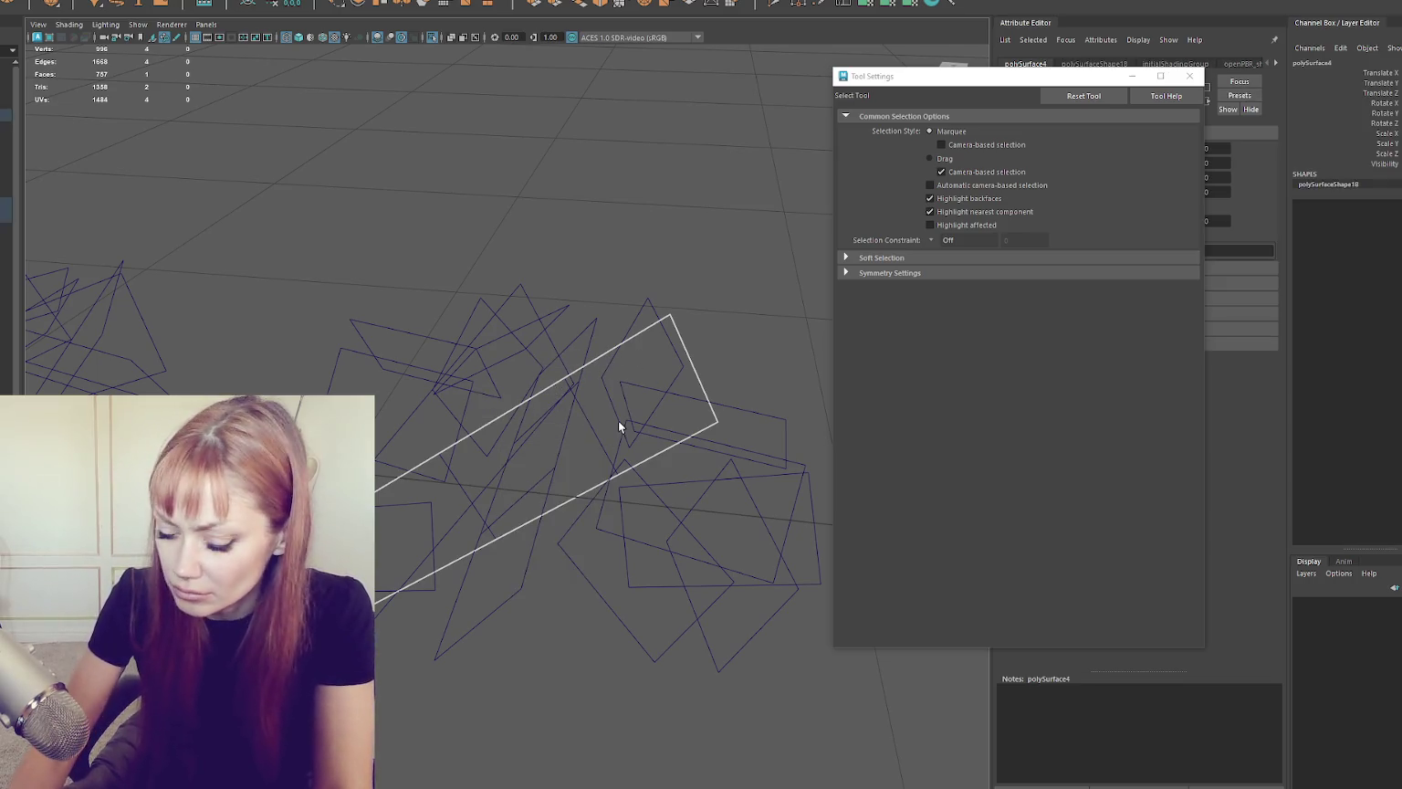
{"action": "key", "text": "Delete"}
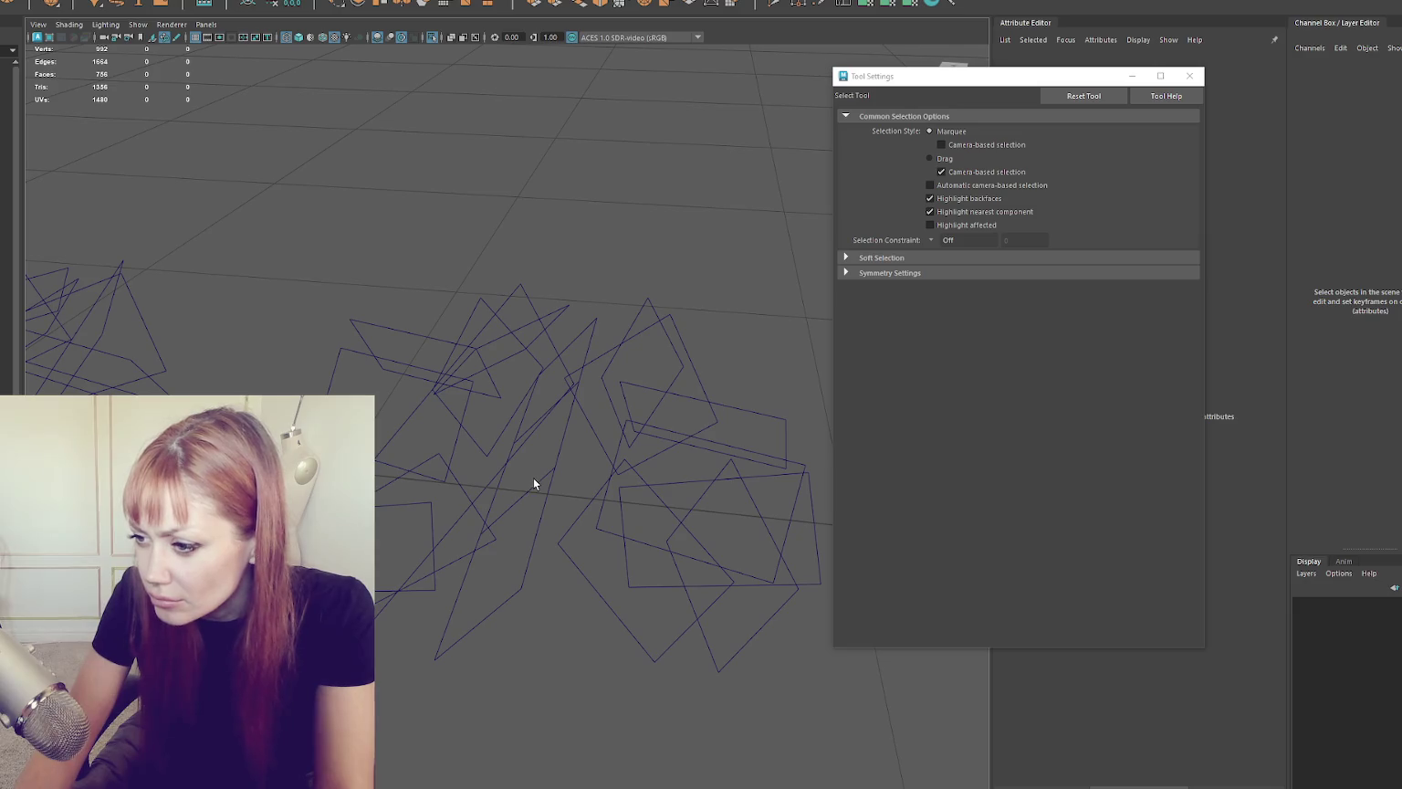
Step: Delete one face of another strip, then undo to restore it
{"action": "left_click", "coordinate": [540, 479]}
{"action": "key", "text": "F11"}
{"action": "left_click", "coordinate": [566, 472]}
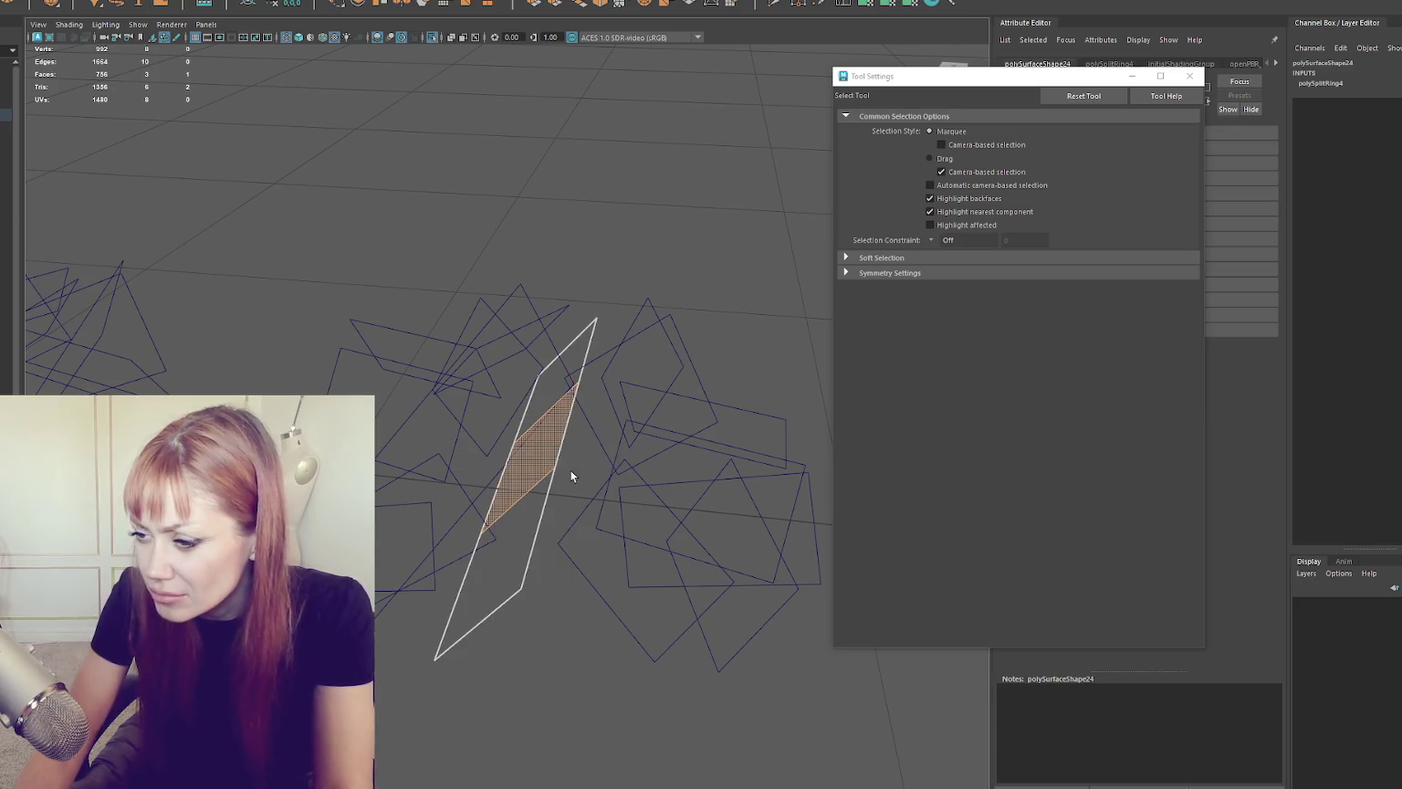
{"action": "key", "text": "Delete"}
{"action": "left_click_drag", "start_coordinate": [286, 249], "coordinate": [556, 248]}
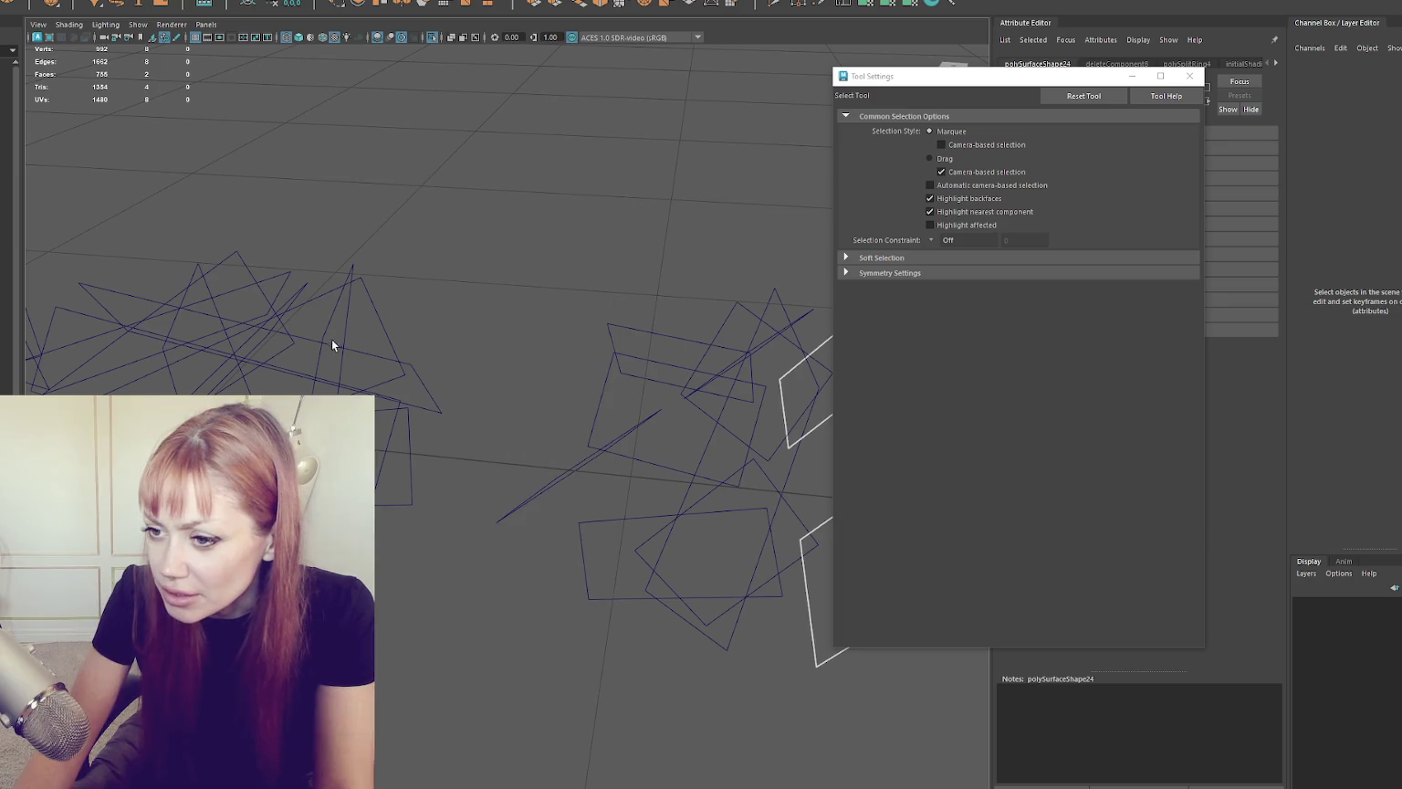
{"action": "left_click", "coordinate": [286, 360]}
{"action": "left_click", "coordinate": [287, 360]}
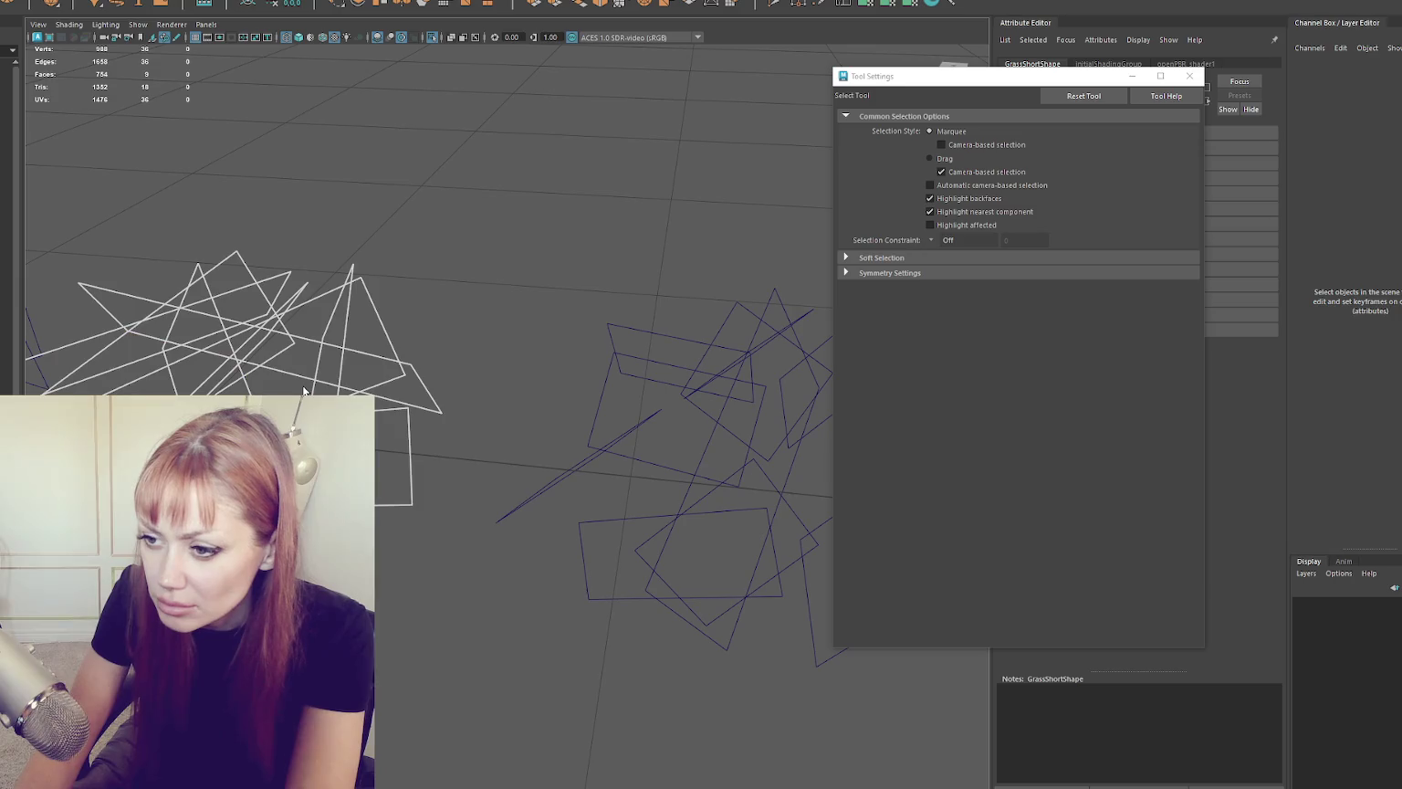
{"action": "mouse_move", "coordinate": [304, 392]}
{"action": "left_mouse_down"}
{"action": "mouse_move", "coordinate": [616, 401]}
{"action": "mouse_move", "coordinate": [477, 330]}
{"action": "left_mouse_up"}
{"action": "key", "text": "ctrl+z"}
Step: Select the GrassLong clump and delete its large quad face
{"action": "key", "text": "F8"}
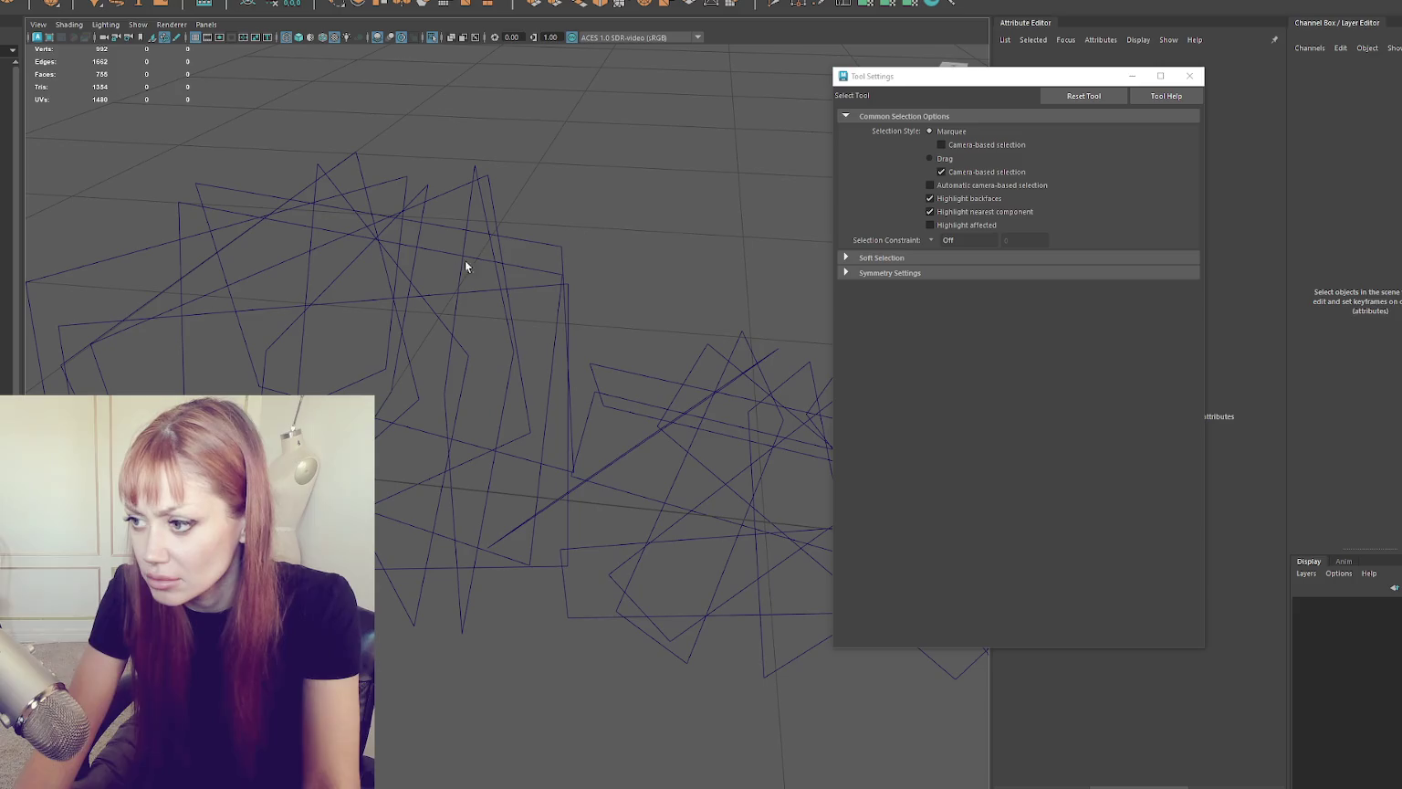
{"action": "left_click", "coordinate": [451, 295]}
{"action": "right_click", "coordinate": [582, 155]}
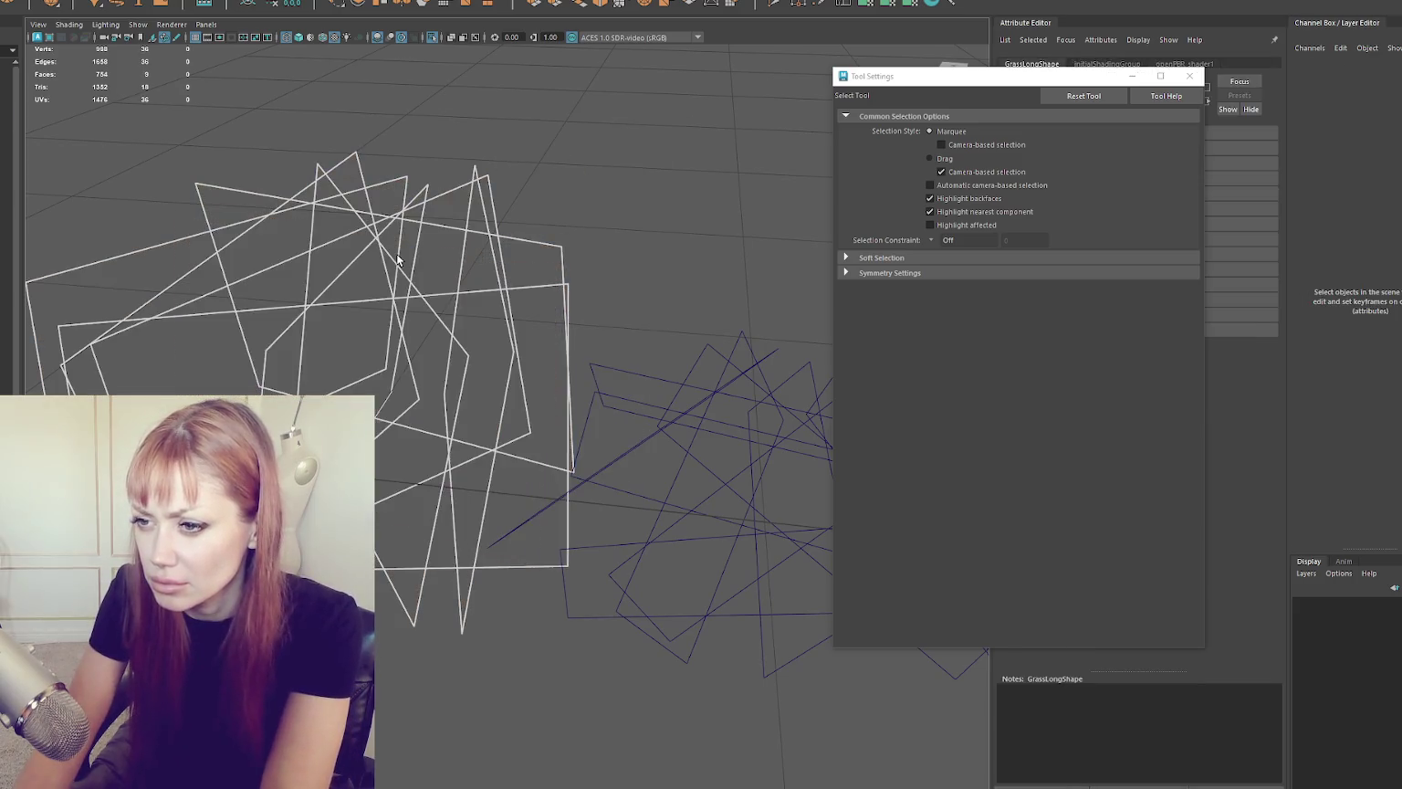
{"action": "key", "text": "ctrl+z"}
{"action": "key", "text": "ctrl+z"}
{"action": "key", "text": "ctrl+z"}
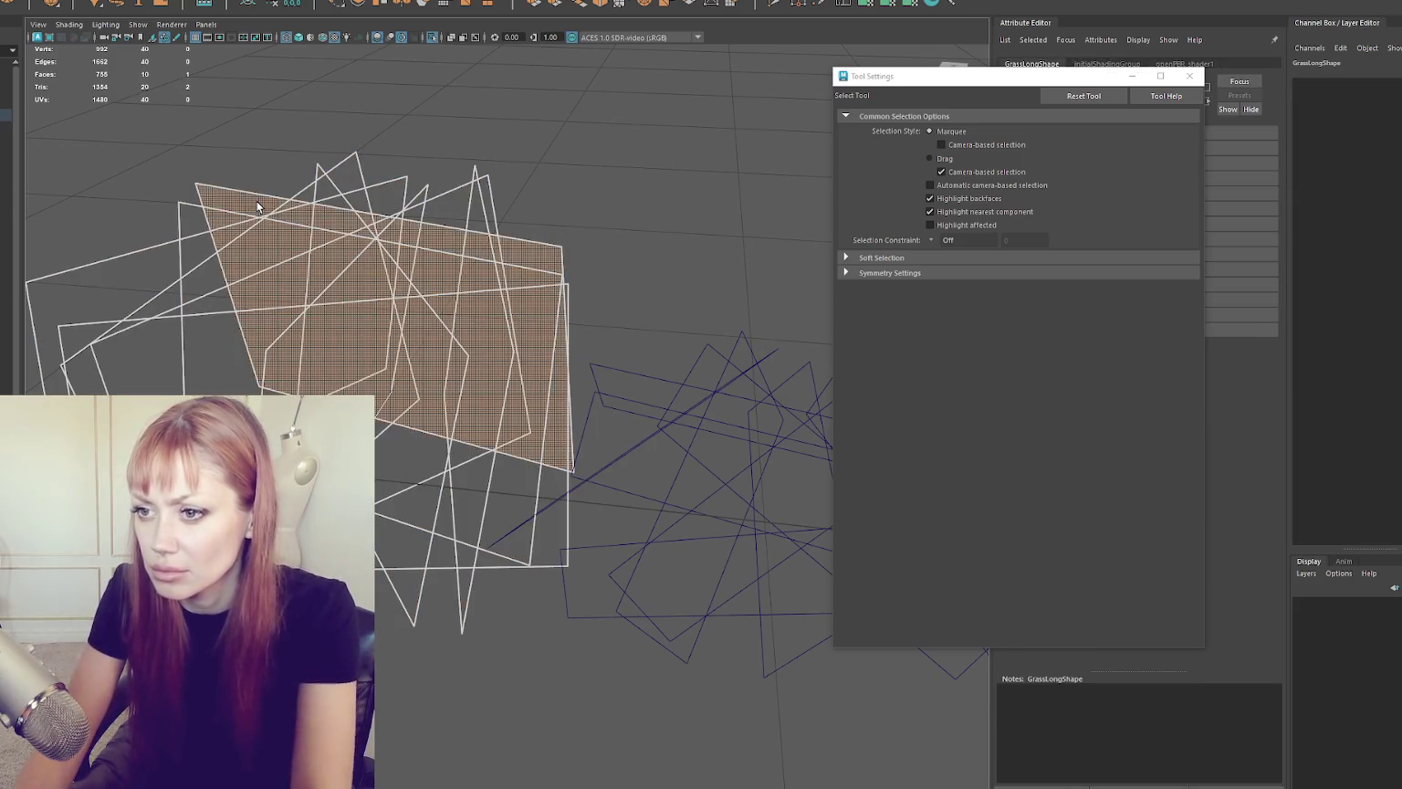
{"action": "key", "text": "ctrl+z"}
{"action": "key", "text": "ctrl+z"}
{"action": "key", "text": "ctrl+z"}
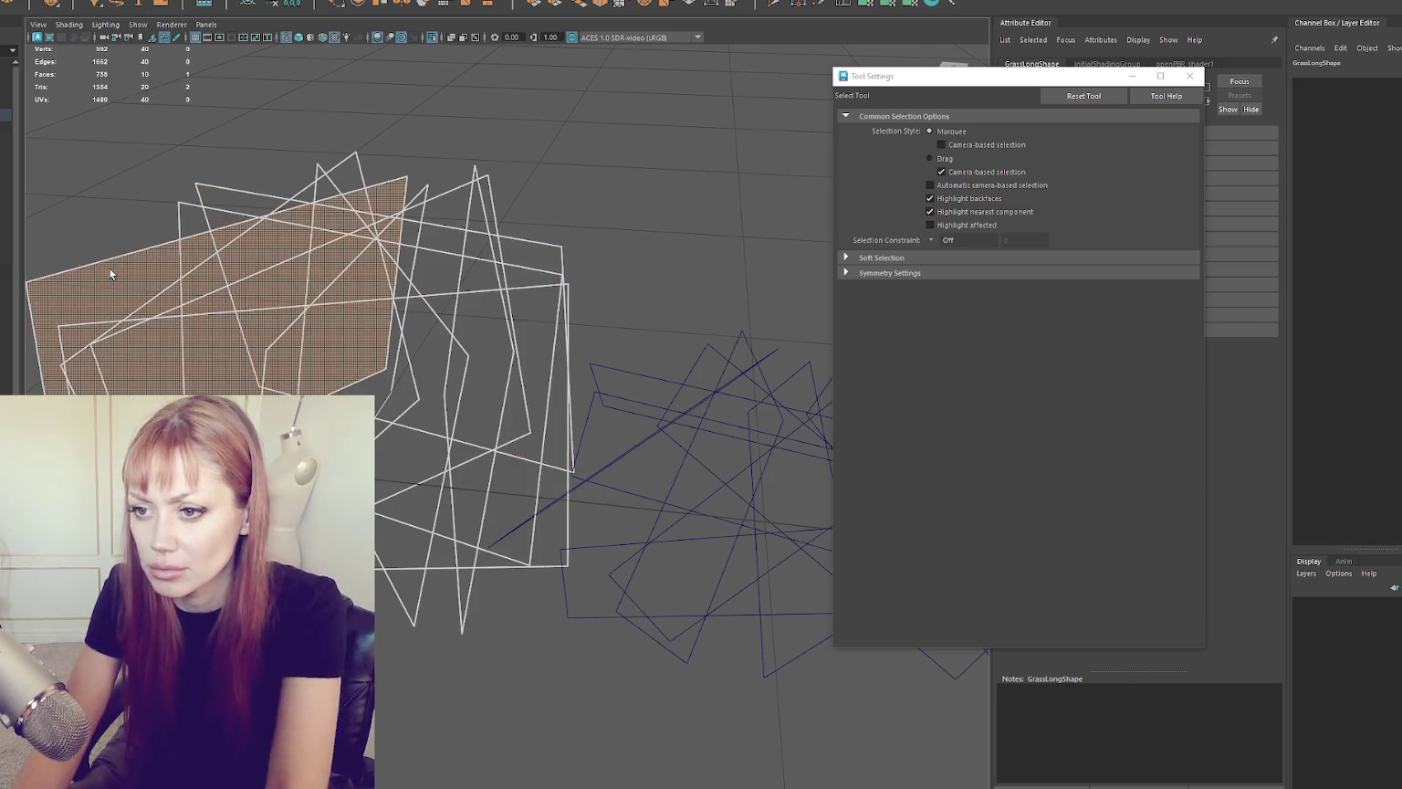
{"action": "key", "text": "ctrl+z"}
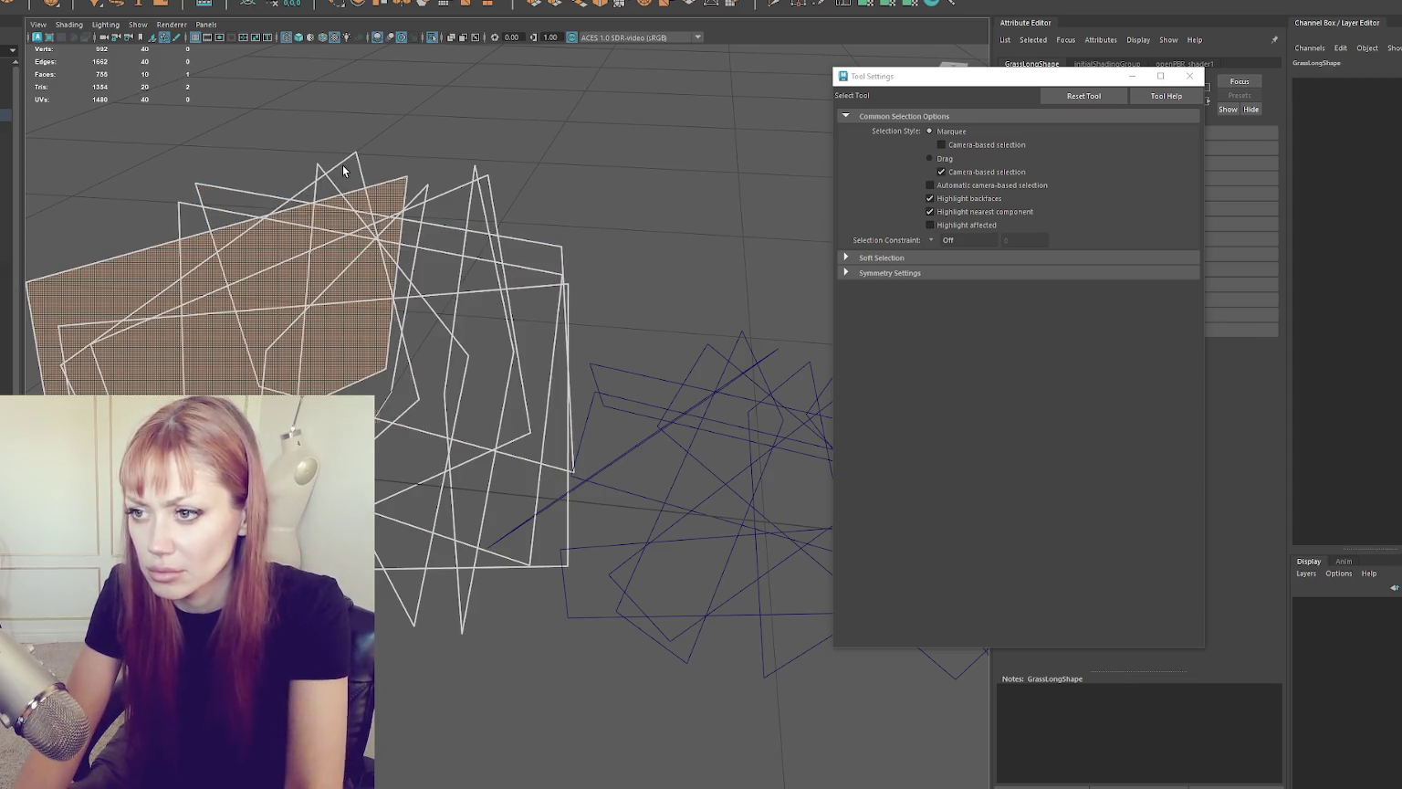
{"action": "key", "text": "Delete"}
Step: Undo a vertex move, delete the large quad face again, and test removing a nearby card piece
{"action": "left_click_drag", "start_coordinate": [324, 167], "coordinate": [402, 175]}
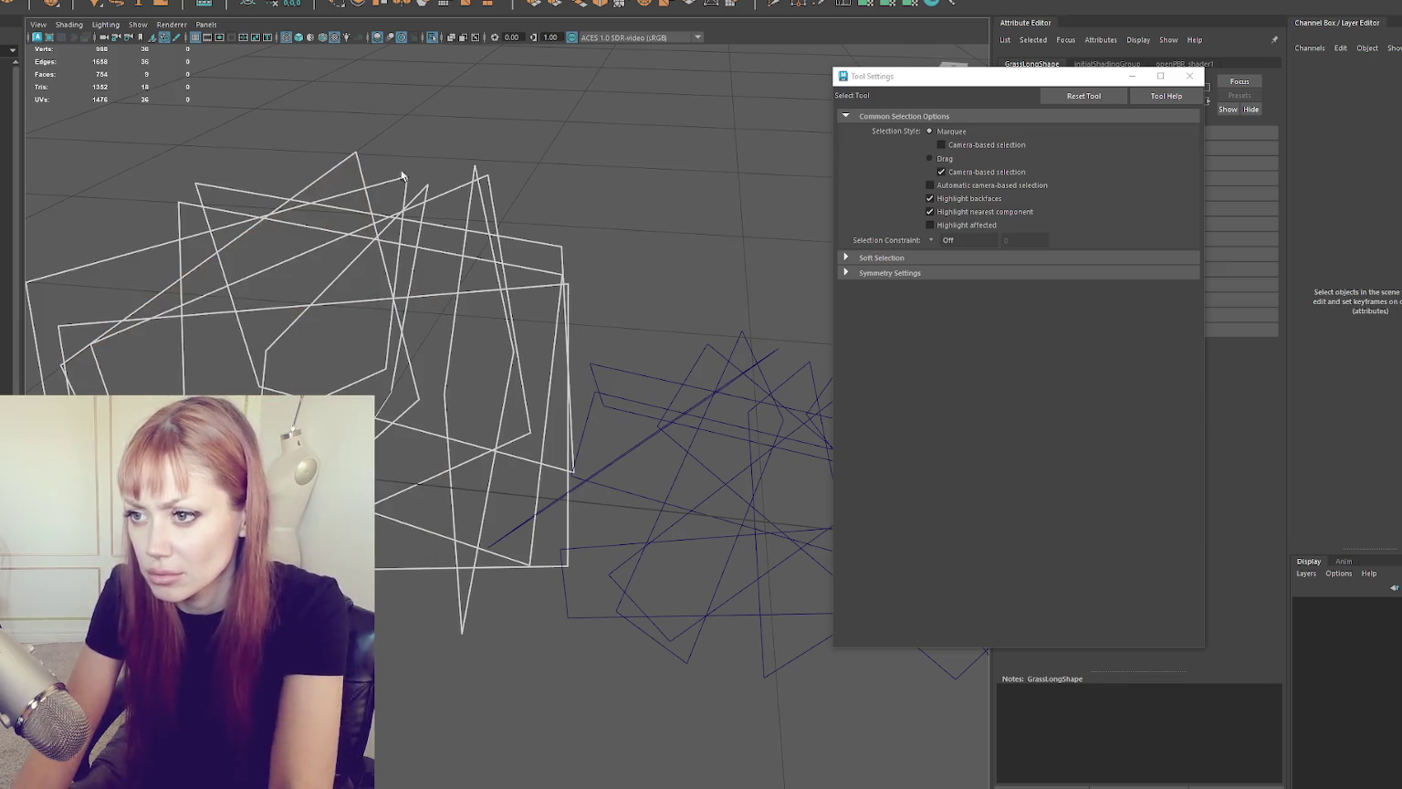
{"action": "key", "text": "ctrl+z"}
{"action": "key", "text": "ctrl+z"}
{"action": "key", "text": "ctrl+z"}
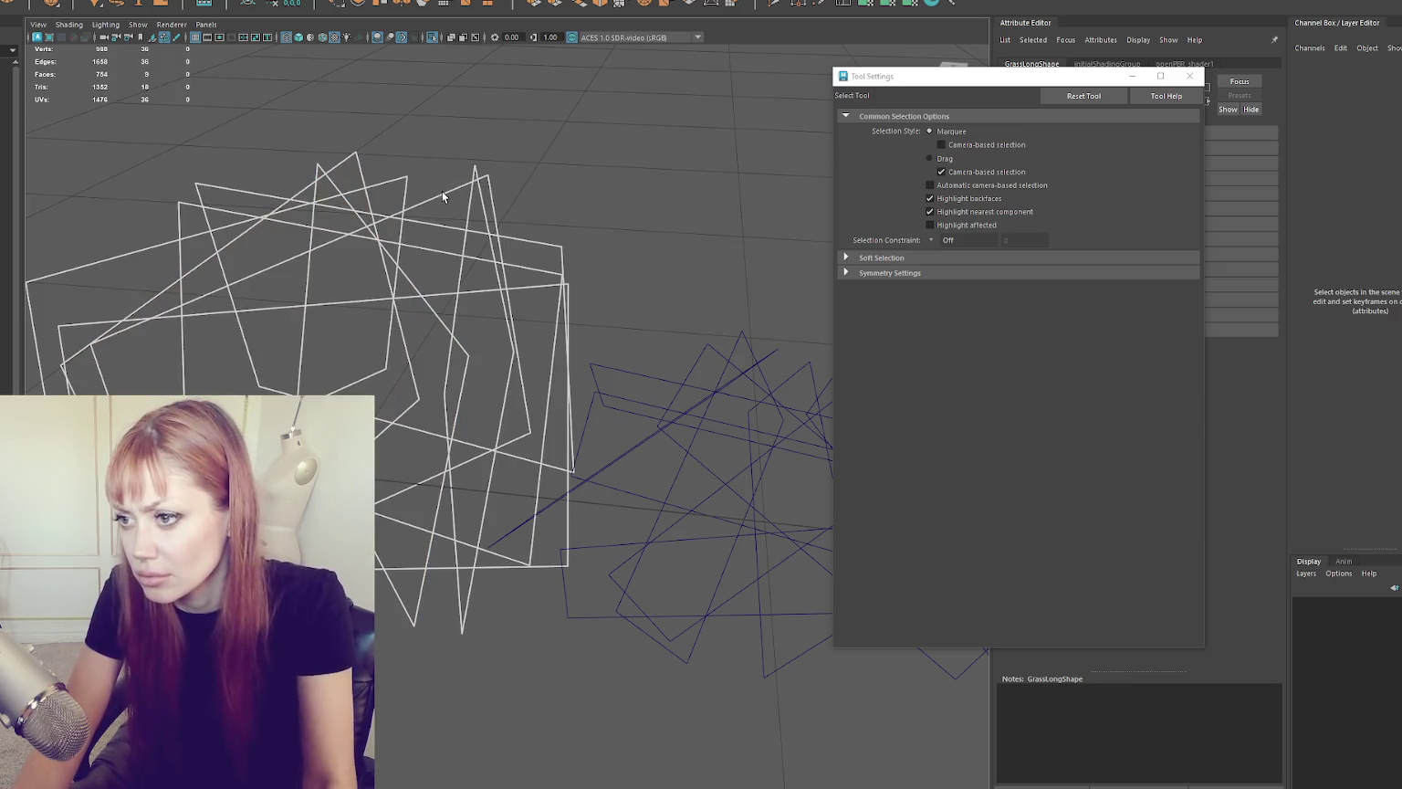
{"action": "key", "text": "ctrl+z"}
{"action": "key", "text": "Delete"}
{"action": "left_click", "coordinate": [458, 196]}
{"action": "key", "text": "Delete"}
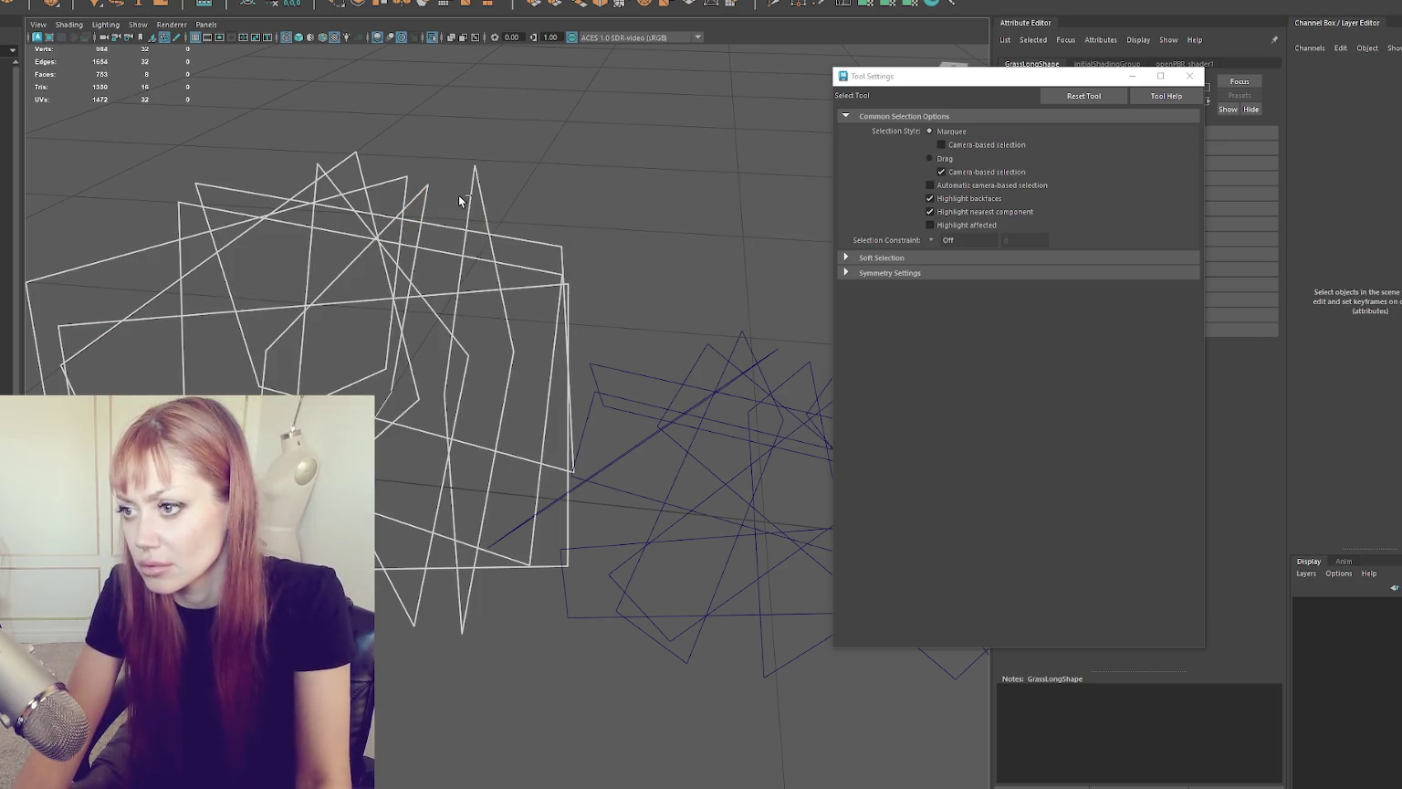
{"action": "key", "text": "ctrl+z"}
{"action": "key", "text": "ctrl+z"}
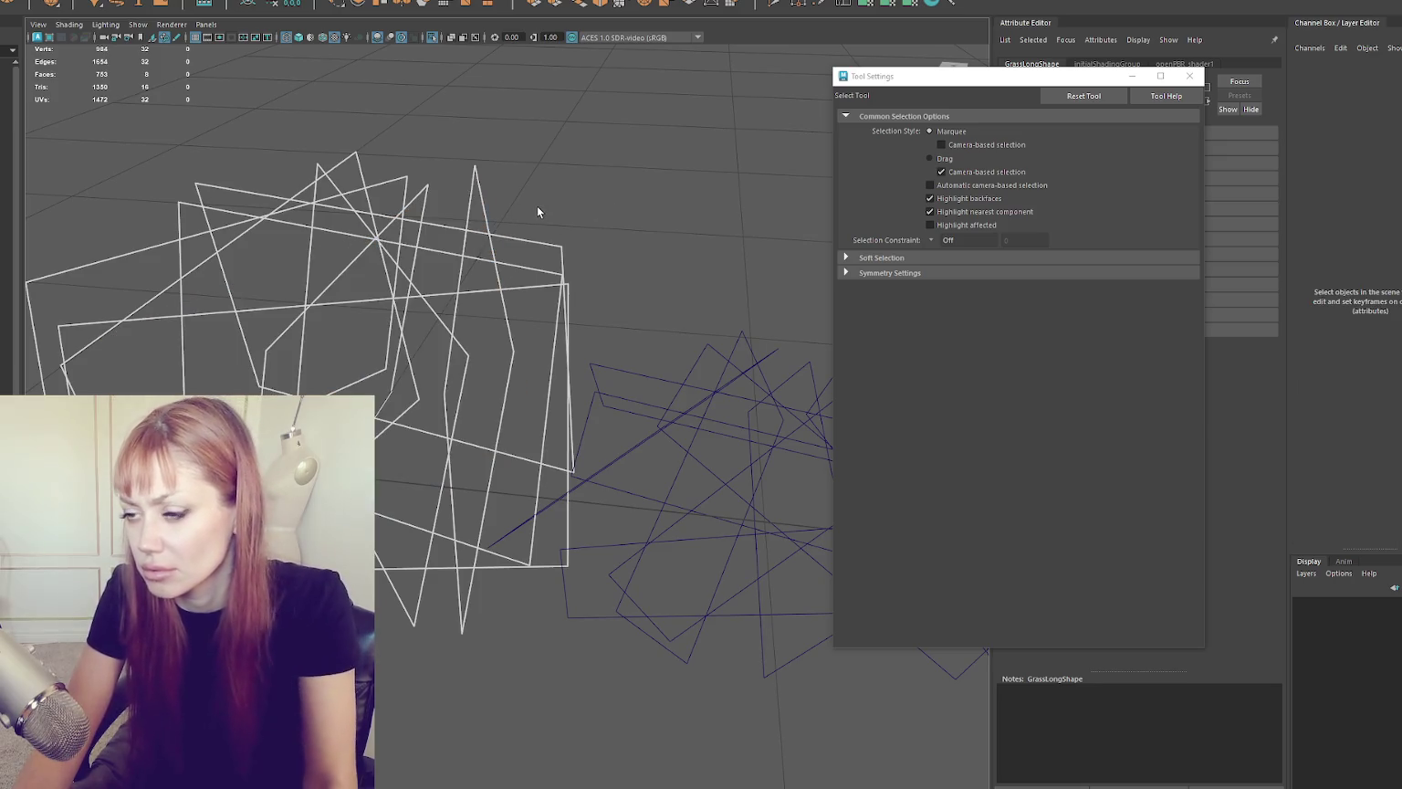
{"action": "key", "text": "shift+z"}
{"action": "key", "text": "ctrl+z"}
{"action": "mouse_move", "coordinate": [546, 205]}
{"action": "left_mouse_down"}
{"action": "mouse_move", "coordinate": [627, 206]}
{"action": "mouse_move", "coordinate": [473, 222]}
{"action": "mouse_move", "coordinate": [658, 212]}
{"action": "mouse_move", "coordinate": [308, 272]}
{"action": "left_mouse_up"}
Step: In shaded view, add an edge loop across the long rectangular grass card
{"action": "left_click", "coordinate": [557, 418]}
{"action": "key", "text": "5"}
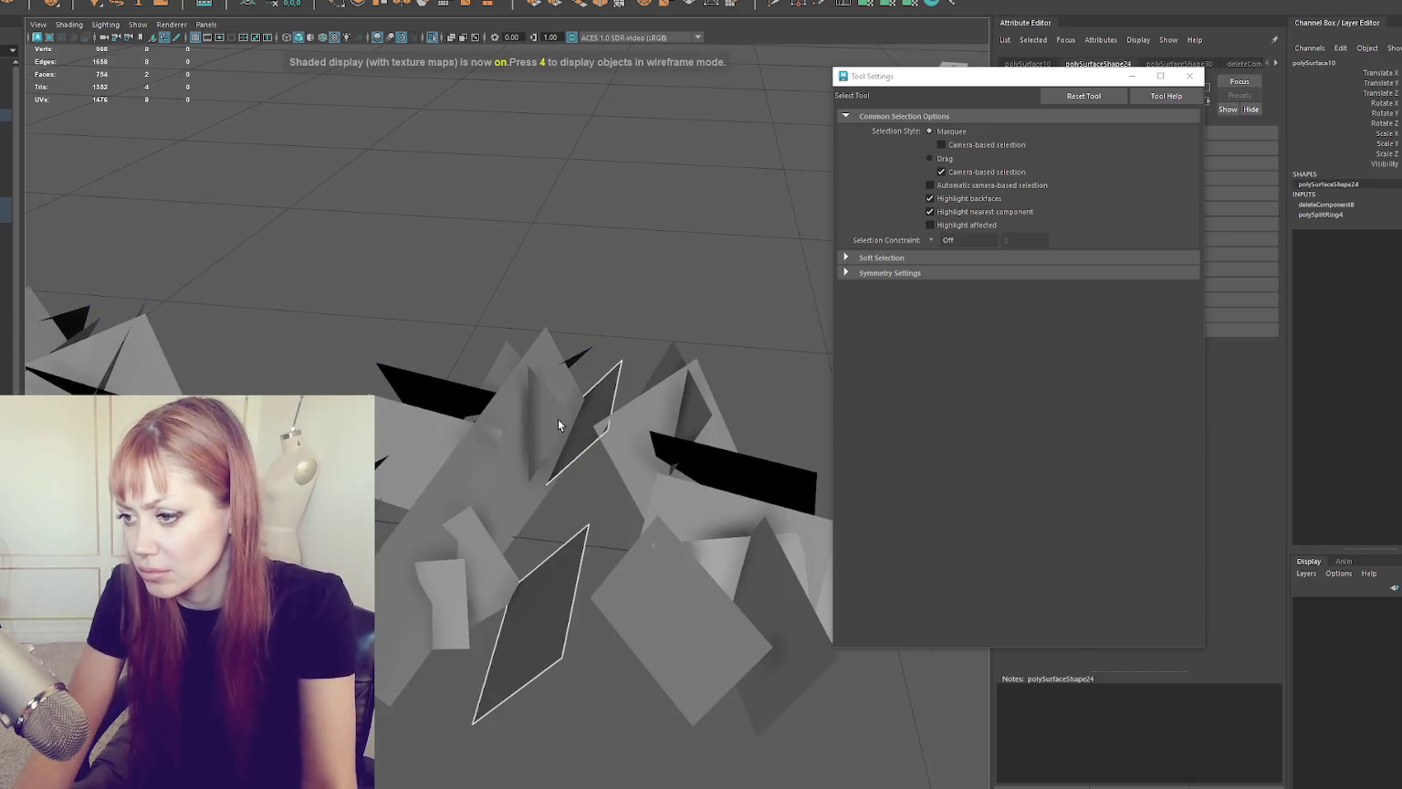
{"action": "left_click_drag", "start_coordinate": [558, 419], "coordinate": [482, 403]}
{"action": "left_click", "coordinate": [484, 275]}
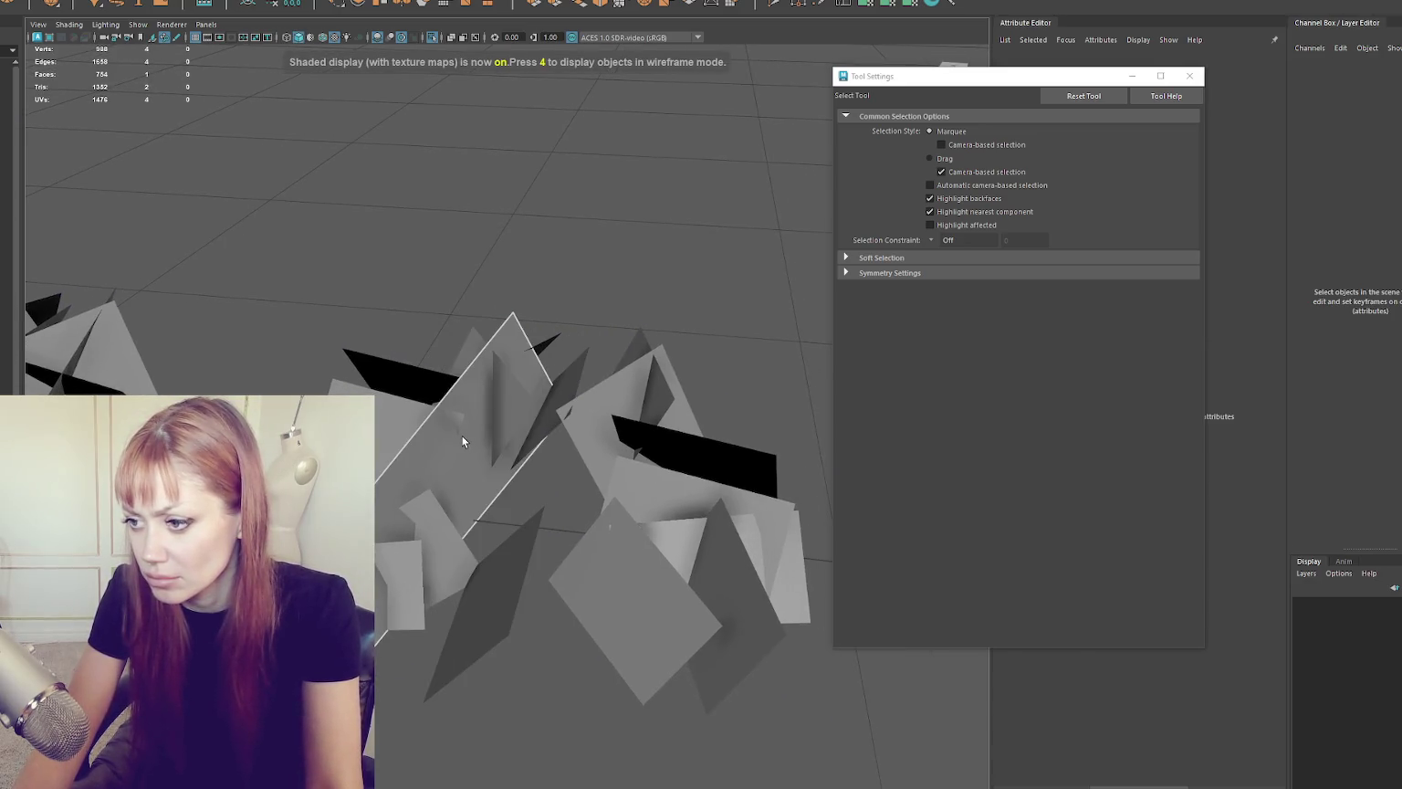
{"action": "left_click", "coordinate": [463, 436]}
{"action": "mouse_move", "coordinate": [602, 424]}
{"action": "left_mouse_down"}
{"action": "mouse_move", "coordinate": [853, 491]}
{"action": "mouse_move", "coordinate": [639, 411]}
{"action": "left_mouse_up"}
{"action": "left_click", "coordinate": [511, 411]}
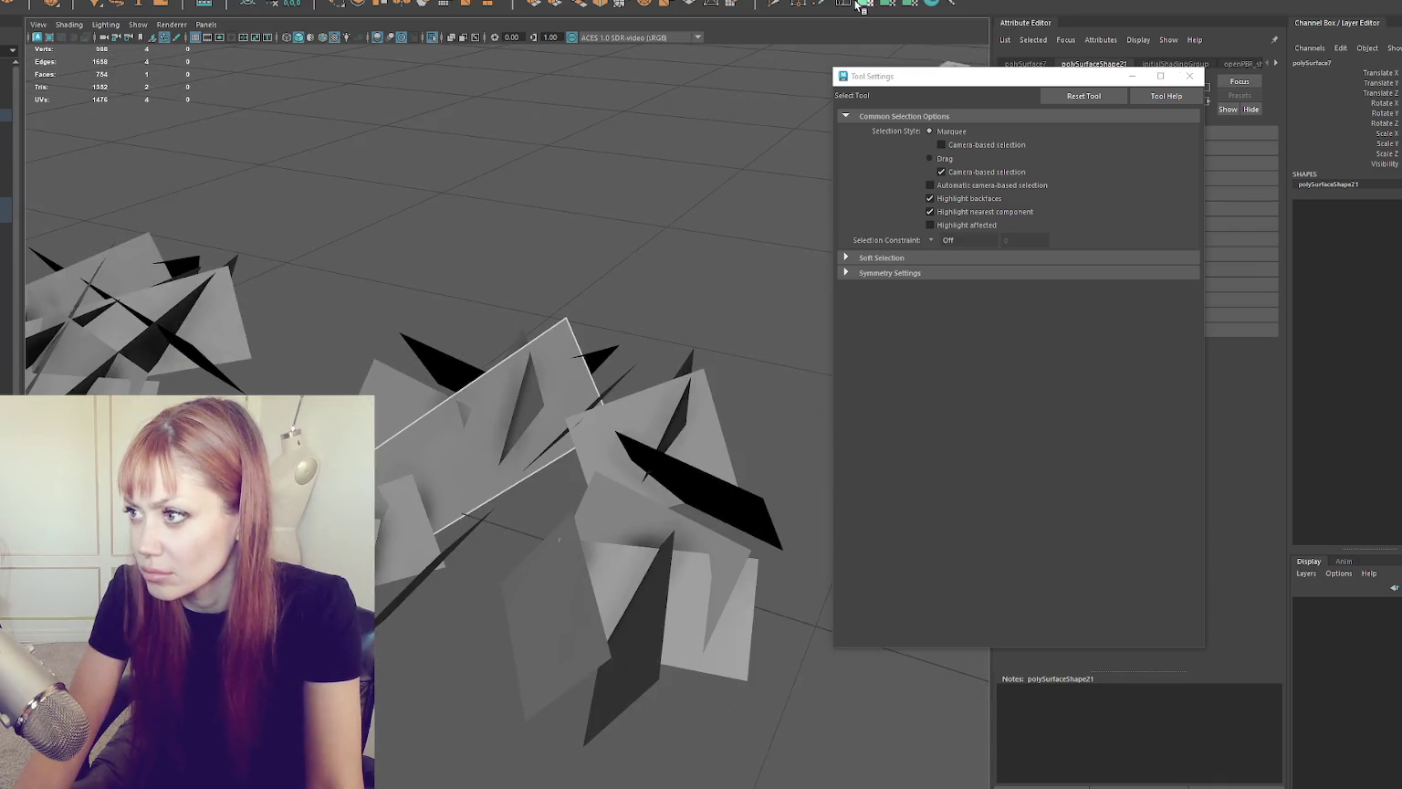
{"action": "left_click", "coordinate": [860, 6]}
{"action": "left_click", "coordinate": [466, 386]}
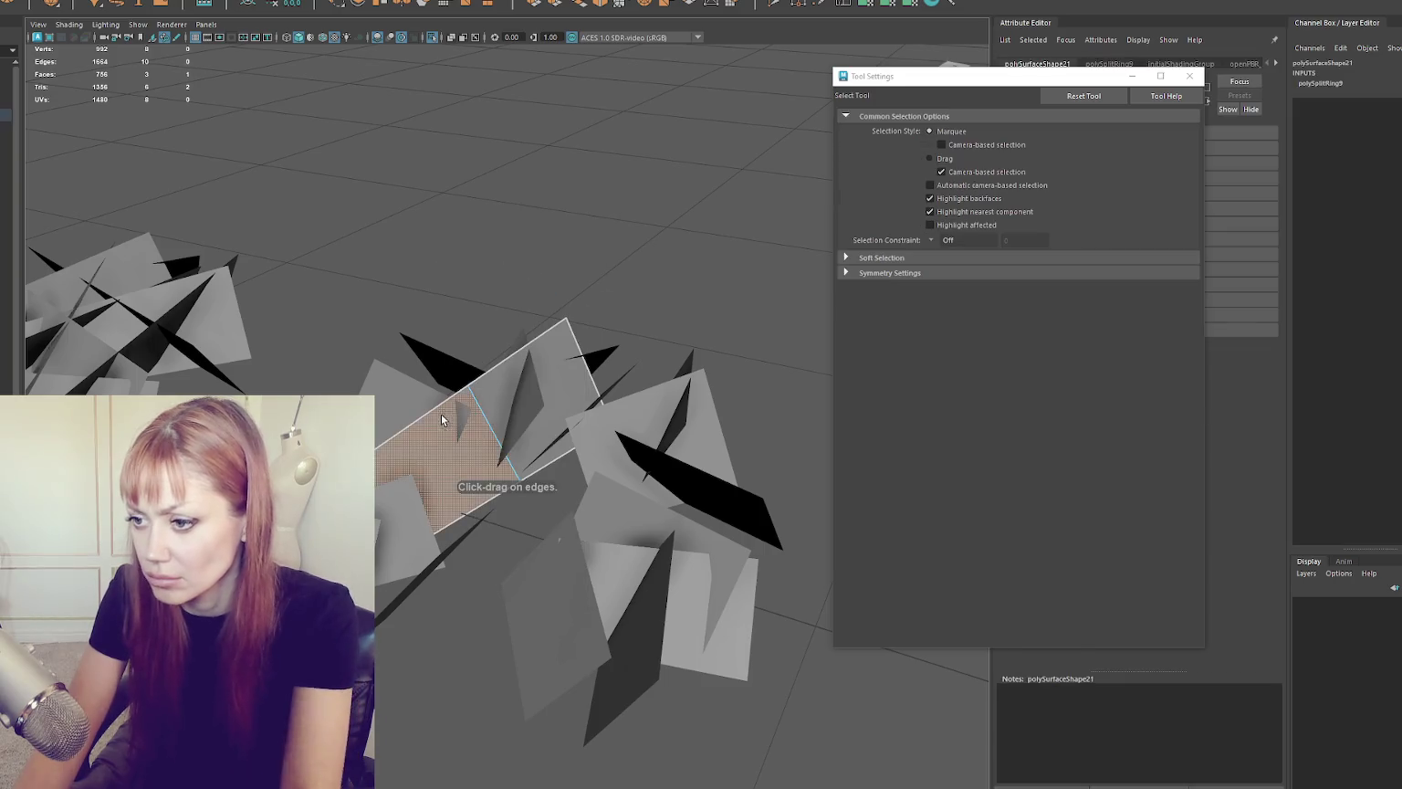
{"action": "right_click", "coordinate": [518, 269]}
{"action": "mouse_move", "coordinate": [518, 270]}
{"action": "left_mouse_down"}
{"action": "mouse_move", "coordinate": [610, 289]}
{"action": "mouse_move", "coordinate": [736, 267]}
{"action": "left_mouse_up"}
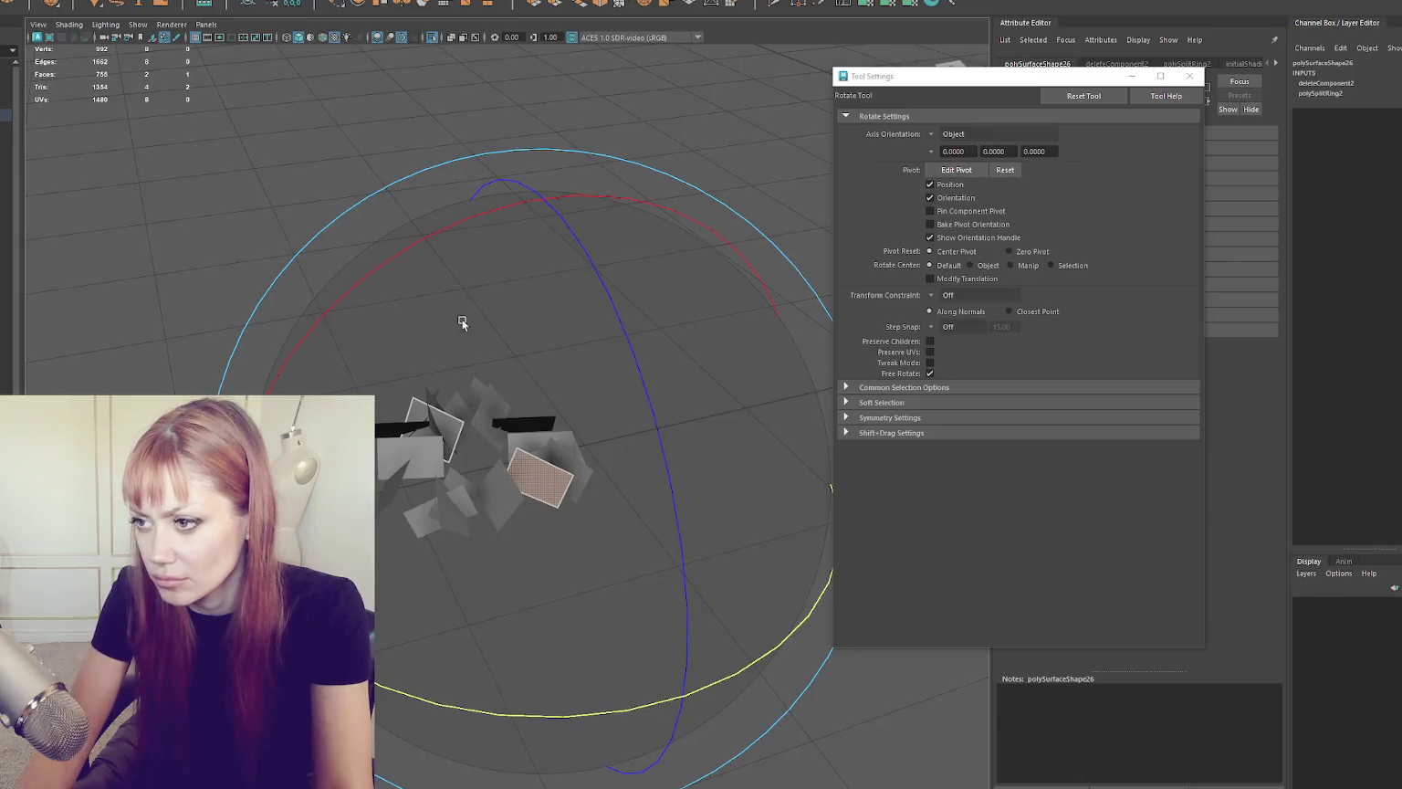
Step: Browse the main menus and mesh display options for a setting
{"action": "left_click", "coordinate": [187, 2]}
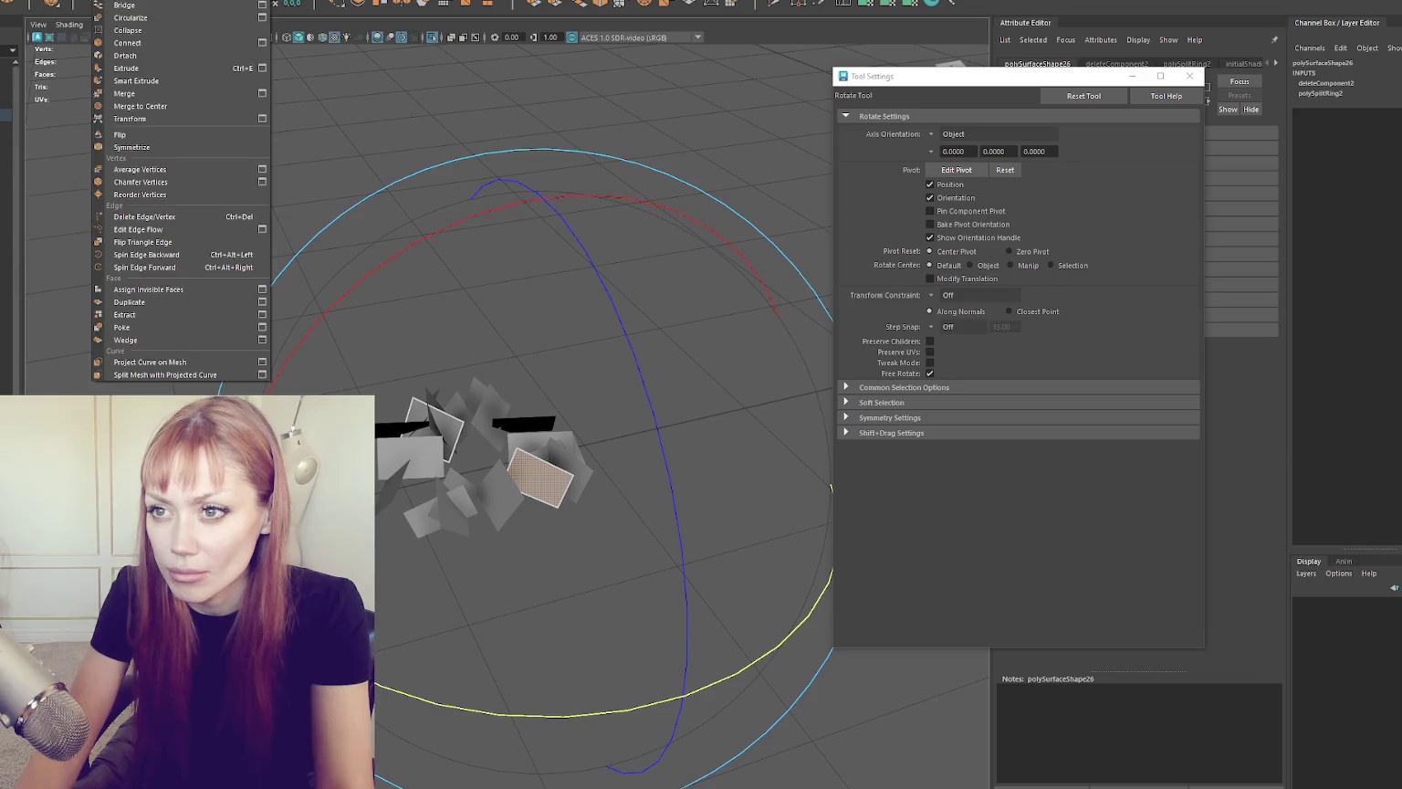
{"action": "mouse_move", "coordinate": [109, 134]}
{"action": "key", "text": "Escape"}
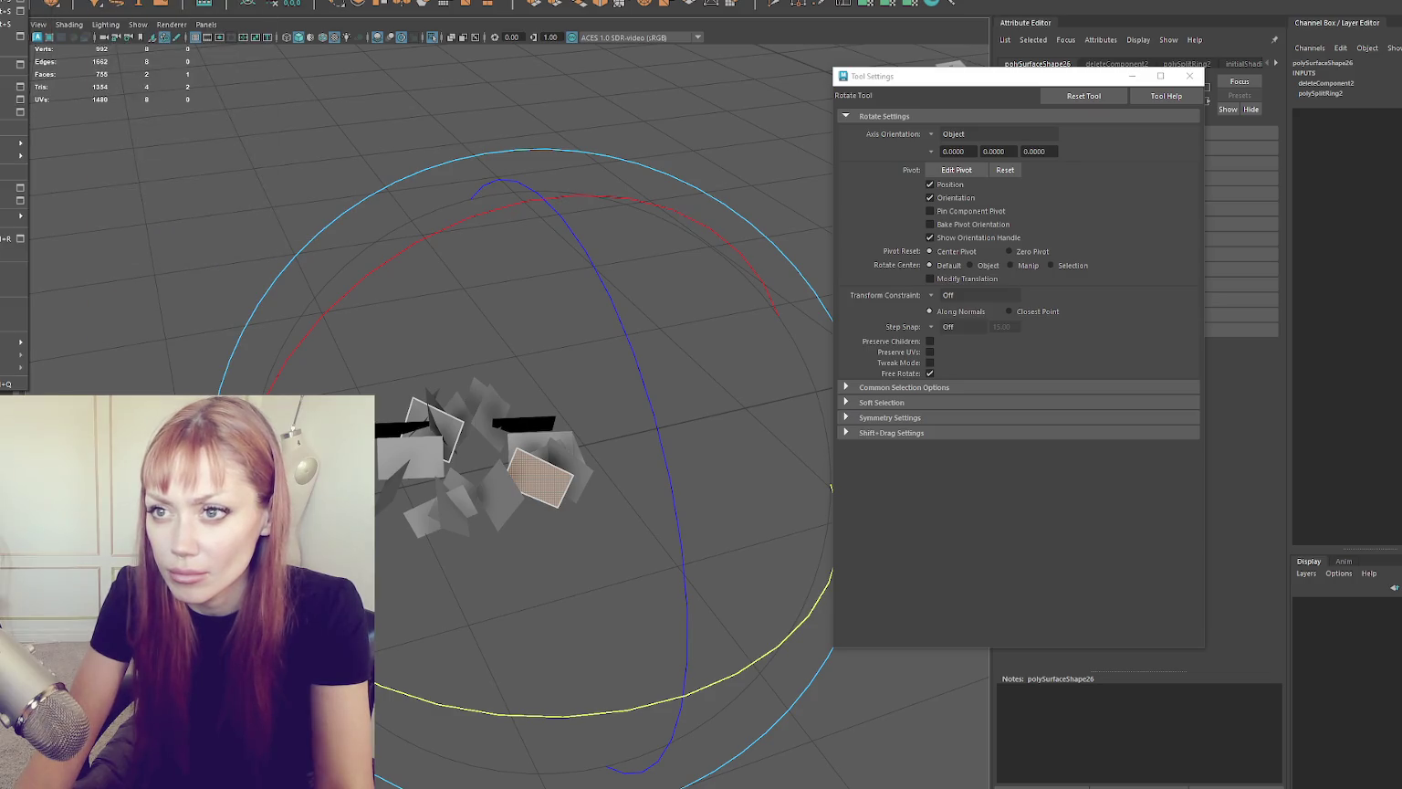
{"action": "left_click", "coordinate": [142, 3]}
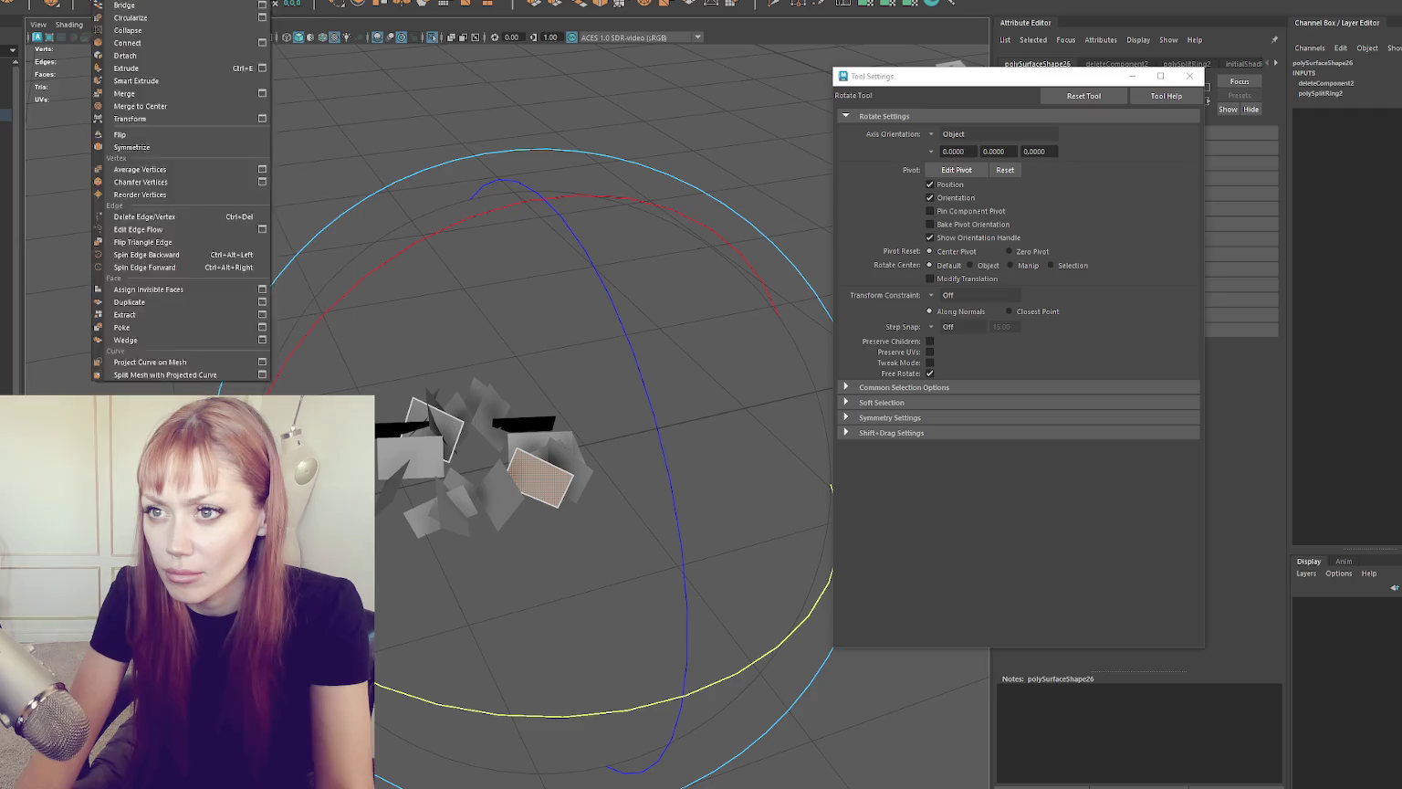
Step: Open Preferences and check Show panel toolbar in the Interface section
{"action": "mouse_move", "coordinate": [117, 85]}
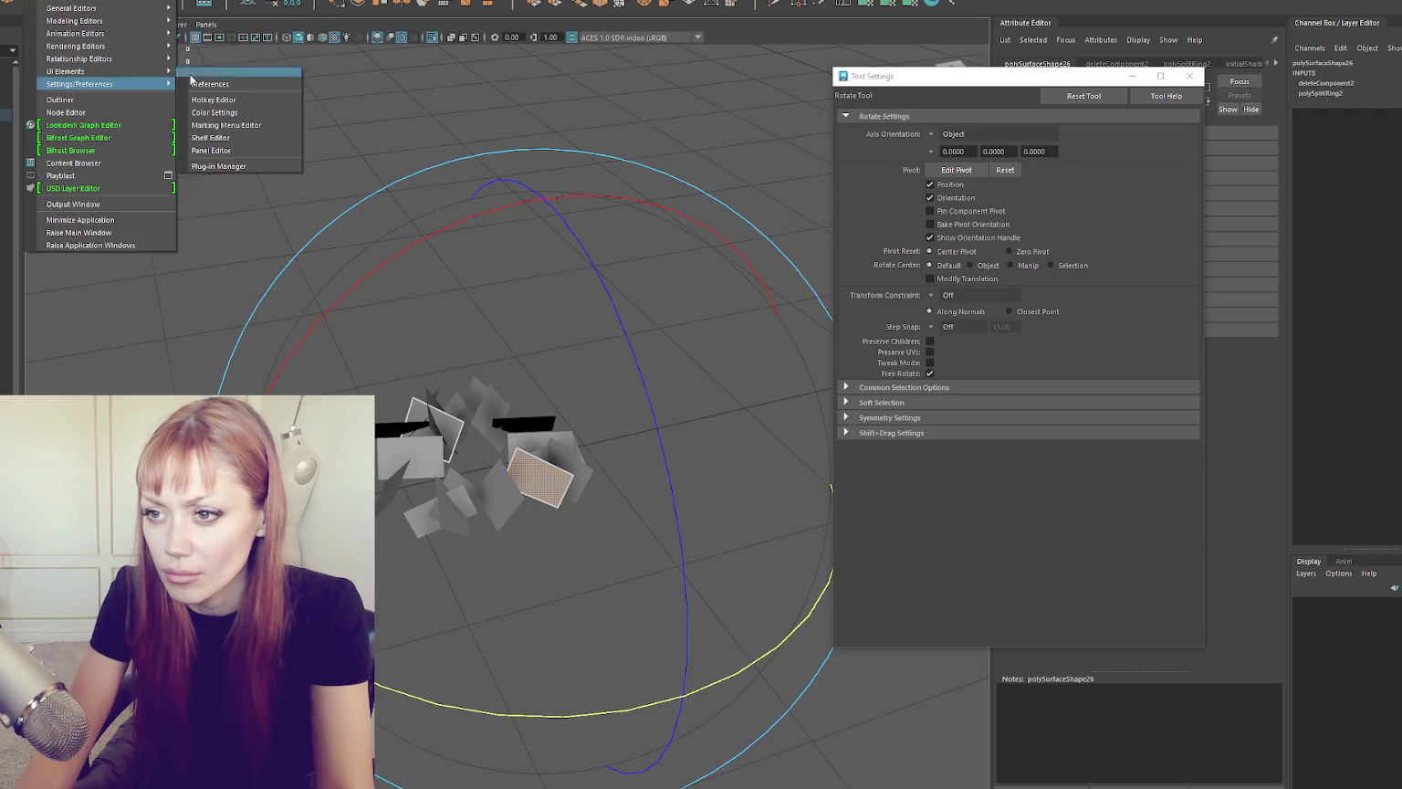
{"action": "left_click", "coordinate": [229, 83]}
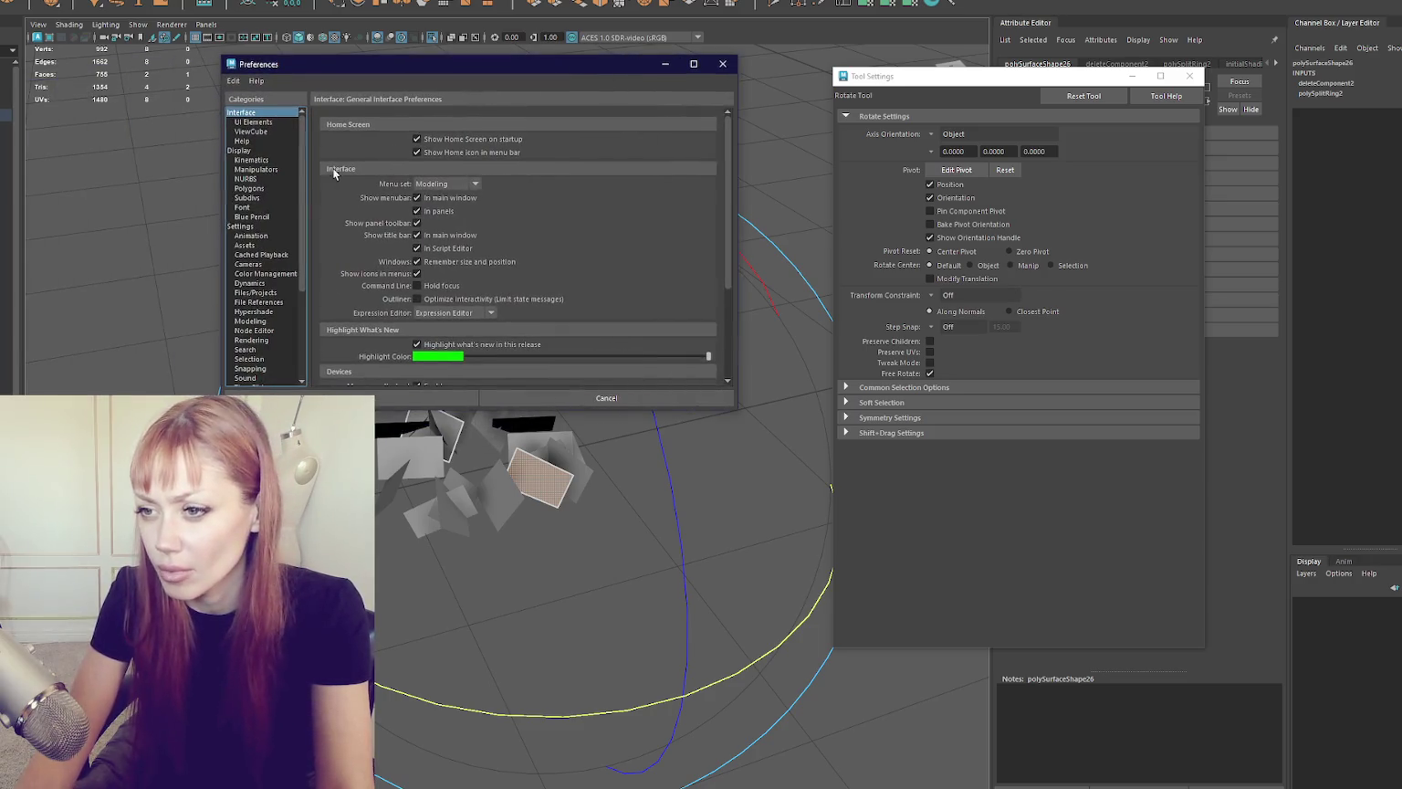
{"action": "scroll", "coordinate": [265, 235], "scroll_direction": "down", "scroll_amount": 4}
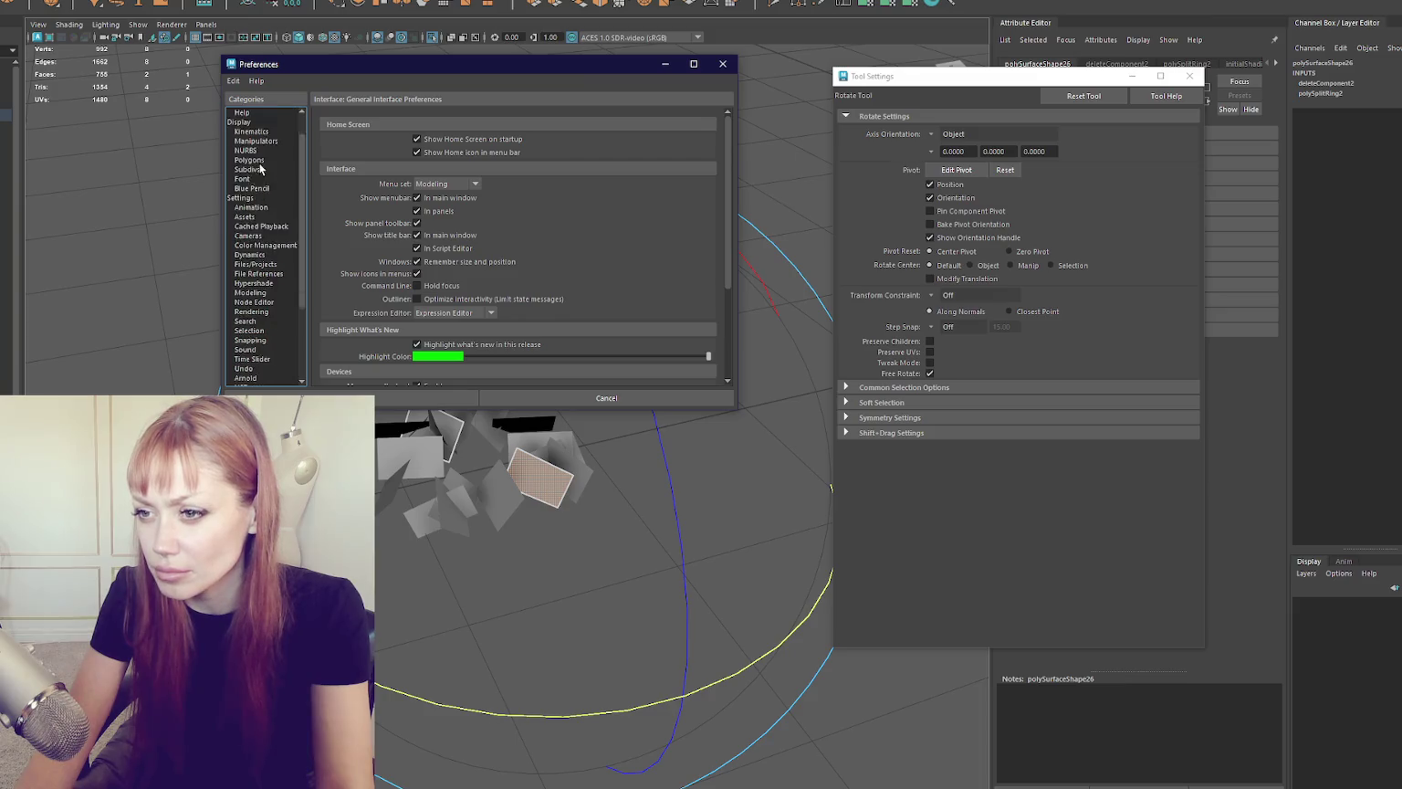
{"action": "left_click", "coordinate": [418, 223]}
Step: Review the Manipulators display preferences and close the Preferences window
{"action": "scroll", "coordinate": [480, 239], "scroll_direction": "down", "scroll_amount": 3}
{"action": "scroll", "coordinate": [364, 205], "scroll_direction": "up", "scroll_amount": 3}
{"action": "scroll", "coordinate": [293, 167], "scroll_direction": "up", "scroll_amount": 4}
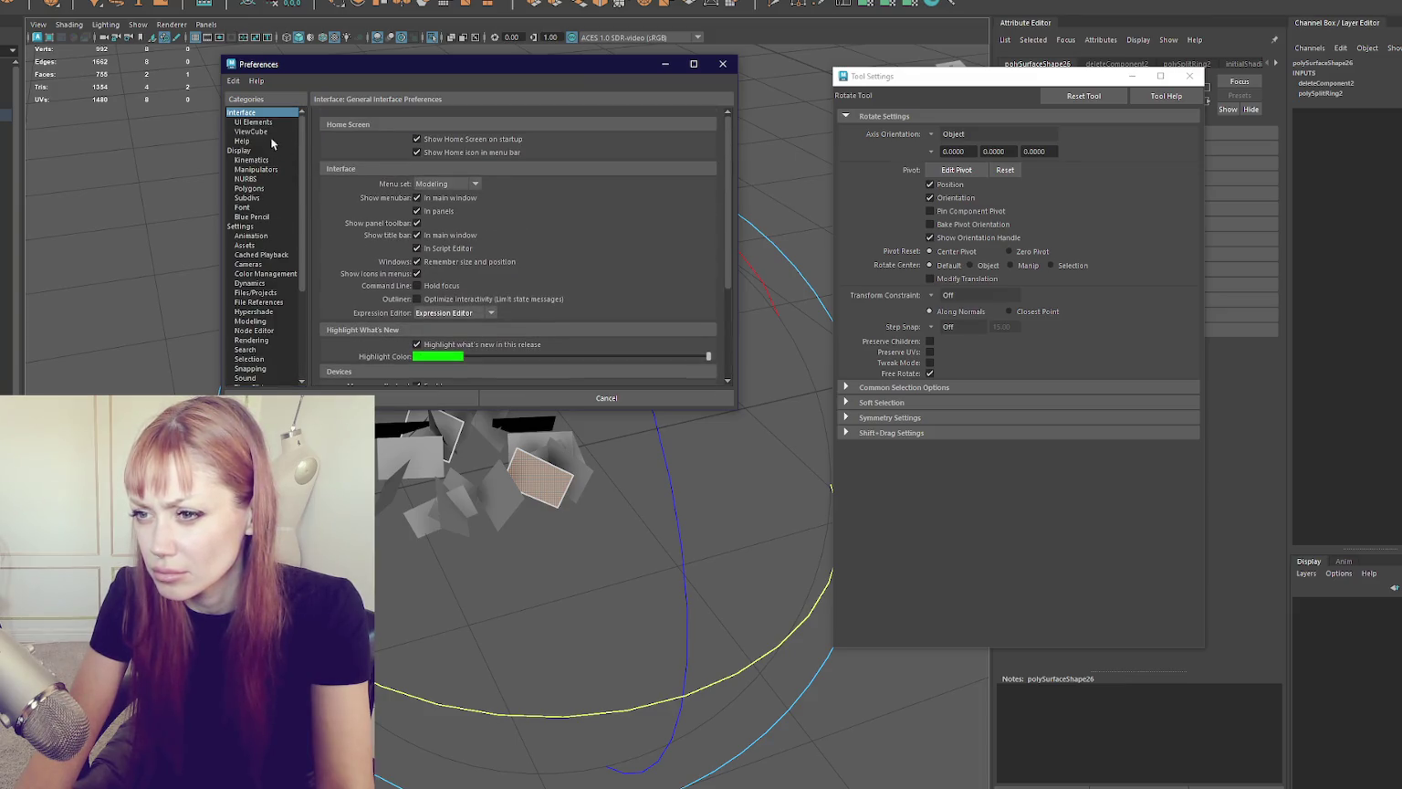
{"action": "scroll", "coordinate": [270, 243], "scroll_direction": "down", "scroll_amount": 1}
{"action": "scroll", "coordinate": [269, 244], "scroll_direction": "up", "scroll_amount": 1}
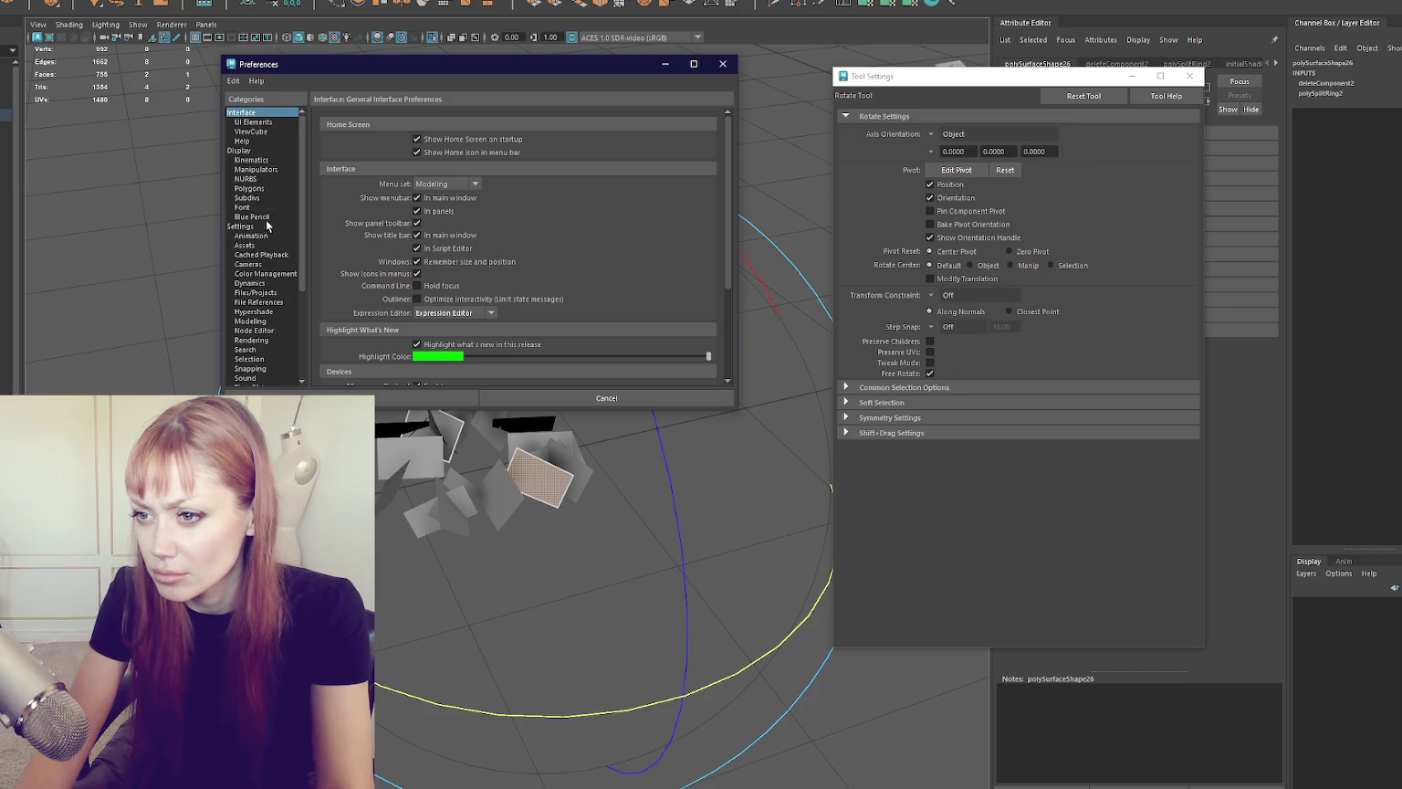
{"action": "left_click", "coordinate": [294, 170]}
{"action": "left_click", "coordinate": [723, 63]}
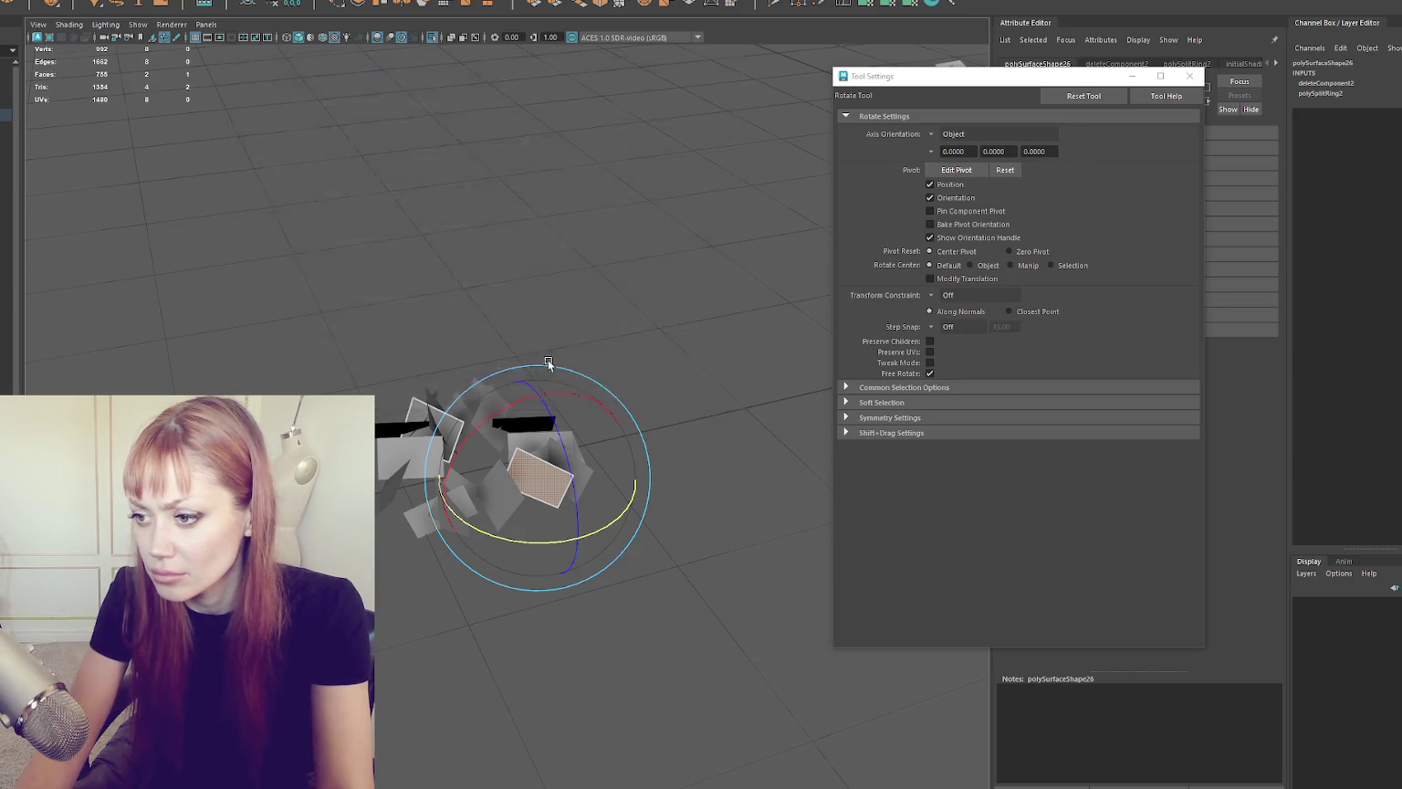
Step: Combine the cluster's grass cards into one mesh and delete its history
{"action": "key", "text": "f"}
{"action": "key", "text": "w"}
{"action": "key", "text": "F8"}
{"action": "left_click_drag", "start_coordinate": [598, 226], "coordinate": [263, 548]}
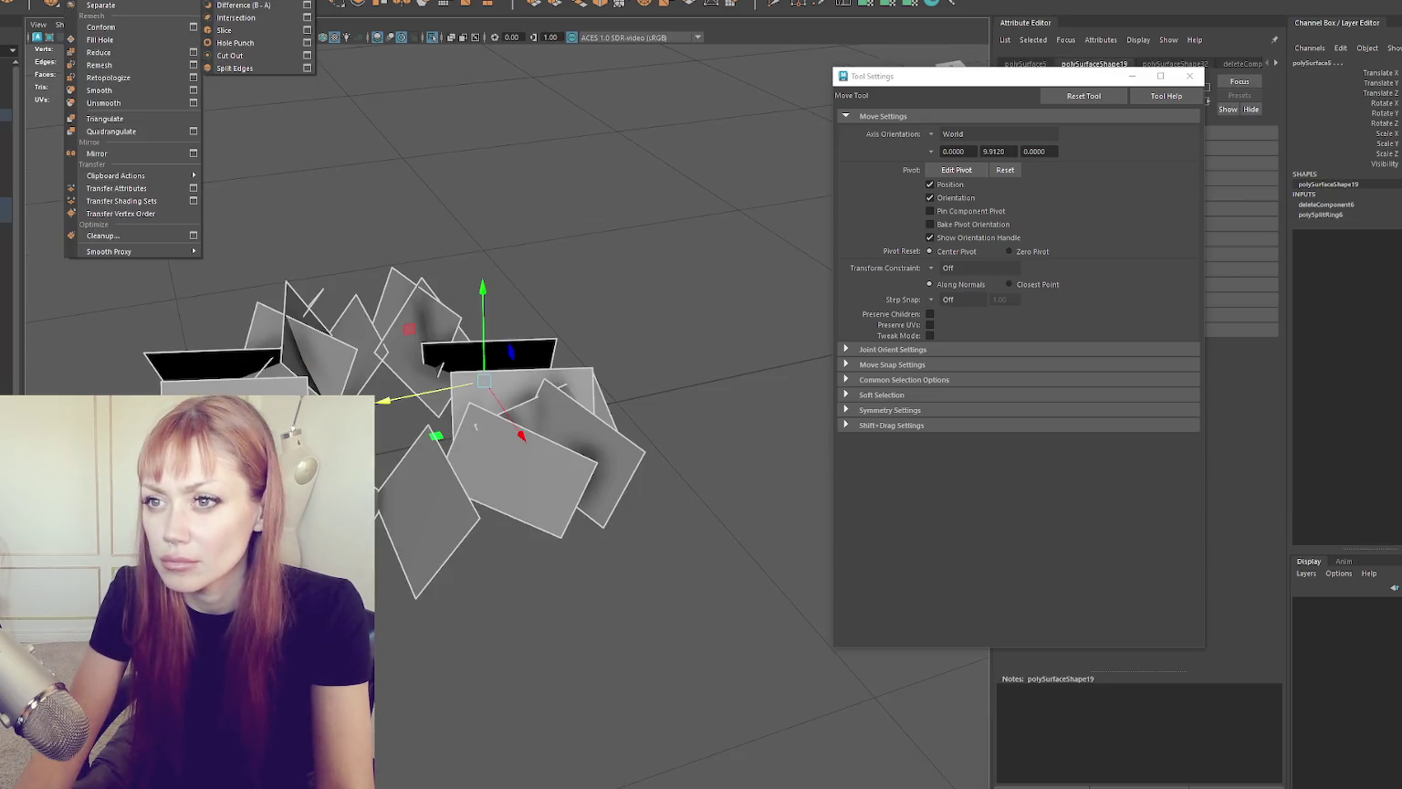
{"action": "left_click", "coordinate": [109, 11]}
{"action": "left_click", "coordinate": [91, 3]}
{"action": "mouse_move", "coordinate": [137, 9]}
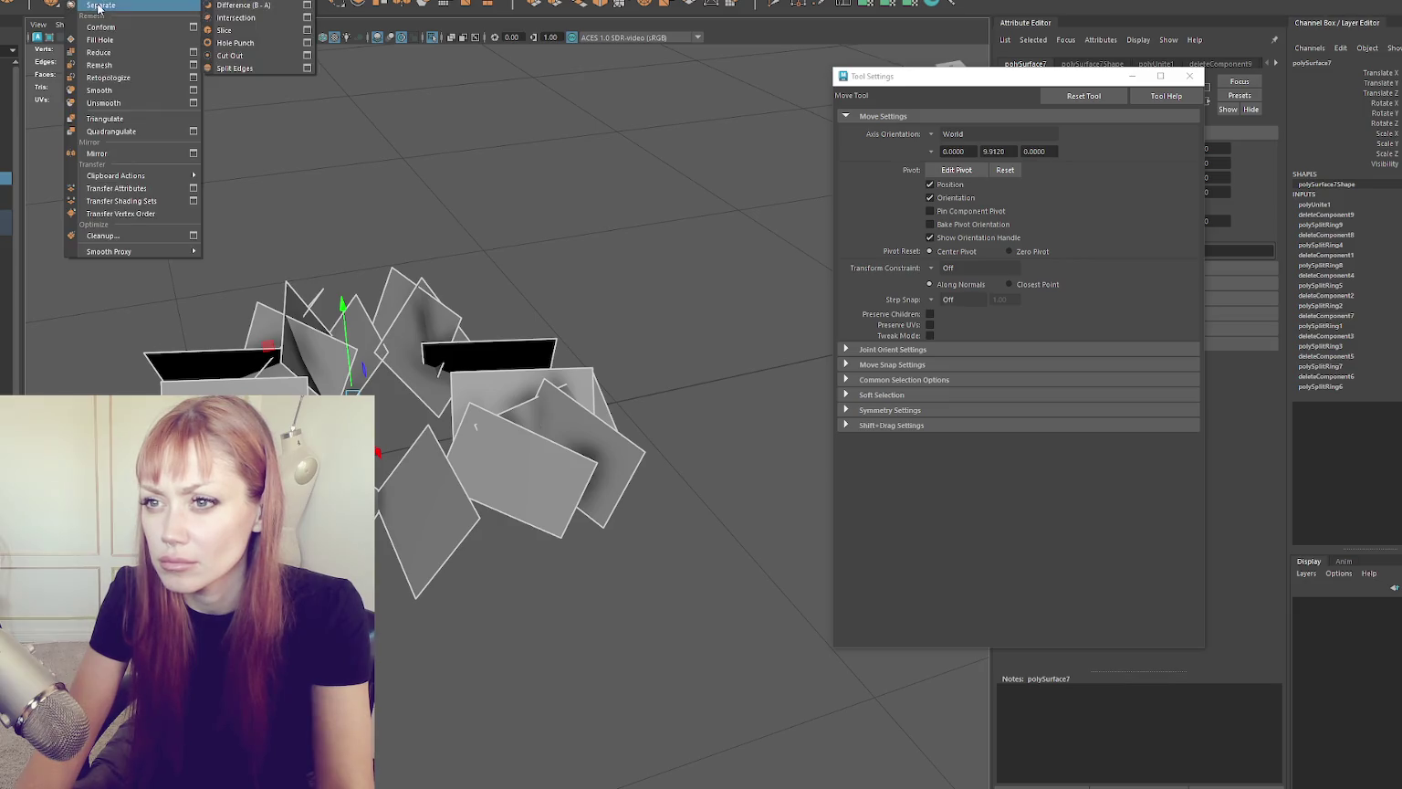
{"action": "left_click", "coordinate": [242, 8]}
Step: Tilt and rotate the first cards, and slide the lower card up and right
{"action": "left_click", "coordinate": [503, 416]}
{"action": "key", "text": "e"}
{"action": "mouse_move", "coordinate": [541, 447]}
{"action": "left_mouse_down"}
{"action": "mouse_move", "coordinate": [538, 481]}
{"action": "mouse_move", "coordinate": [464, 502]}
{"action": "mouse_move", "coordinate": [474, 501]}
{"action": "left_mouse_up"}
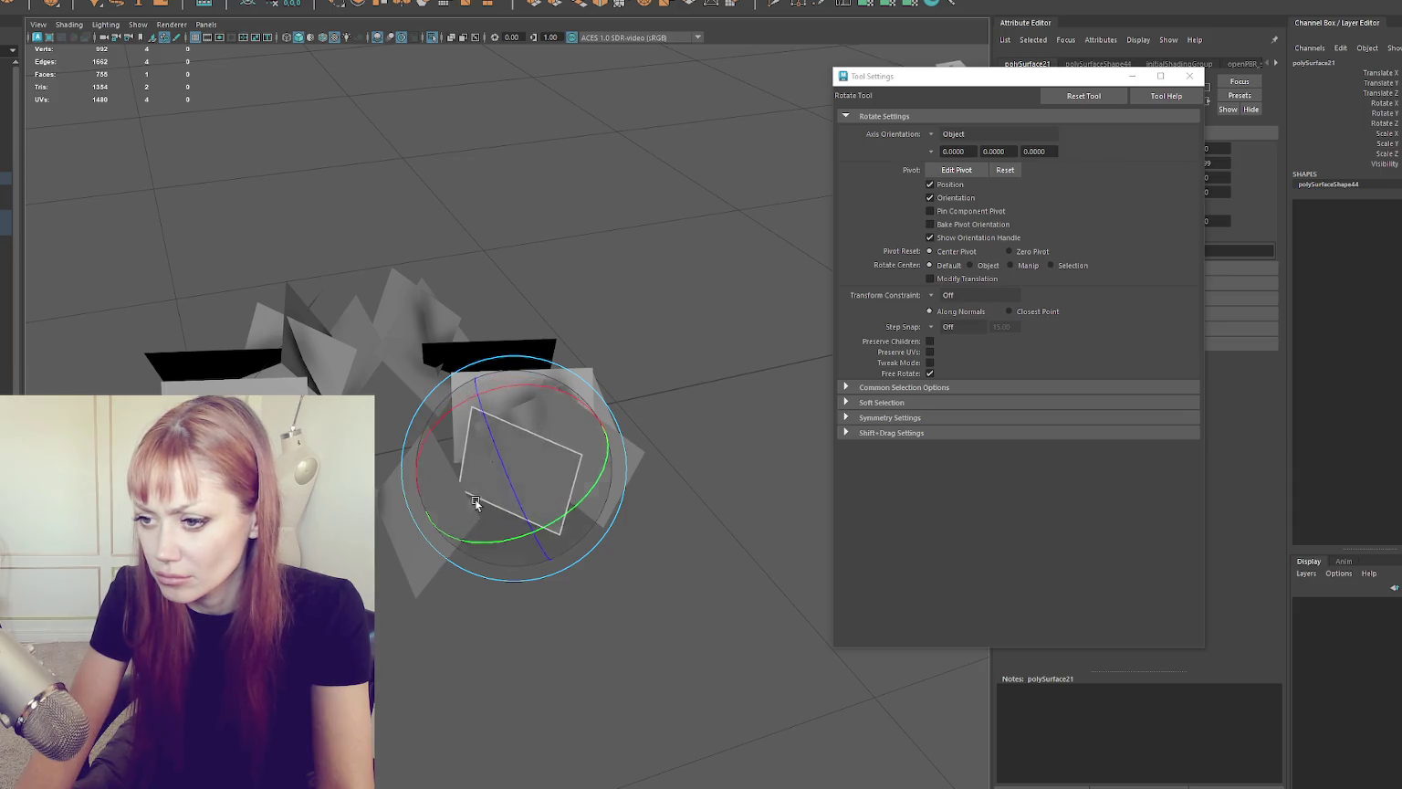
{"action": "left_click", "coordinate": [227, 383]}
{"action": "left_click_drag", "start_coordinate": [227, 384], "coordinate": [239, 388]}
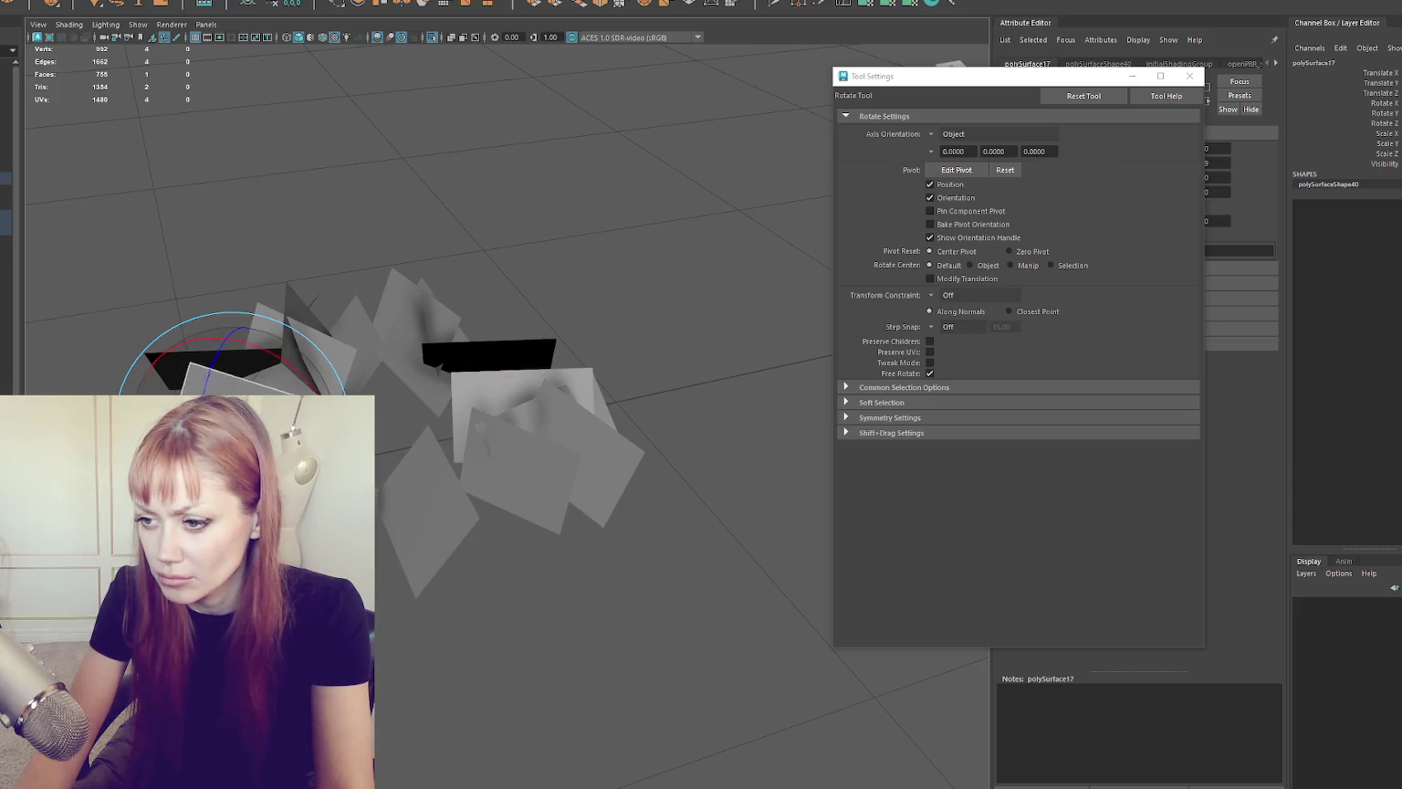
{"action": "key", "text": "w"}
{"action": "left_click", "coordinate": [512, 471]}
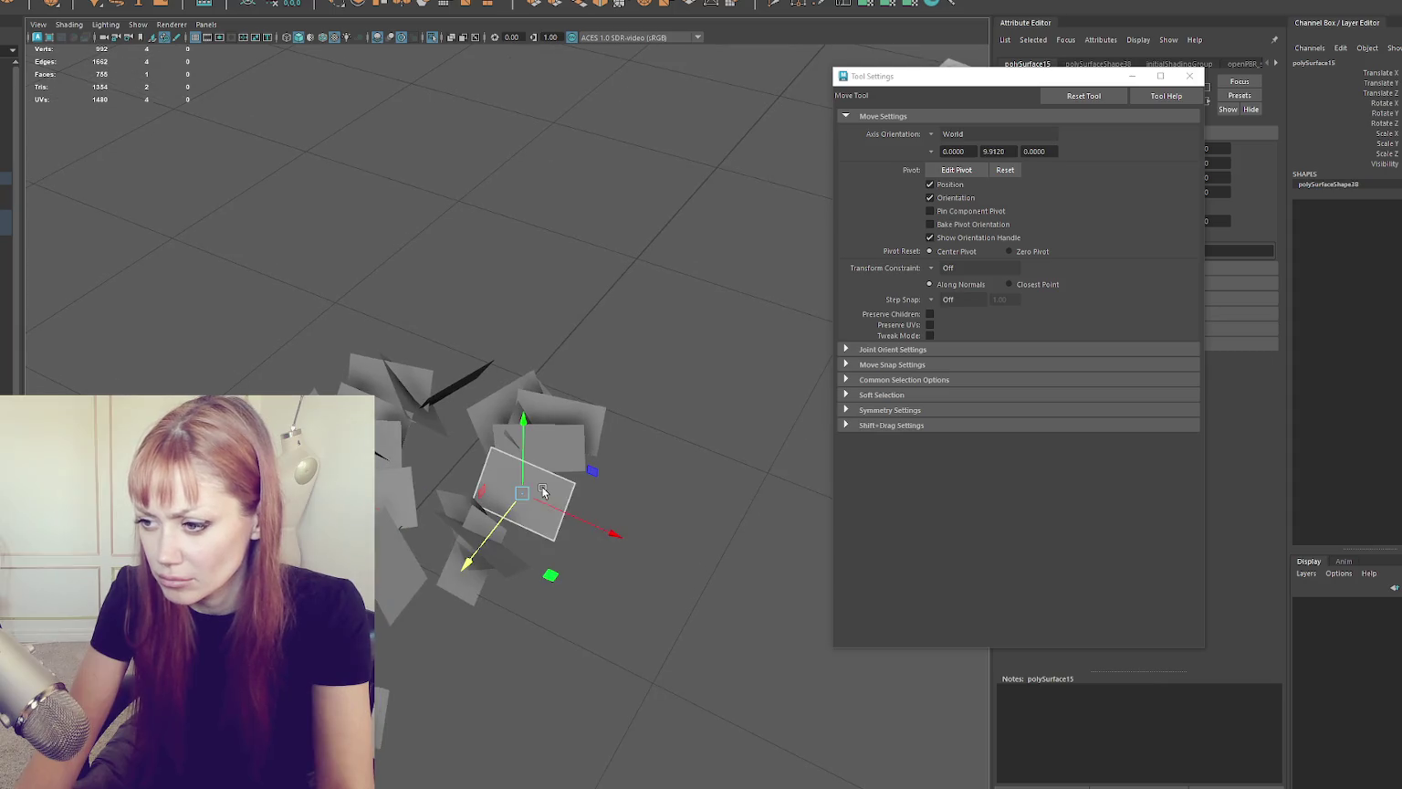
{"action": "left_click", "coordinate": [513, 561]}
{"action": "mouse_move", "coordinate": [467, 562]}
{"action": "left_mouse_down"}
{"action": "mouse_move", "coordinate": [495, 535]}
{"action": "mouse_move", "coordinate": [545, 529]}
{"action": "left_mouse_up"}
{"action": "key", "text": "e"}
{"action": "key", "text": "w"}
Step: Slide and nudge more cards left and right to tighten the clump
{"action": "left_click", "coordinate": [468, 553]}
{"action": "left_click_drag", "start_coordinate": [469, 552], "coordinate": [444, 523], "text": "alt"}
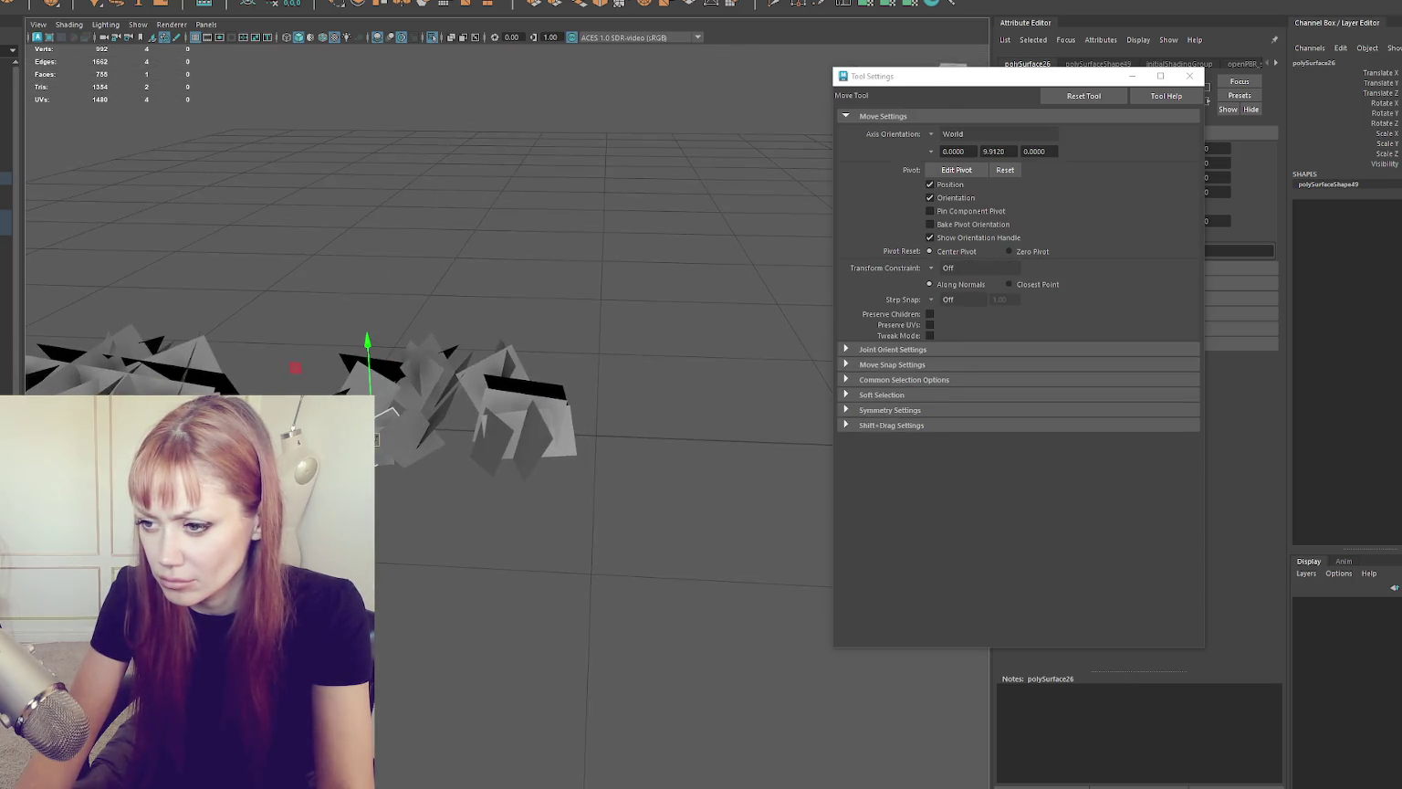
{"action": "left_click_drag", "start_coordinate": [346, 444], "coordinate": [391, 445]}
{"action": "left_click", "coordinate": [369, 370]}
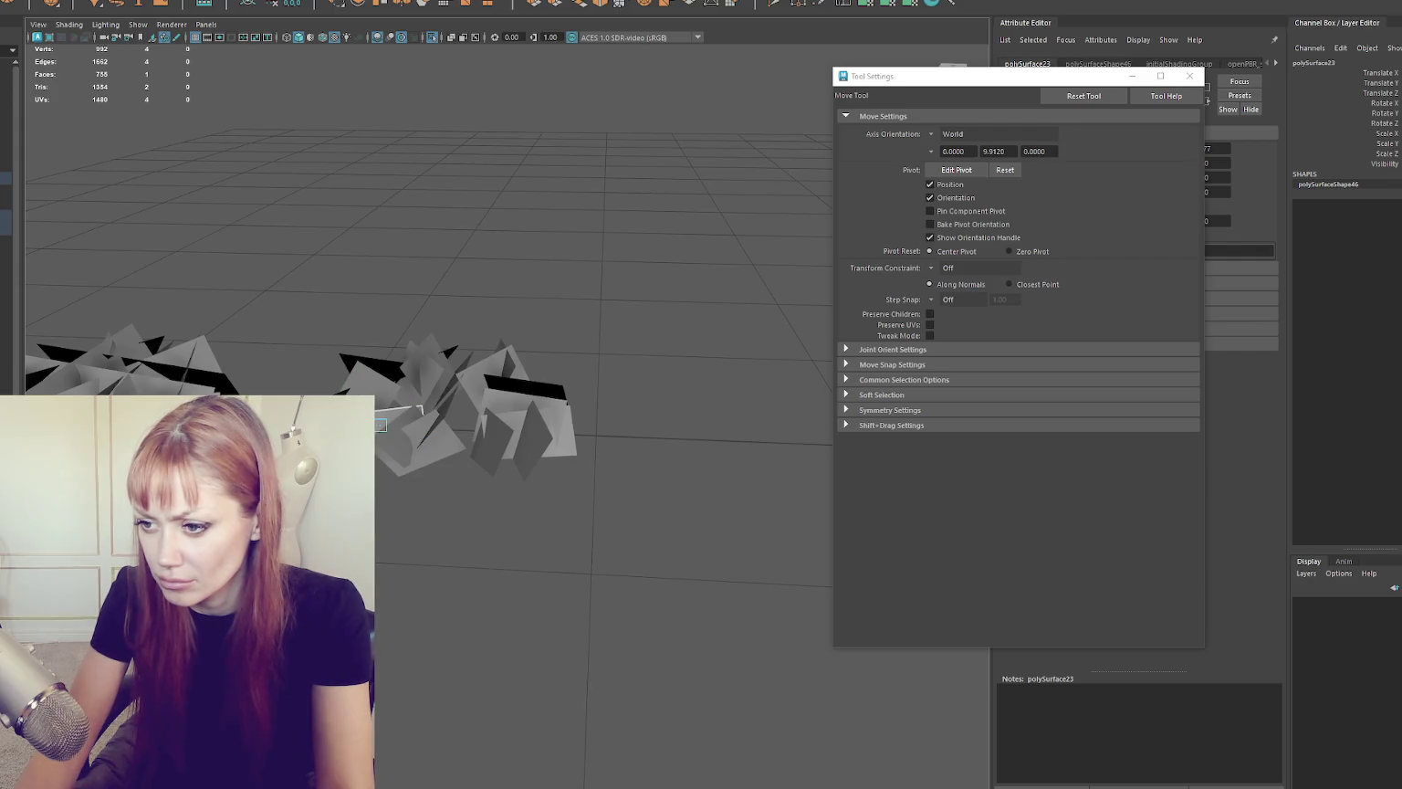
{"action": "left_click", "coordinate": [341, 392]}
{"action": "left_click", "coordinate": [495, 439]}
{"action": "left_click", "coordinate": [518, 453]}
{"action": "left_click", "coordinate": [507, 409]}
{"action": "left_click_drag", "start_coordinate": [506, 410], "coordinate": [466, 391]}
{"action": "left_click", "coordinate": [458, 350]}
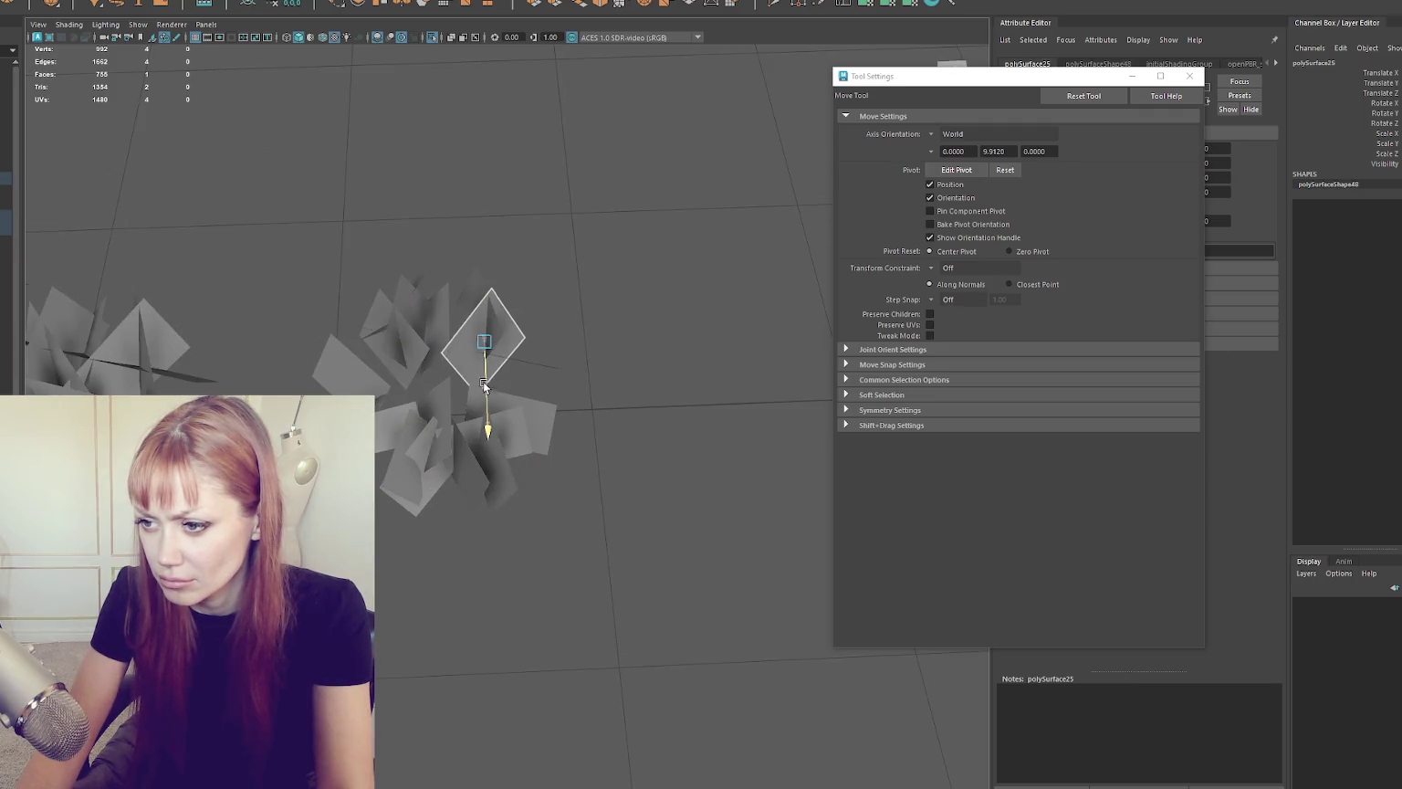
{"action": "left_click", "coordinate": [442, 318]}
{"action": "left_click", "coordinate": [411, 327]}
Step: Move a diamond card down-left, then rotate and shift another card leftward
{"action": "left_click_drag", "start_coordinate": [436, 253], "coordinate": [397, 342]}
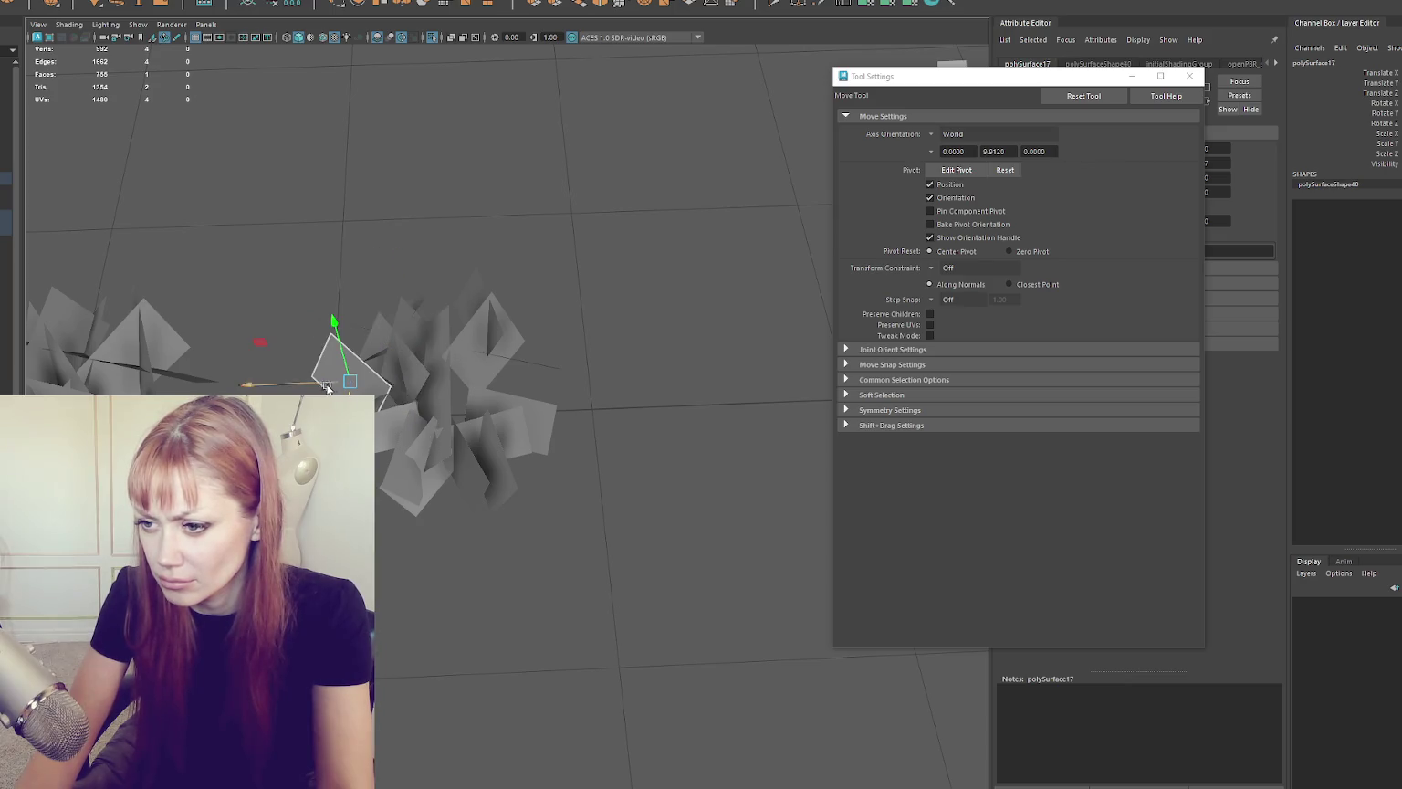
{"action": "left_click", "coordinate": [480, 344]}
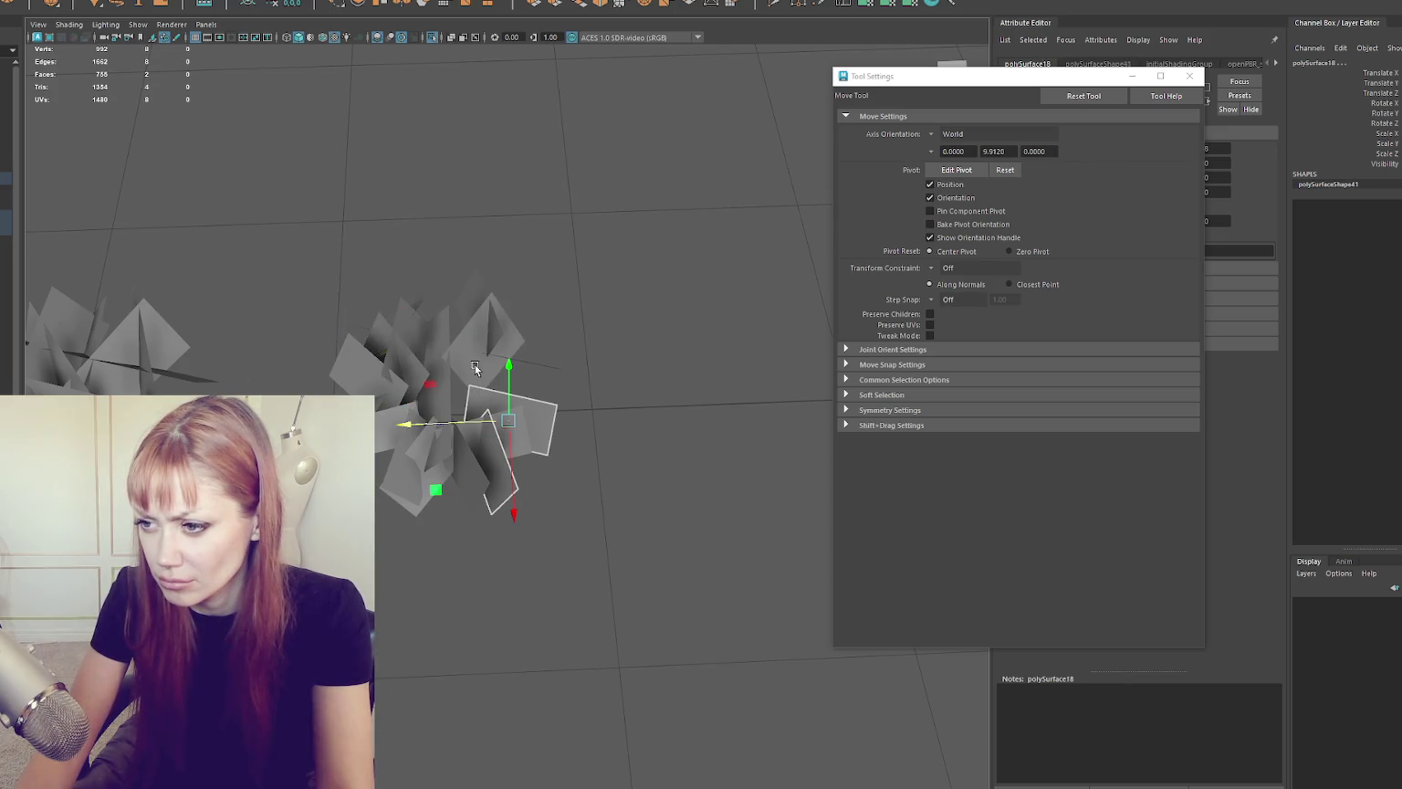
{"action": "left_click", "coordinate": [472, 302]}
{"action": "left_click_drag", "start_coordinate": [472, 302], "coordinate": [451, 341]}
{"action": "left_click", "coordinate": [533, 360]}
{"action": "key", "text": "e"}
{"action": "left_click_drag", "start_coordinate": [586, 403], "coordinate": [549, 430]}
{"action": "key", "text": "w"}
{"action": "left_click_drag", "start_coordinate": [497, 363], "coordinate": [470, 381]}
{"action": "left_click", "coordinate": [577, 390]}
{"action": "mouse_move", "coordinate": [578, 389]}
{"action": "left_mouse_down"}
{"action": "mouse_move", "coordinate": [493, 410]}
{"action": "mouse_move", "coordinate": [444, 353]}
{"action": "left_mouse_up"}
{"action": "left_click", "coordinate": [444, 353]}
Step: Separate the combined clump back into individual card pieces with Mesh > Separate
{"action": "right_click", "coordinate": [473, 275]}
{"action": "left_click_drag", "start_coordinate": [615, 463], "coordinate": [396, 195]}
{"action": "left_click", "coordinate": [86, 2]}
{"action": "left_click", "coordinate": [101, 4]}
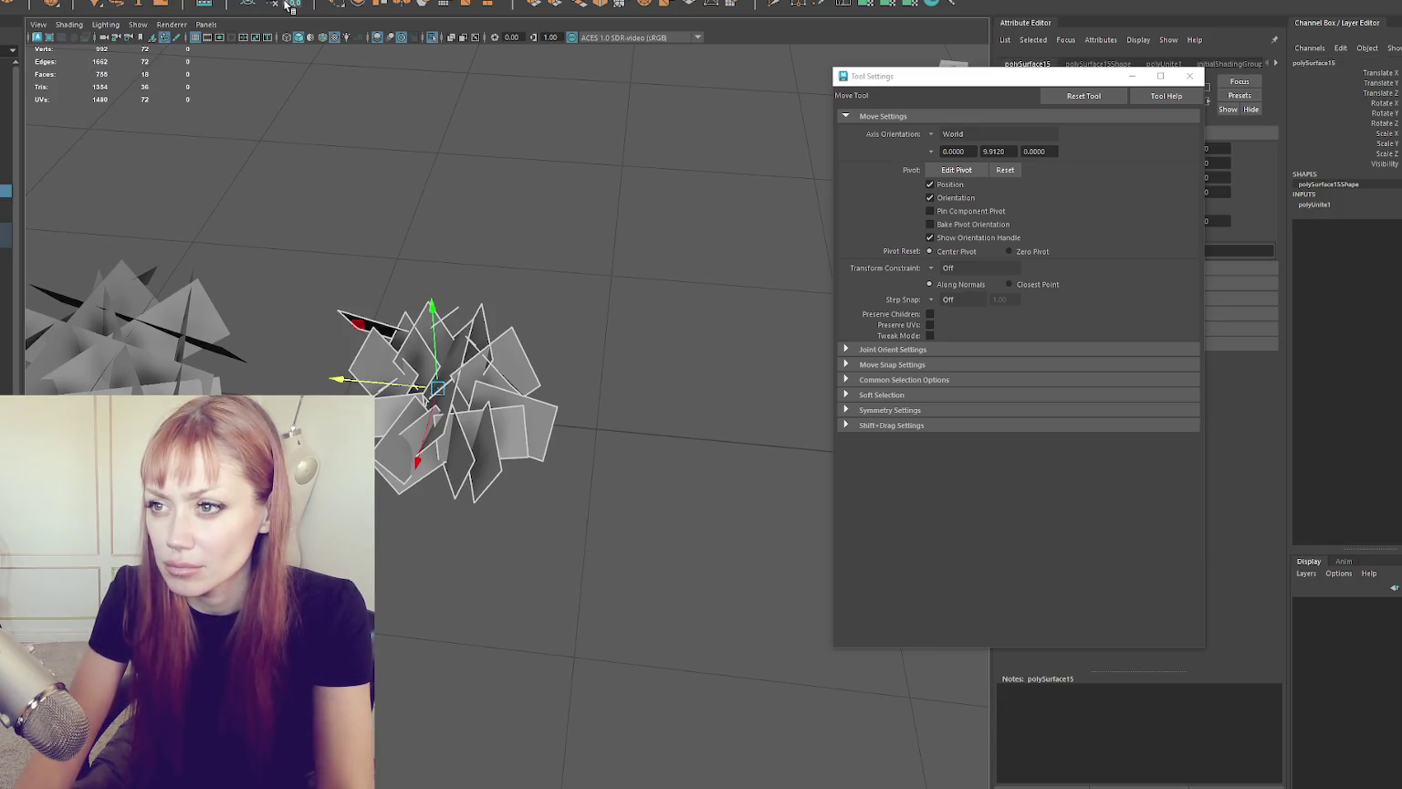
Step: Delete the left grass clump, then undo the deletion
{"action": "left_click_drag", "start_coordinate": [408, 195], "coordinate": [432, 313]}
{"action": "key", "text": "d"}
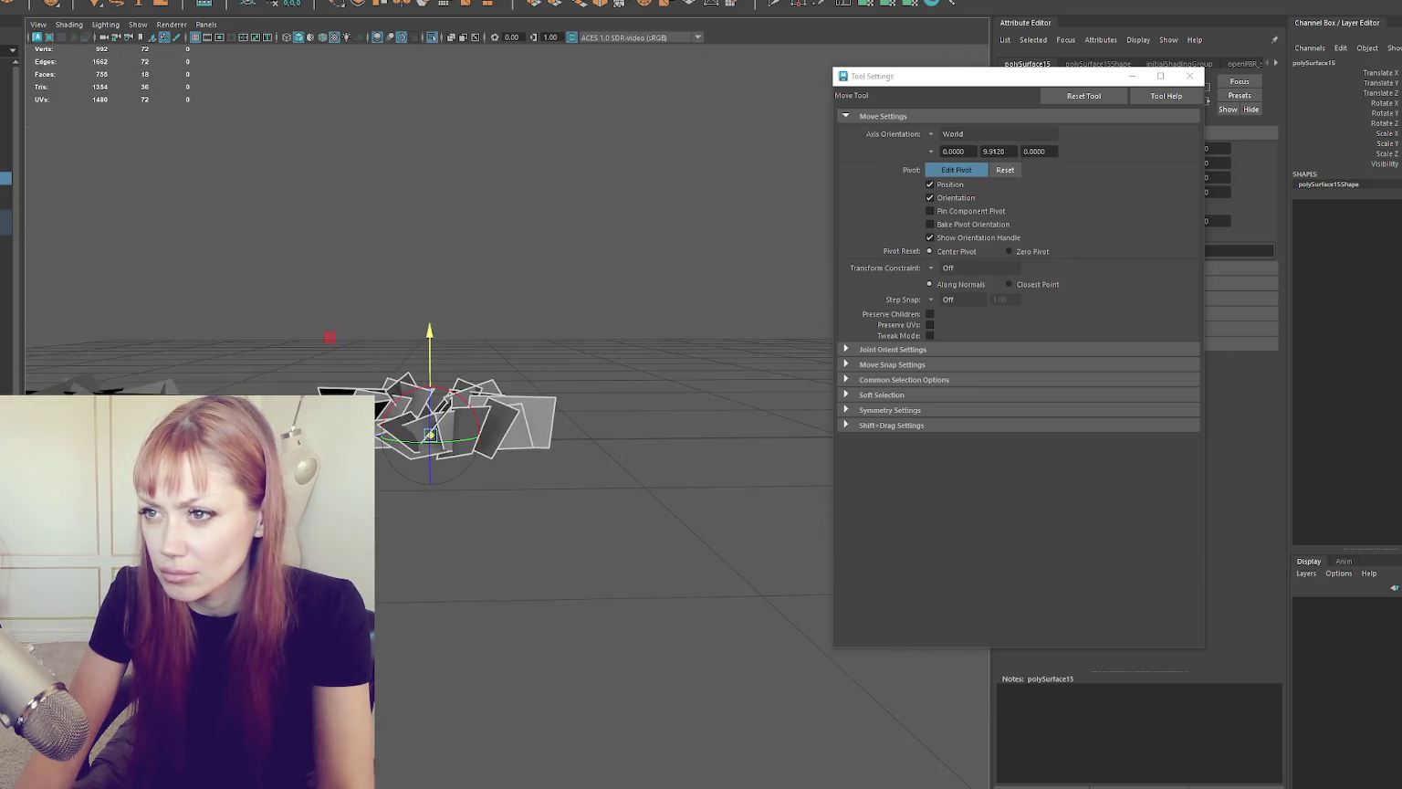
{"action": "left_click_drag", "start_coordinate": [433, 334], "coordinate": [435, 349], "text": "alt"}
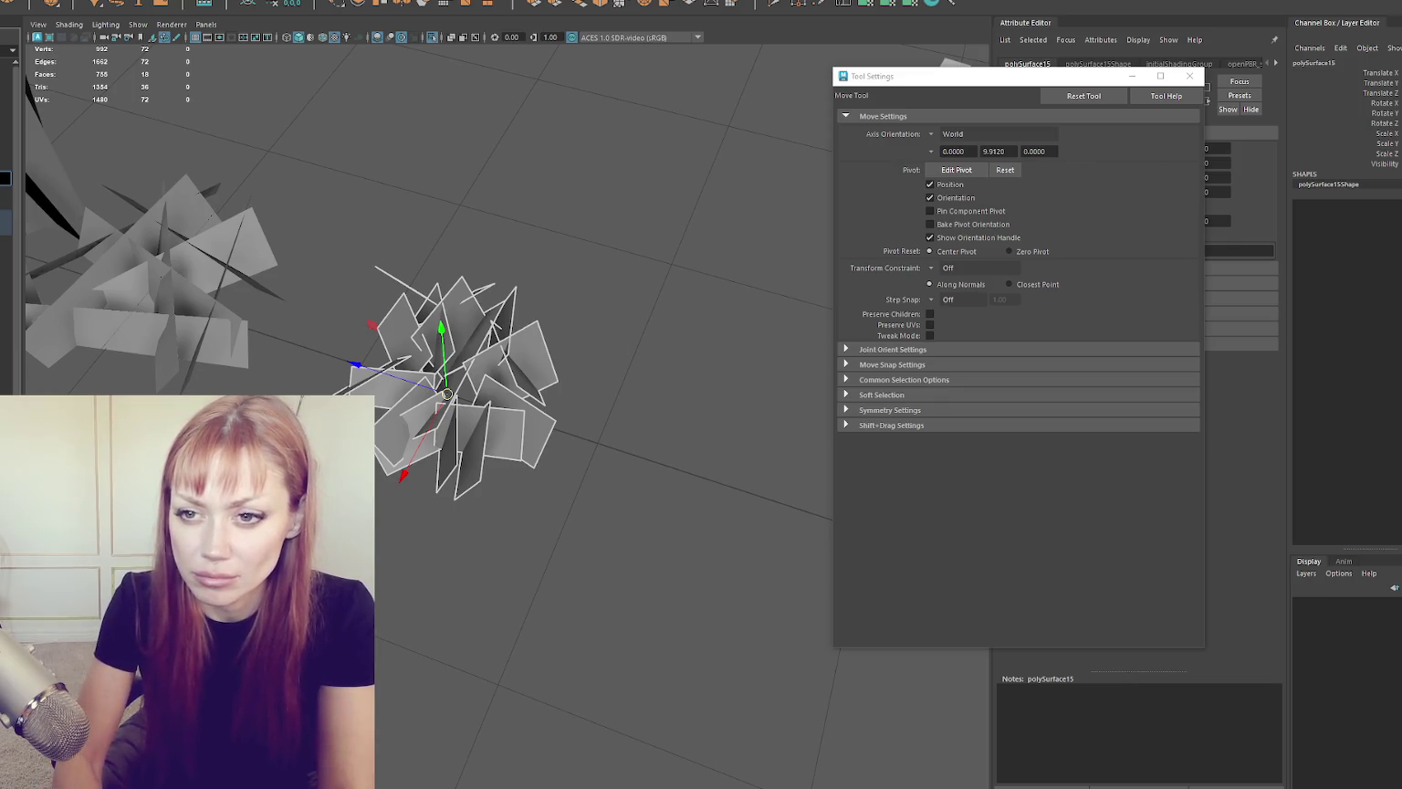
{"action": "left_click", "coordinate": [95, 227]}
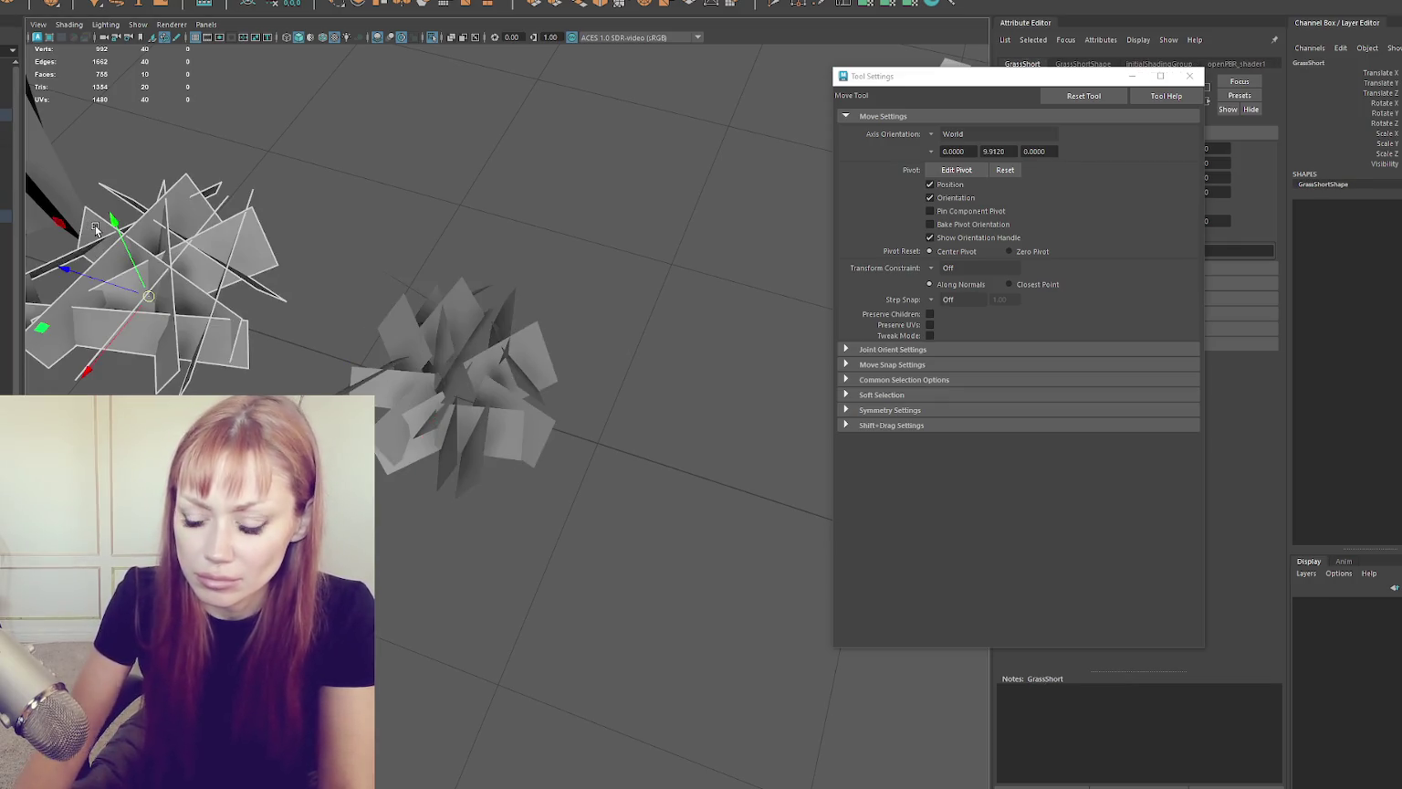
{"action": "key", "text": "Delete"}
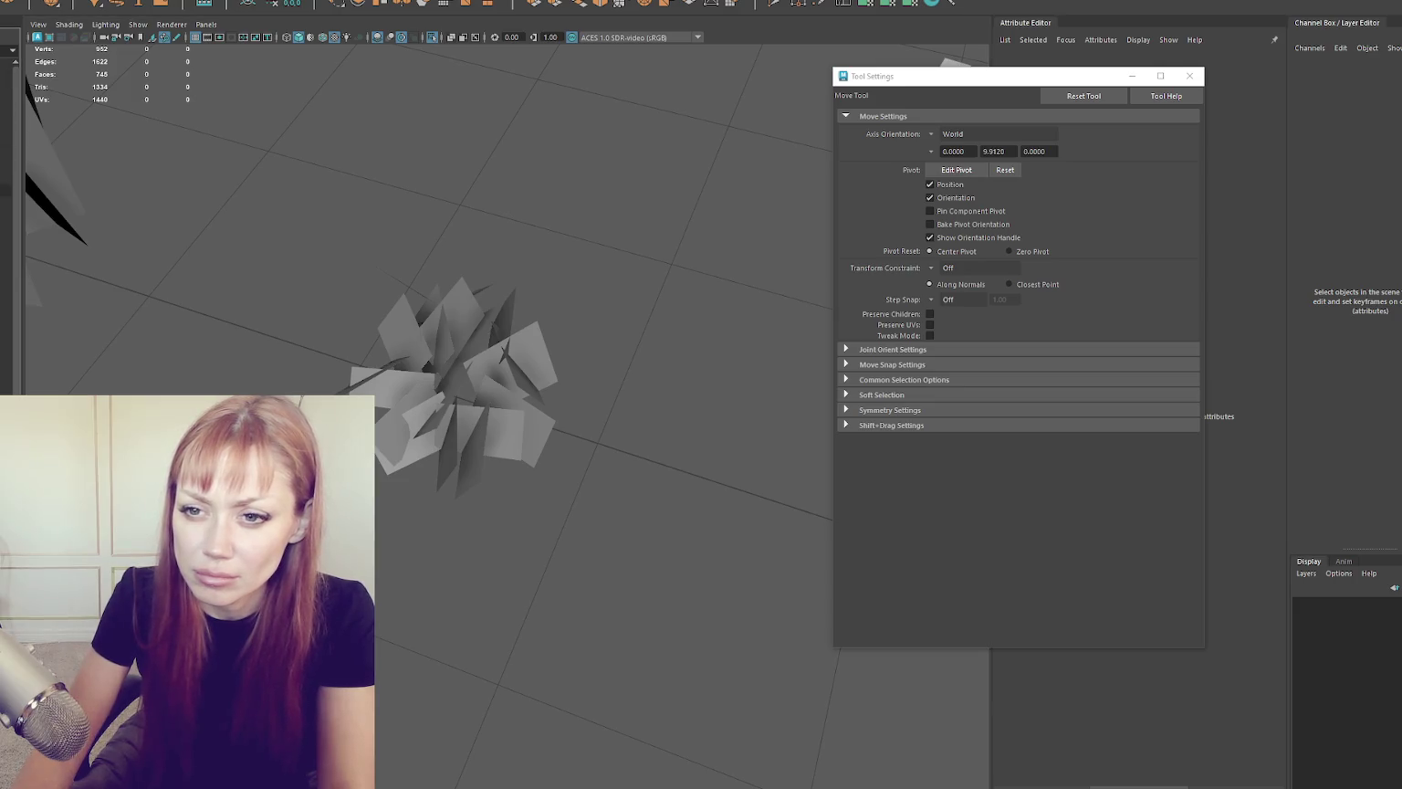
{"action": "key", "text": "ctrl+z"}
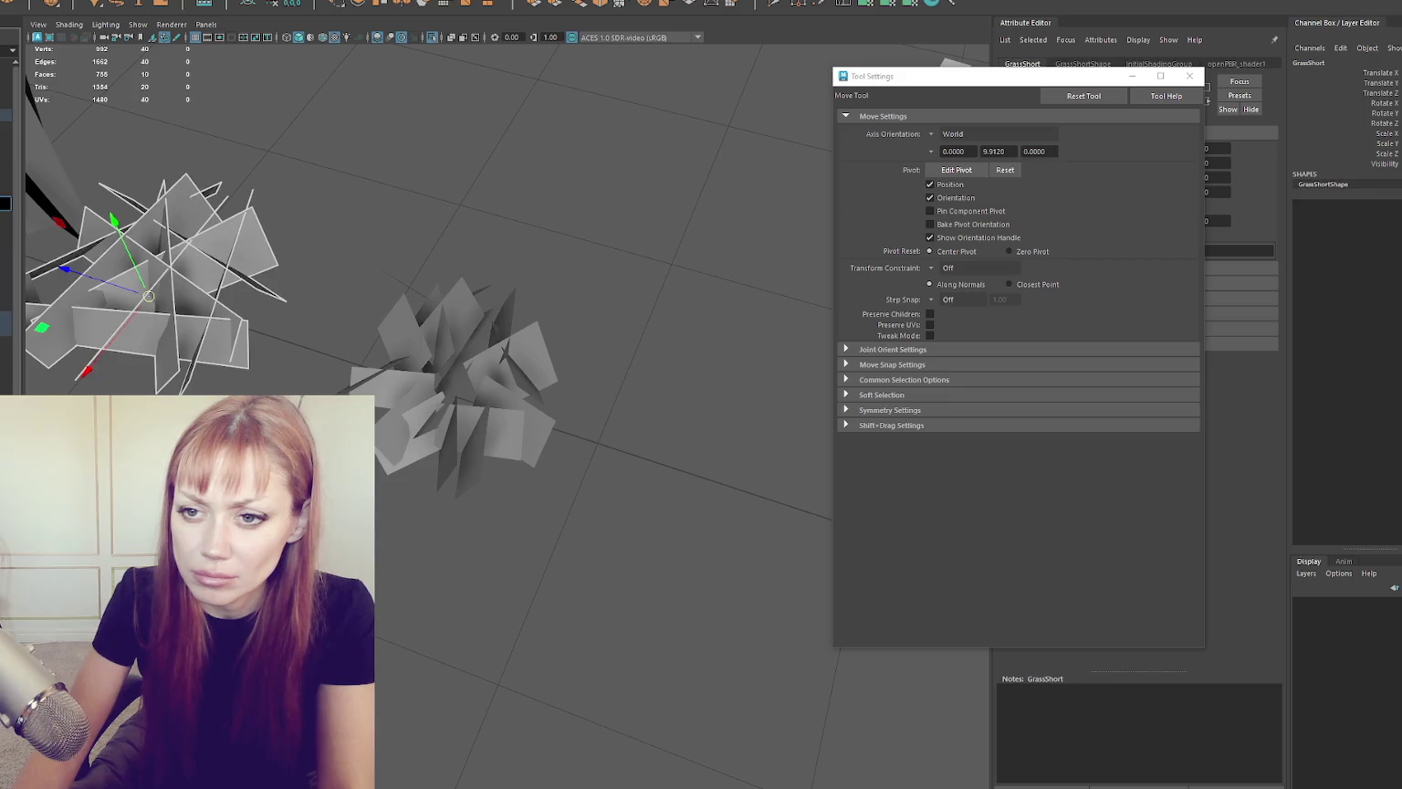
Step: Restore the deleted short clump and undo its rename, keeping the name GrassShort
{"action": "key", "text": "Delete"}
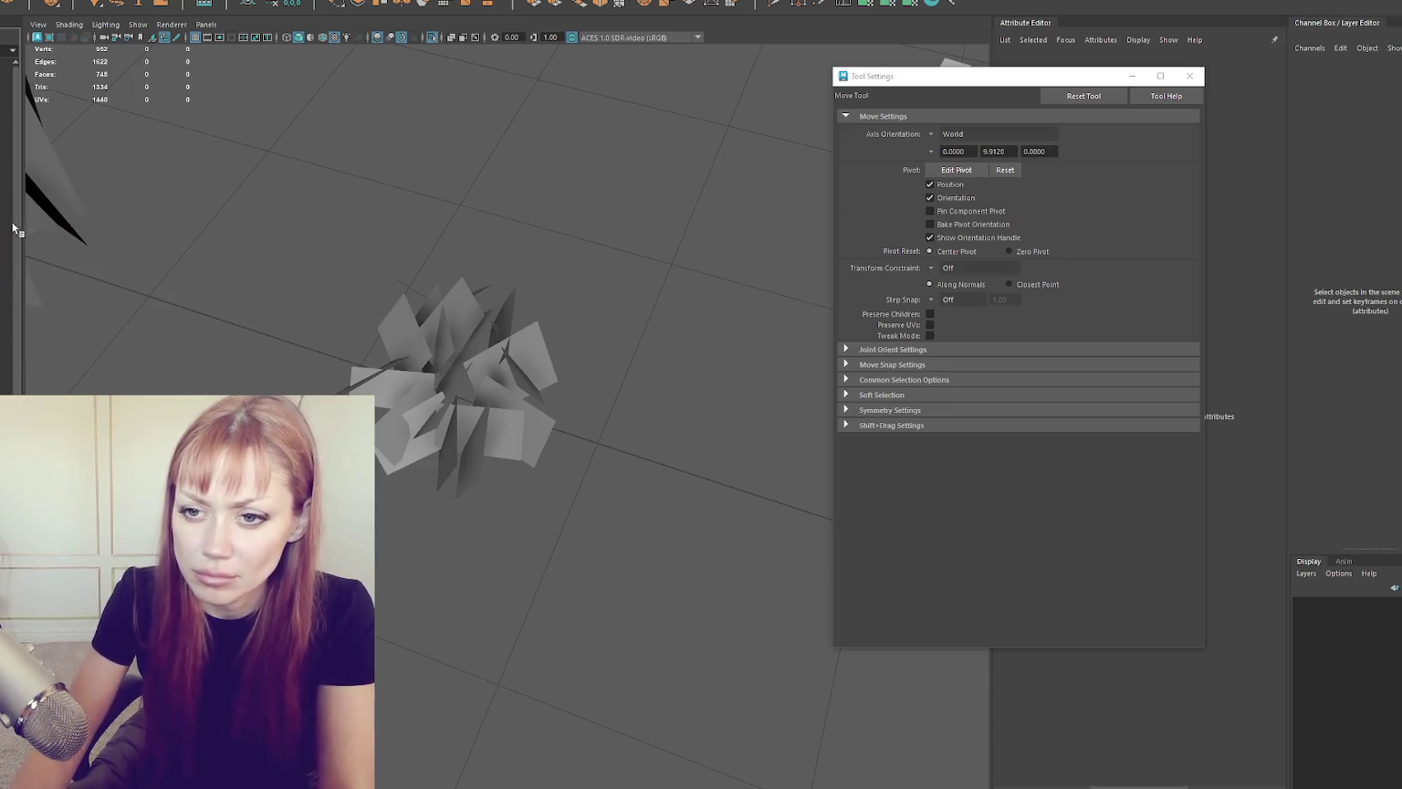
{"action": "key", "text": "ctrl+z"}
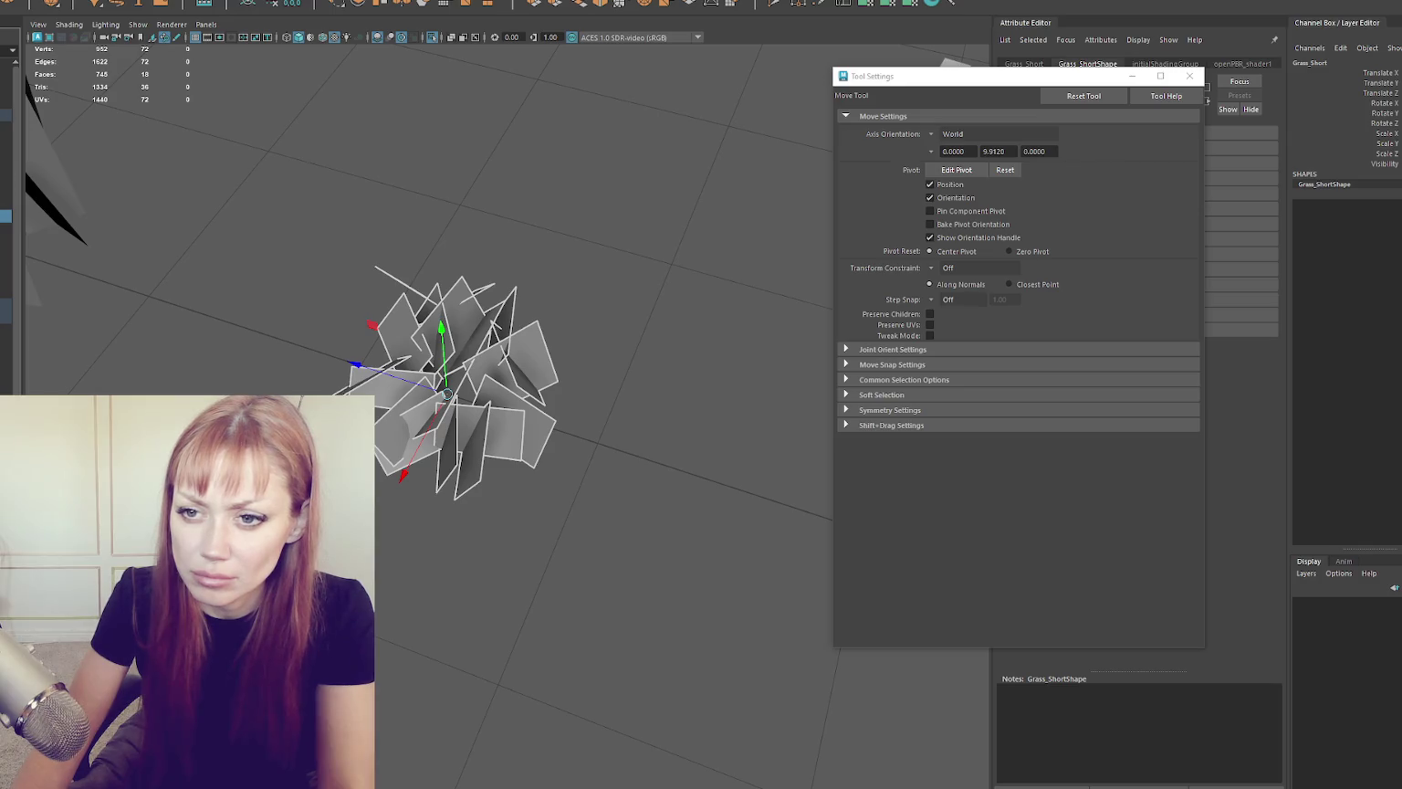
{"action": "key", "text": "ctrl+z"}
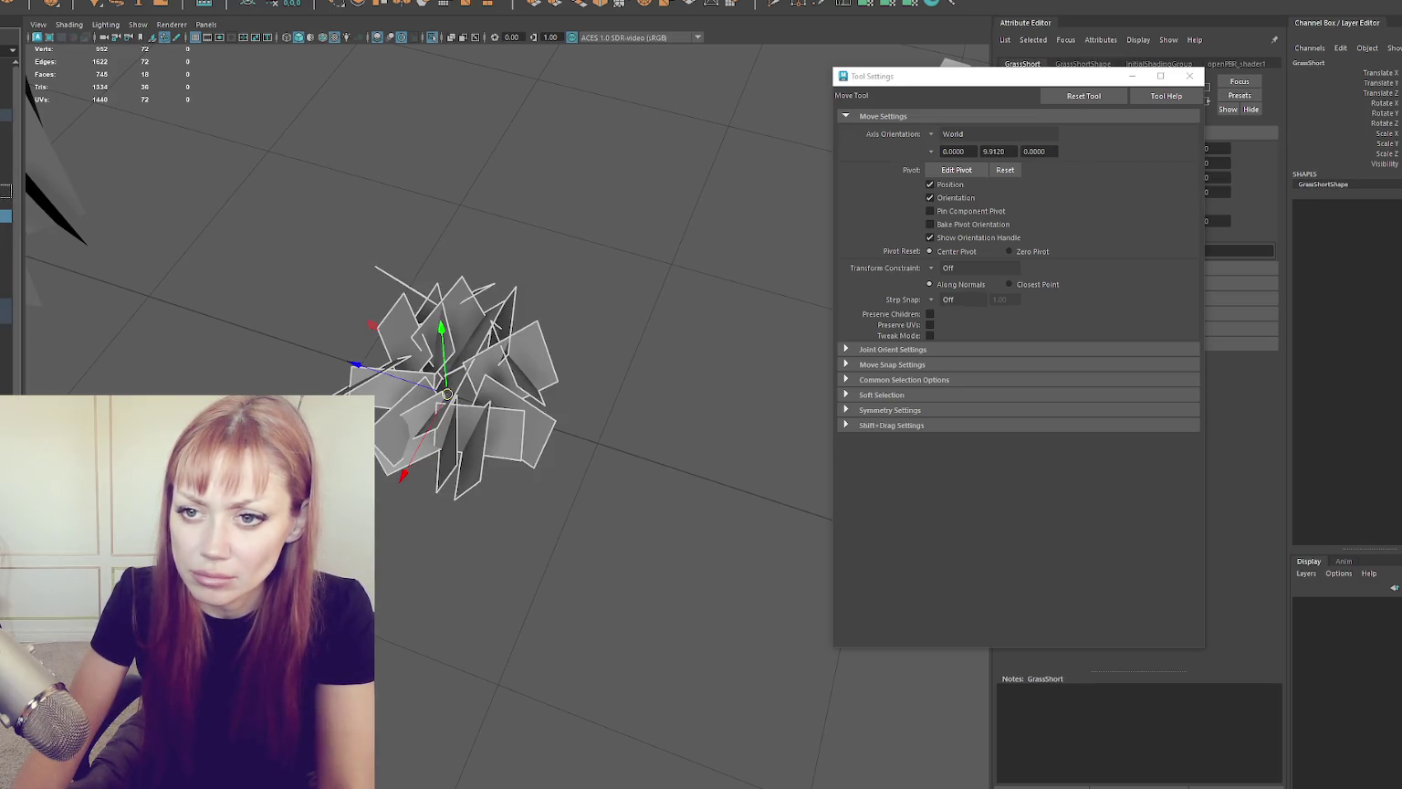
{"action": "left_click", "coordinate": [5, 115]}
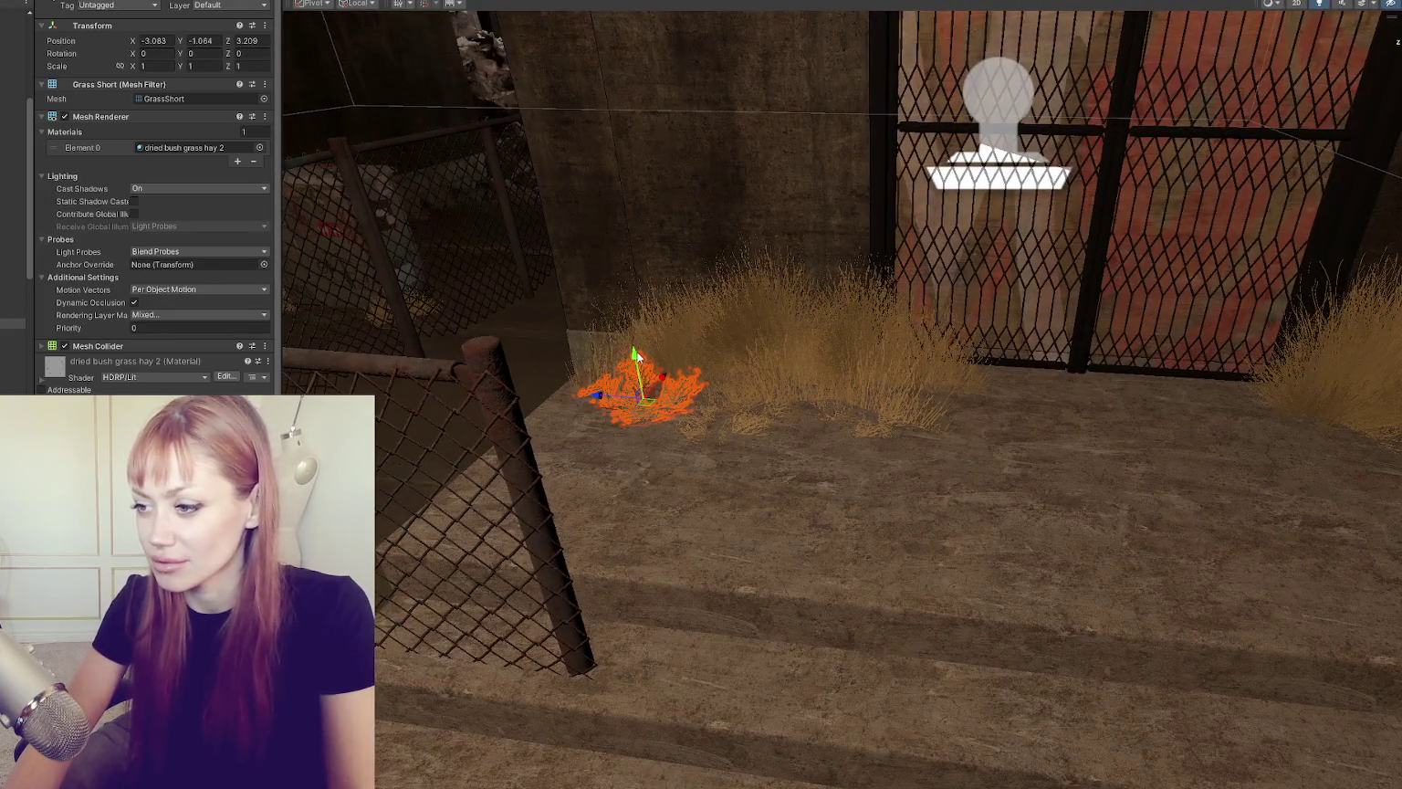
Step: Lower GrassShort, slide it against the fence post, and turn it about -43.8° on Y
{"action": "mouse_move", "coordinate": [638, 356]}
{"action": "left_mouse_down"}
{"action": "mouse_move", "coordinate": [644, 384]}
{"action": "mouse_move", "coordinate": [617, 431]}
{"action": "left_mouse_up"}
{"action": "mouse_move", "coordinate": [542, 461]}
{"action": "left_mouse_down"}
{"action": "mouse_move", "coordinate": [798, 485]}
{"action": "mouse_move", "coordinate": [779, 491]}
{"action": "left_mouse_up"}
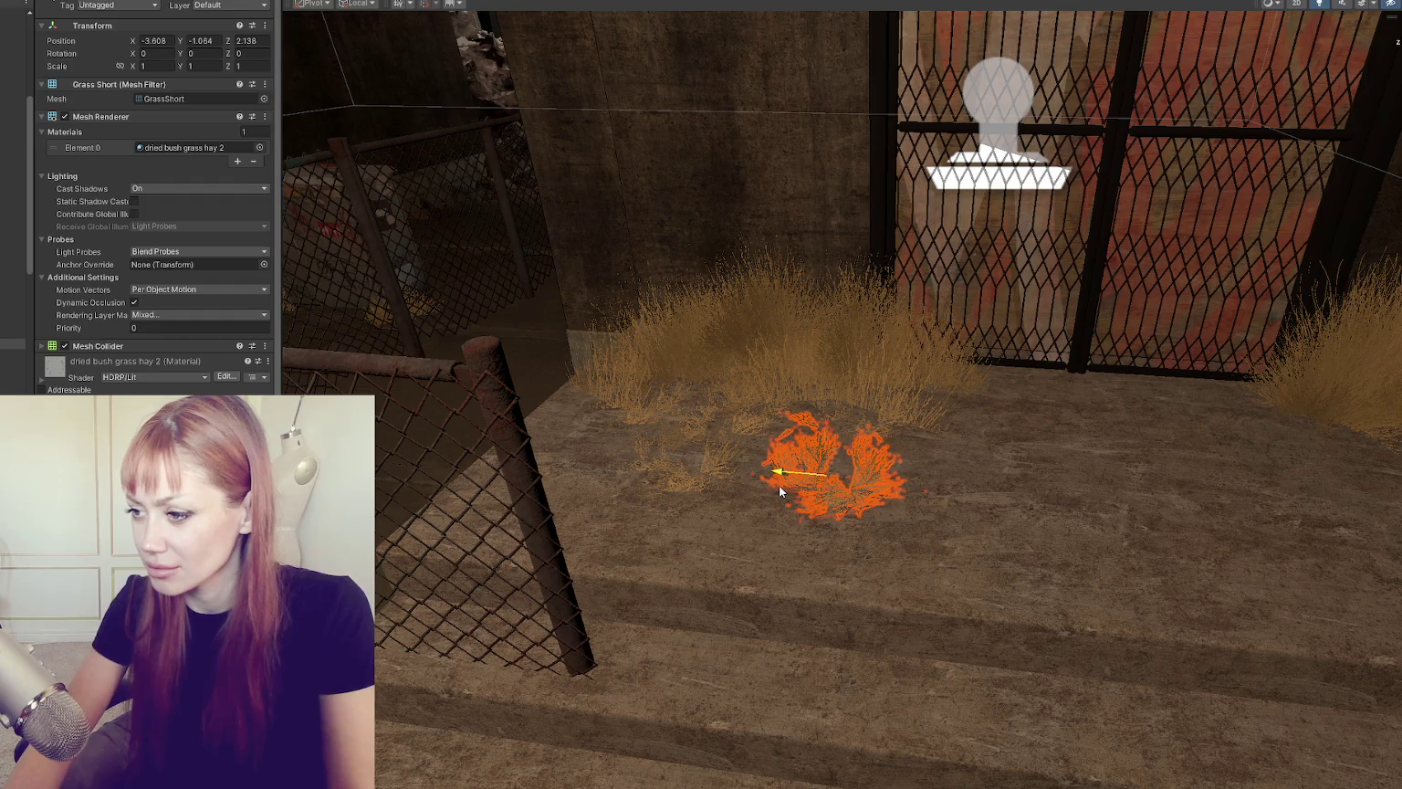
{"action": "mouse_move", "coordinate": [835, 450]}
{"action": "left_mouse_down"}
{"action": "mouse_move", "coordinate": [820, 423]}
{"action": "mouse_move", "coordinate": [767, 439]}
{"action": "left_mouse_up"}
{"action": "key", "text": "e"}
{"action": "left_click_drag", "start_coordinate": [859, 453], "coordinate": [888, 458]}
{"action": "key", "text": "w"}
{"action": "mouse_move", "coordinate": [814, 411]}
{"action": "left_mouse_down"}
{"action": "mouse_move", "coordinate": [753, 456]}
{"action": "mouse_move", "coordinate": [750, 513]}
{"action": "mouse_move", "coordinate": [722, 530]}
{"action": "mouse_move", "coordinate": [667, 437]}
{"action": "mouse_move", "coordinate": [543, 480]}
{"action": "mouse_move", "coordinate": [594, 501]}
{"action": "mouse_move", "coordinate": [773, 462]}
{"action": "mouse_move", "coordinate": [745, 594]}
{"action": "mouse_move", "coordinate": [801, 392]}
{"action": "left_mouse_up"}
{"action": "key", "text": "e"}
{"action": "left_click", "coordinate": [594, 501]}
Step: Click through the entrance ground and grass objects until GrassLong is selected and framed
{"action": "left_click", "coordinate": [864, 463]}
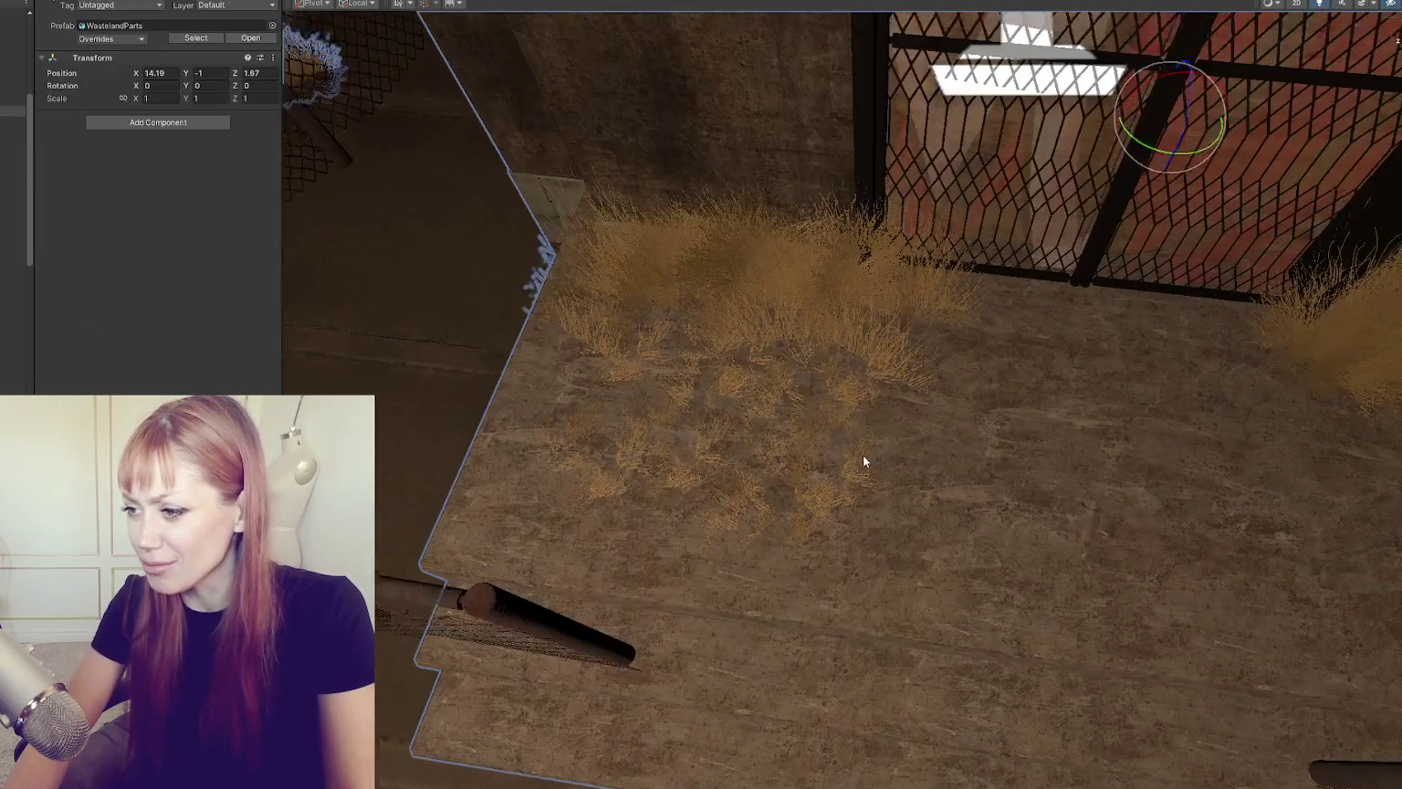
{"action": "left_click", "coordinate": [774, 409]}
{"action": "left_click", "coordinate": [779, 338]}
{"action": "left_click", "coordinate": [779, 335]}
{"action": "left_click", "coordinate": [643, 321]}
{"action": "left_click", "coordinate": [612, 331]}
{"action": "left_click", "coordinate": [605, 336]}
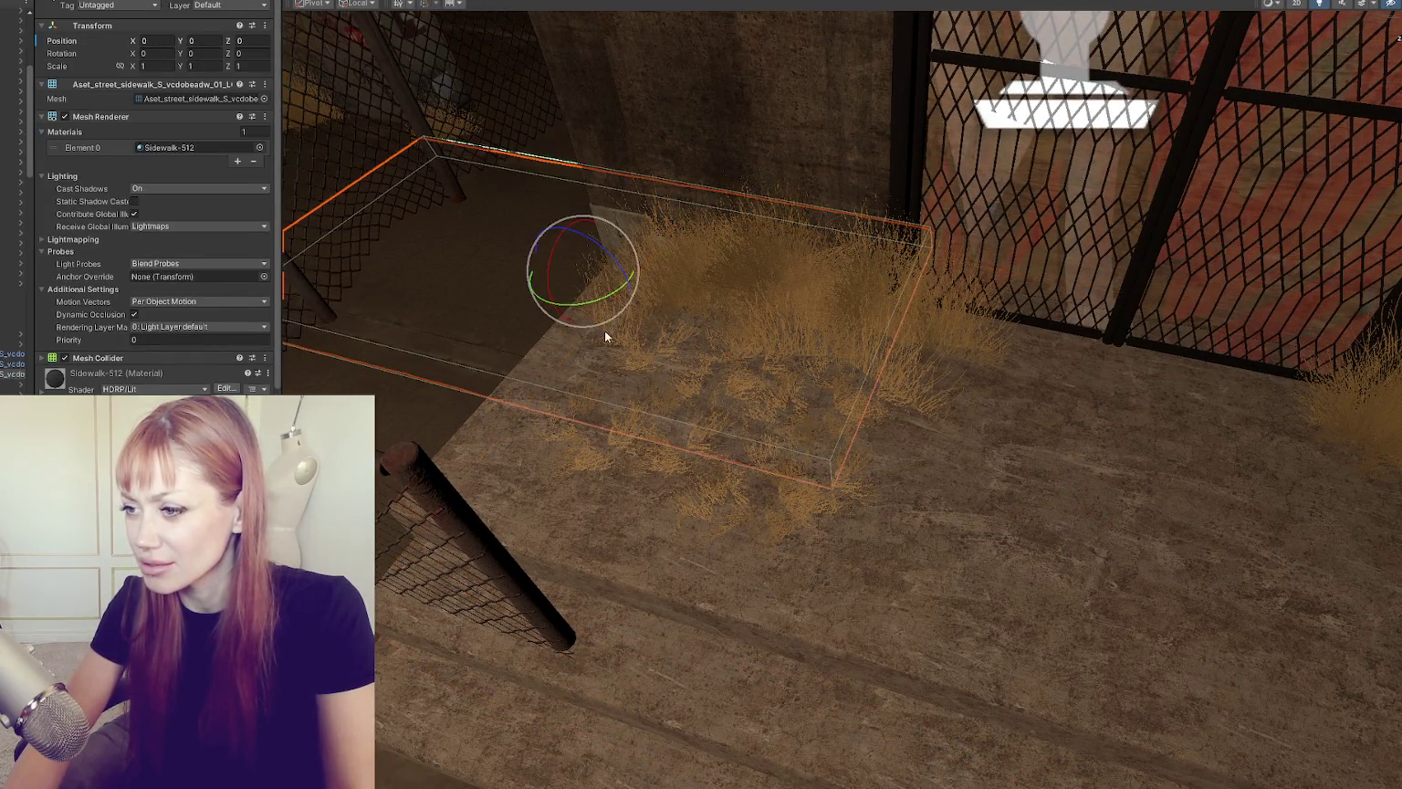
{"action": "left_click", "coordinate": [628, 337]}
{"action": "mouse_move", "coordinate": [801, 405]}
{"action": "left_mouse_down"}
{"action": "mouse_move", "coordinate": [597, 615]}
{"action": "mouse_move", "coordinate": [765, 434]}
{"action": "left_mouse_up"}
{"action": "left_click", "coordinate": [766, 434]}
{"action": "left_click", "coordinate": [743, 383]}
{"action": "left_click", "coordinate": [829, 408]}
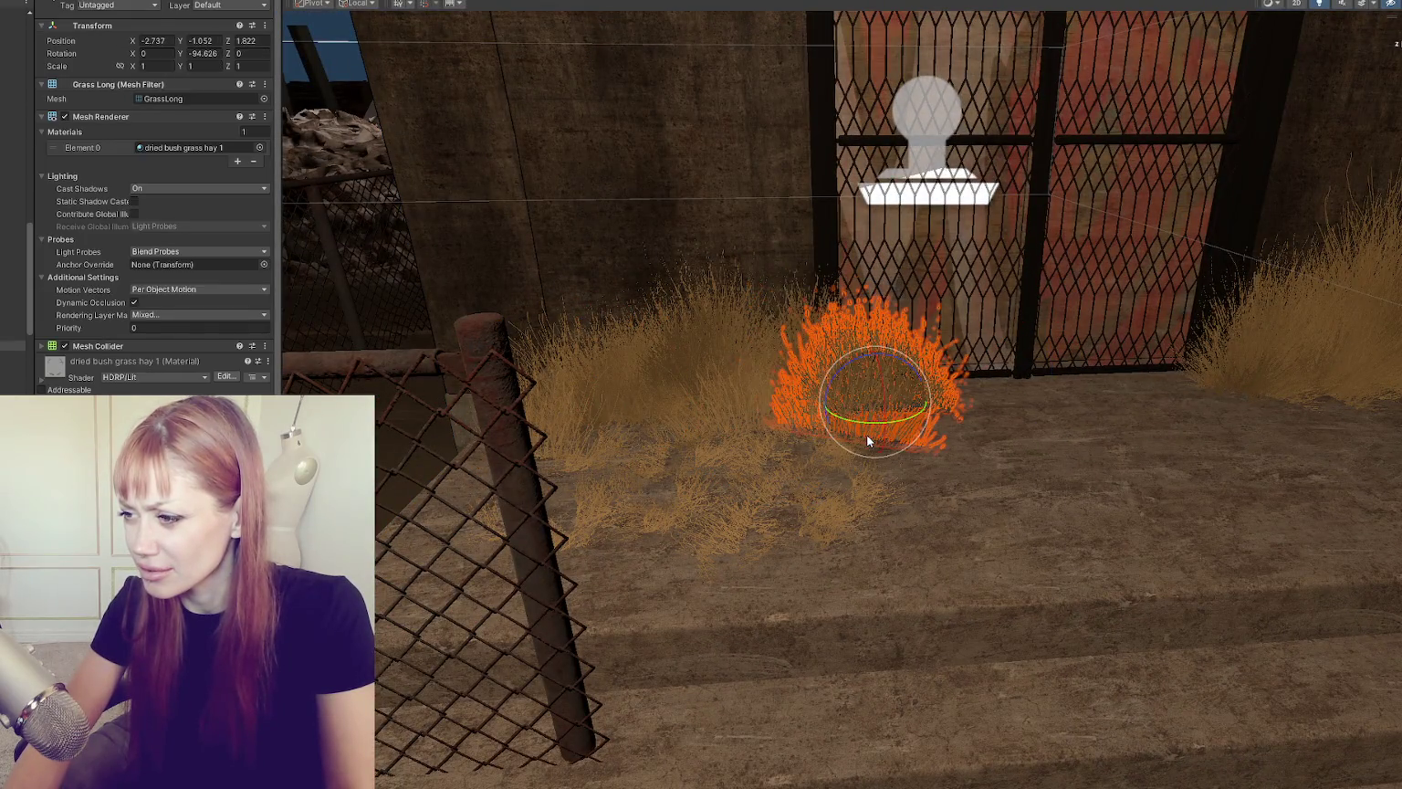
{"action": "left_click", "coordinate": [867, 435]}
{"action": "key", "text": "f"}
Step: Slide GrassLong left to the left fence post at X -3.235
{"action": "left_click_drag", "start_coordinate": [803, 356], "coordinate": [946, 353]}
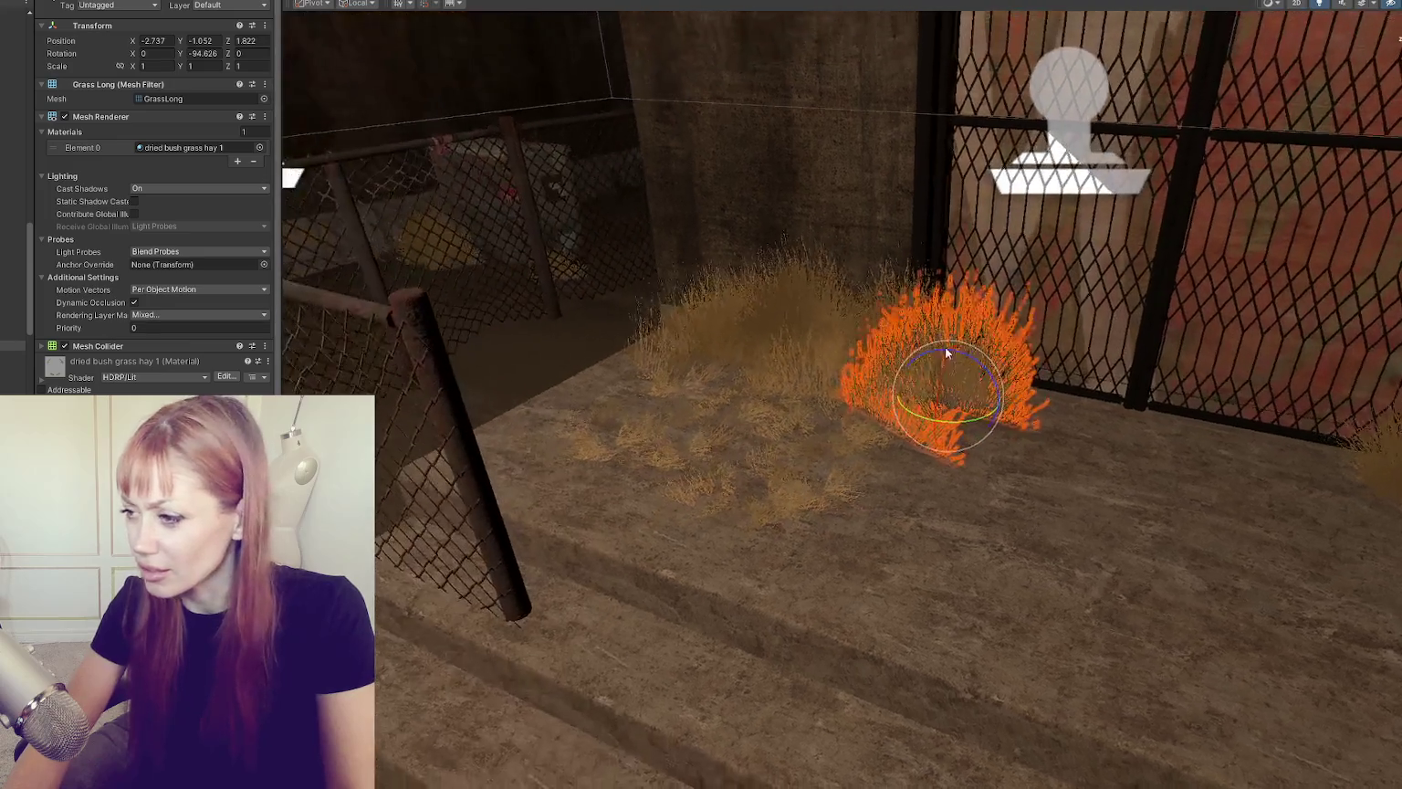
{"action": "key", "text": "w"}
{"action": "mouse_move", "coordinate": [939, 411]}
{"action": "left_mouse_down"}
{"action": "mouse_move", "coordinate": [893, 442]}
{"action": "mouse_move", "coordinate": [722, 403]}
{"action": "mouse_move", "coordinate": [772, 381]}
{"action": "mouse_move", "coordinate": [746, 409]}
{"action": "left_mouse_up"}
{"action": "left_click", "coordinate": [769, 372]}
{"action": "left_click", "coordinate": [746, 414]}
{"action": "mouse_move", "coordinate": [691, 451]}
{"action": "left_mouse_down"}
{"action": "mouse_move", "coordinate": [585, 451]}
{"action": "mouse_move", "coordinate": [598, 451]}
{"action": "left_mouse_up"}
{"action": "left_click", "coordinate": [923, 516]}
{"action": "mouse_move", "coordinate": [923, 516]}
{"action": "left_mouse_down"}
{"action": "mouse_move", "coordinate": [768, 485]}
{"action": "mouse_move", "coordinate": [946, 503]}
{"action": "mouse_move", "coordinate": [1010, 475]}
{"action": "mouse_move", "coordinate": [854, 392]}
{"action": "mouse_move", "coordinate": [848, 432]}
{"action": "mouse_move", "coordinate": [656, 440]}
{"action": "mouse_move", "coordinate": [701, 440]}
{"action": "mouse_move", "coordinate": [852, 526]}
{"action": "mouse_move", "coordinate": [750, 348]}
{"action": "left_mouse_up"}
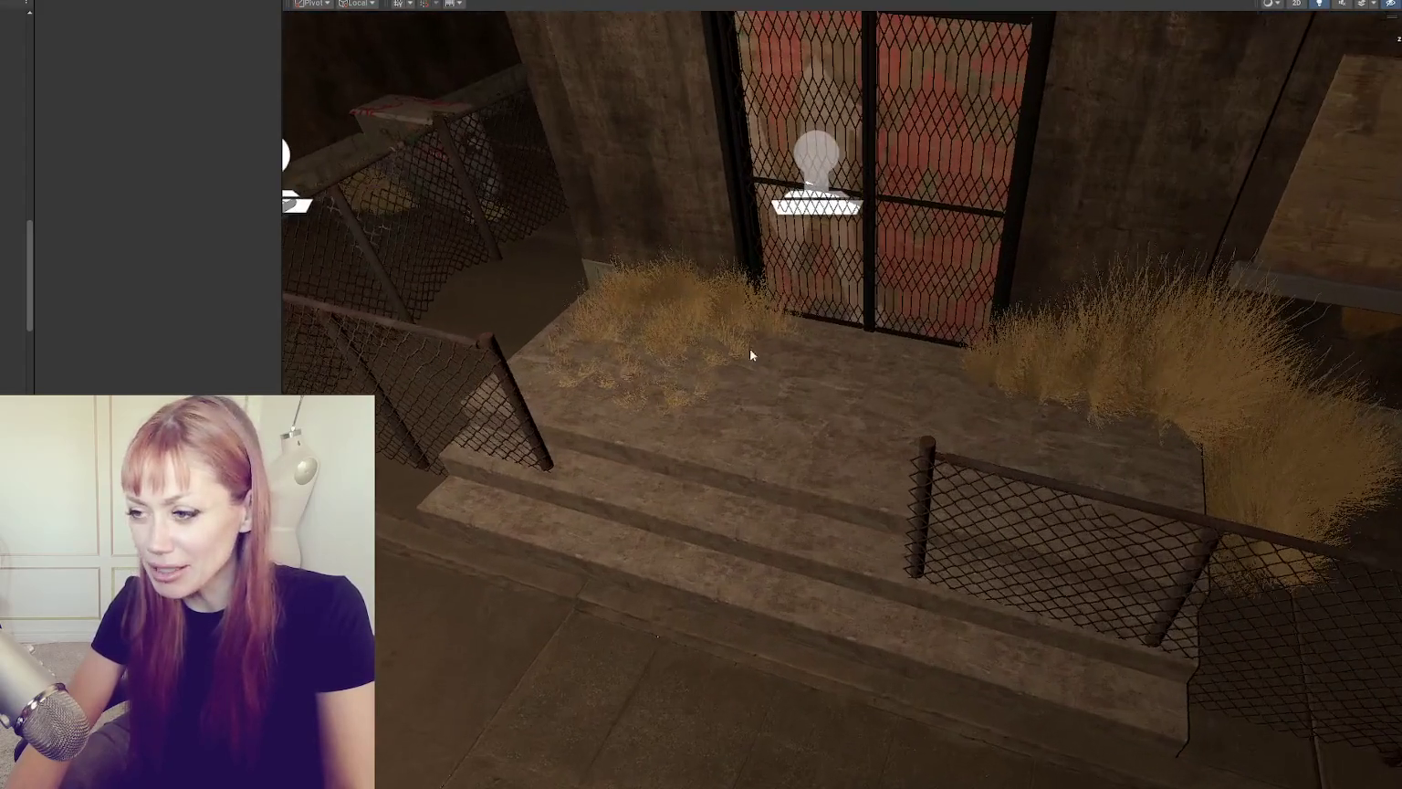
Step: Move the grass clump by the door into the right-hand bush and turn it
{"action": "left_click", "coordinate": [656, 357]}
{"action": "mouse_move", "coordinate": [624, 347]}
{"action": "left_mouse_down"}
{"action": "mouse_move", "coordinate": [1132, 426]}
{"action": "mouse_move", "coordinate": [1071, 467]}
{"action": "mouse_move", "coordinate": [1092, 448]}
{"action": "mouse_move", "coordinate": [1026, 447]}
{"action": "left_mouse_up"}
{"action": "key", "text": "e"}
{"action": "key", "text": "w"}
{"action": "left_click", "coordinate": [1063, 437]}
{"action": "left_click", "coordinate": [1056, 438]}
{"action": "key", "text": "e"}
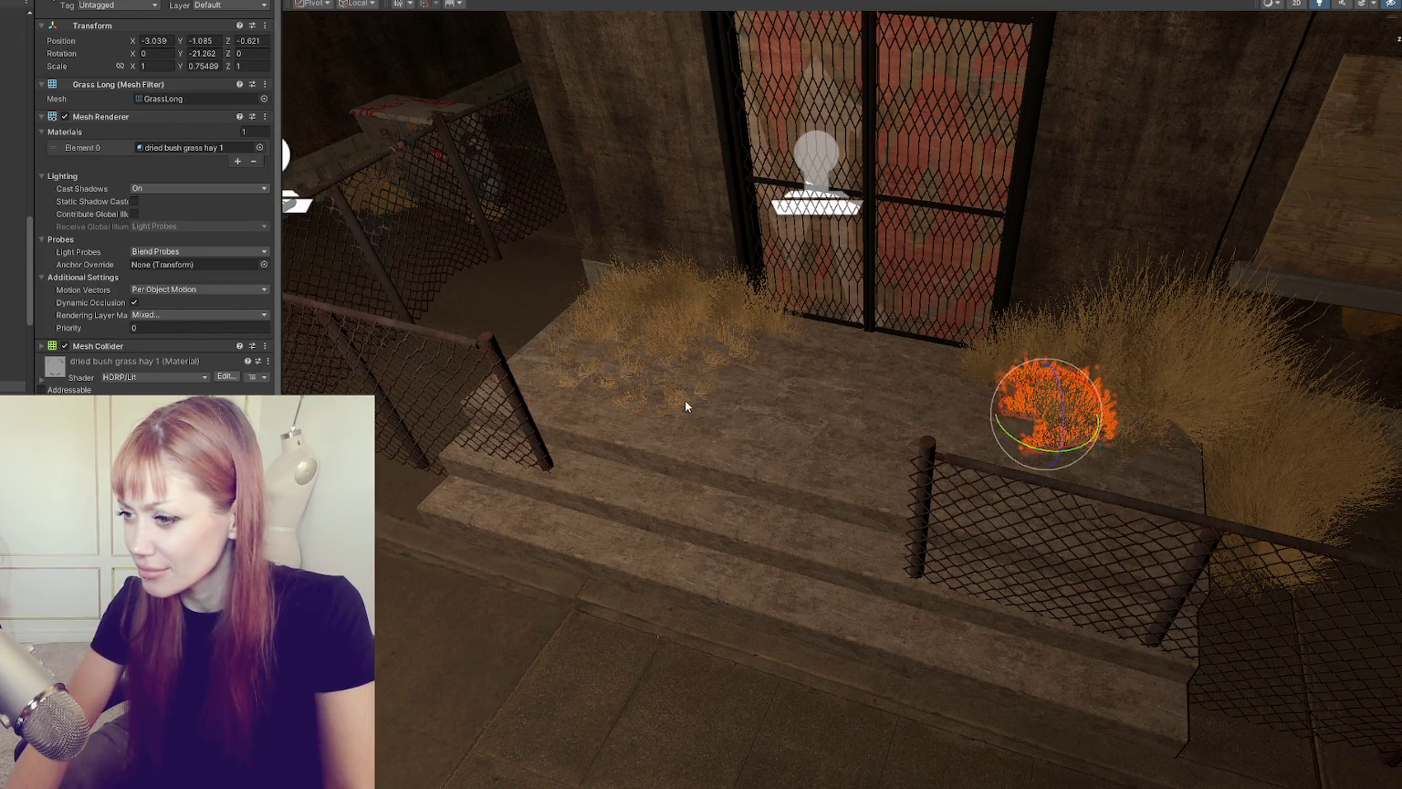
Step: Slide the short grass clump right to sit by the right fence
{"action": "left_click", "coordinate": [675, 397]}
{"action": "key", "text": "w"}
{"action": "mouse_move", "coordinate": [627, 399]}
{"action": "left_mouse_down"}
{"action": "mouse_move", "coordinate": [775, 352]}
{"action": "mouse_move", "coordinate": [822, 397]}
{"action": "left_mouse_up"}
{"action": "mouse_move", "coordinate": [801, 454]}
{"action": "left_mouse_down"}
{"action": "mouse_move", "coordinate": [937, 444]}
{"action": "mouse_move", "coordinate": [1002, 423]}
{"action": "left_mouse_up"}
{"action": "left_click", "coordinate": [994, 408]}
Step: Shift the clump near the steps right along the fence
{"action": "mouse_move", "coordinate": [958, 381]}
{"action": "left_mouse_down"}
{"action": "mouse_move", "coordinate": [984, 486]}
{"action": "mouse_move", "coordinate": [984, 452]}
{"action": "mouse_move", "coordinate": [1192, 490]}
{"action": "mouse_move", "coordinate": [1146, 491]}
{"action": "left_mouse_up"}
{"action": "key", "text": "w"}
{"action": "left_click_drag", "start_coordinate": [1069, 451], "coordinate": [1098, 457]}
{"action": "key", "text": "e"}
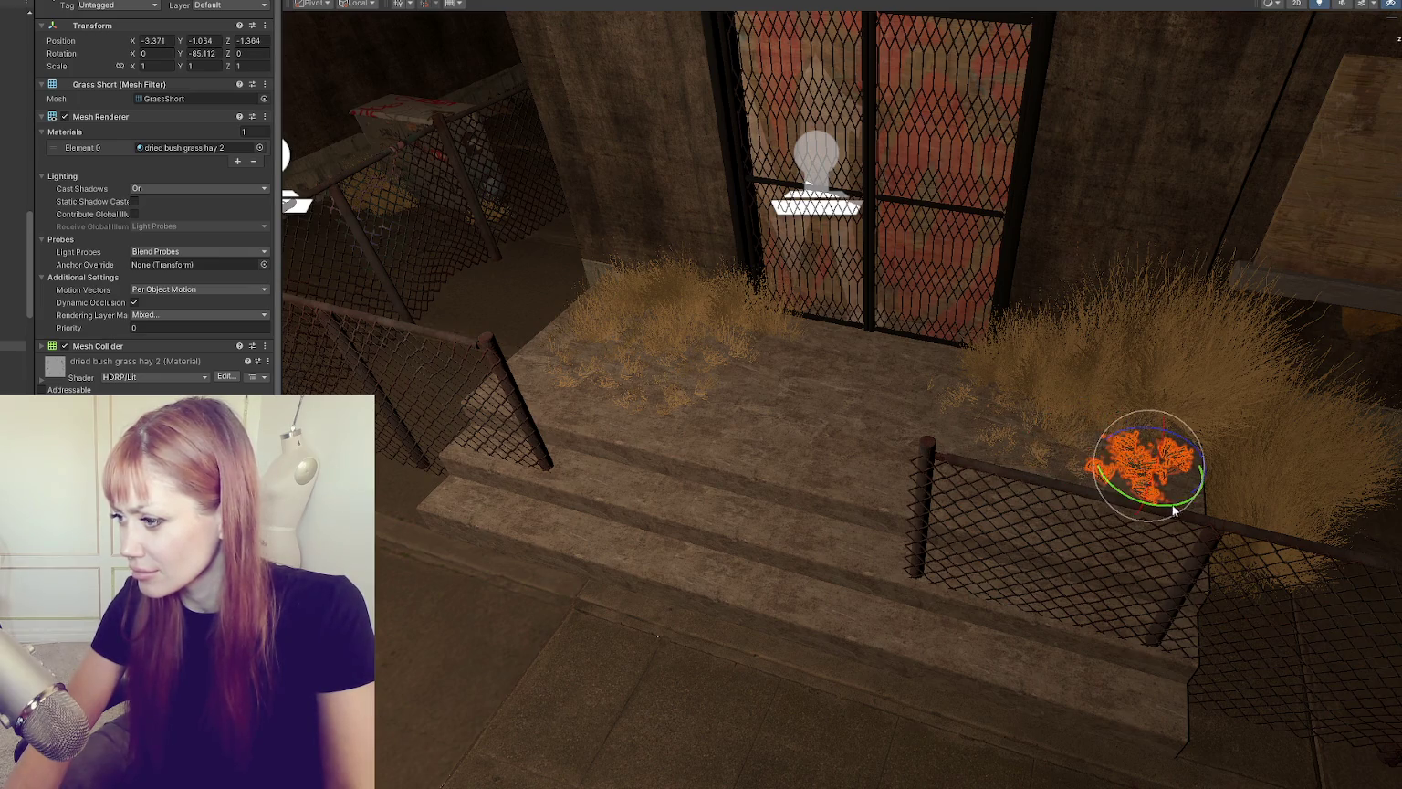
{"action": "left_click", "coordinate": [484, 579]}
{"action": "mouse_move", "coordinate": [484, 579]}
{"action": "left_mouse_down"}
{"action": "mouse_move", "coordinate": [865, 585]}
{"action": "mouse_move", "coordinate": [791, 445]}
{"action": "left_mouse_up"}
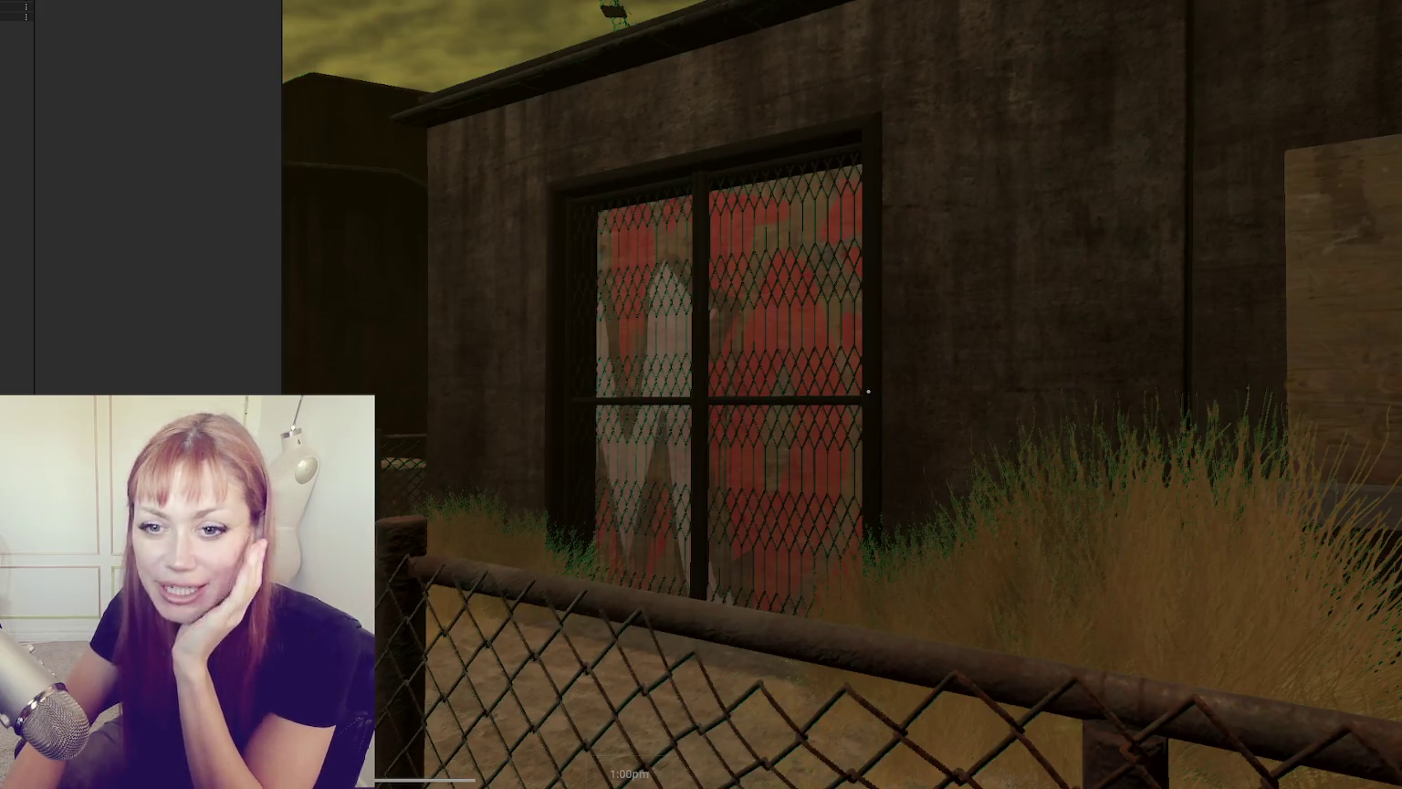
Step: Walk the player back toward the street and show the Tasks page with 'Look for Food'
{"action": "left_click", "coordinate": [807, 402]}
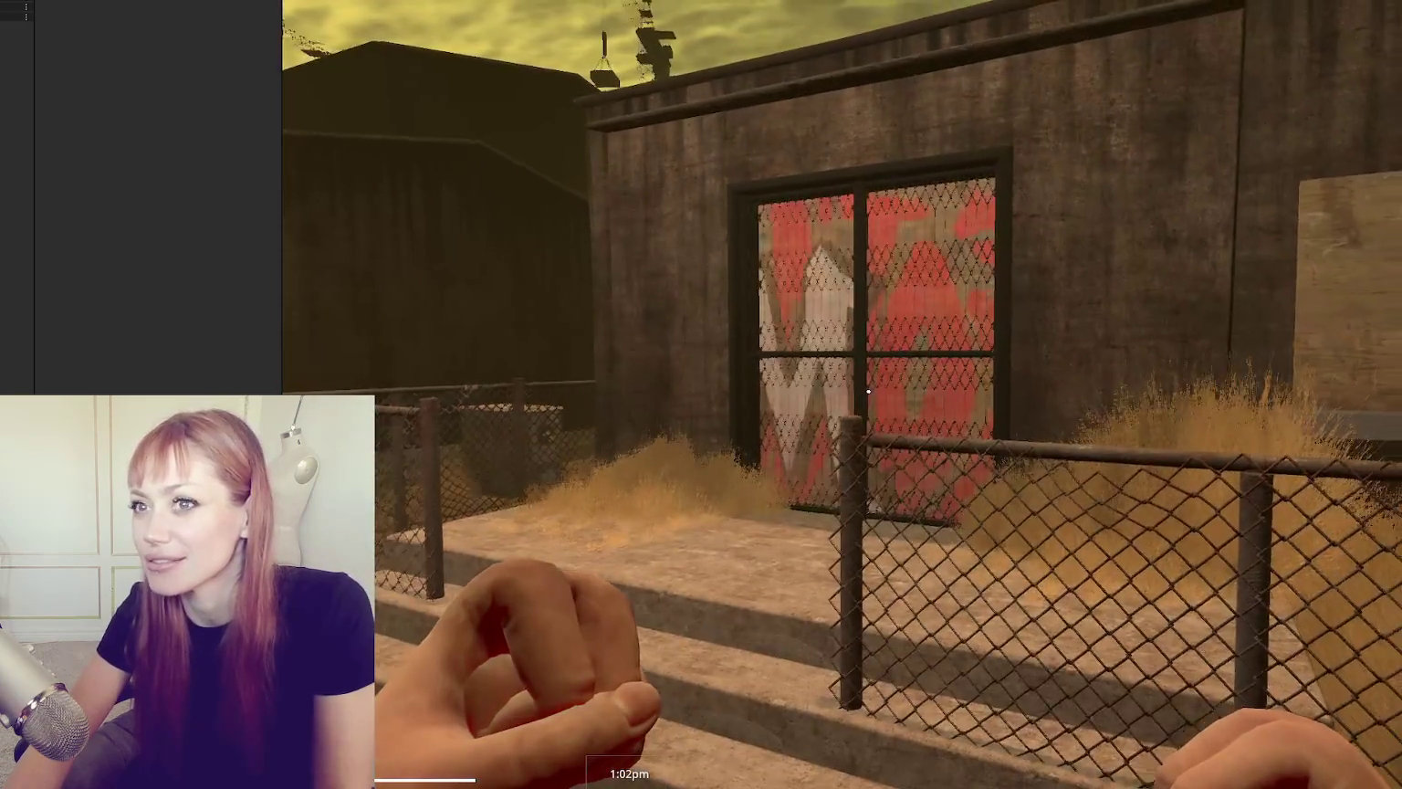
{"action": "key", "text": "s"}
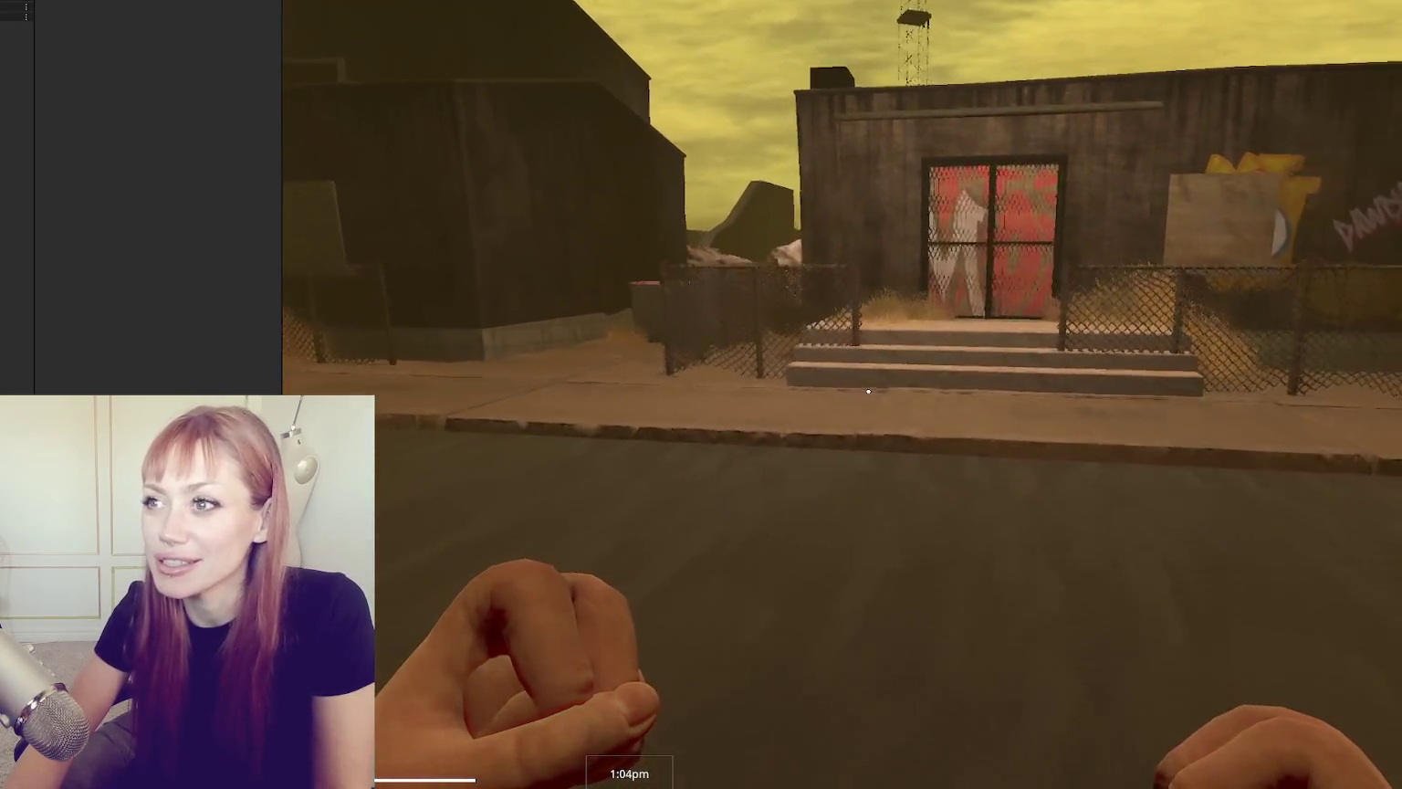
{"action": "key", "text": "s"}
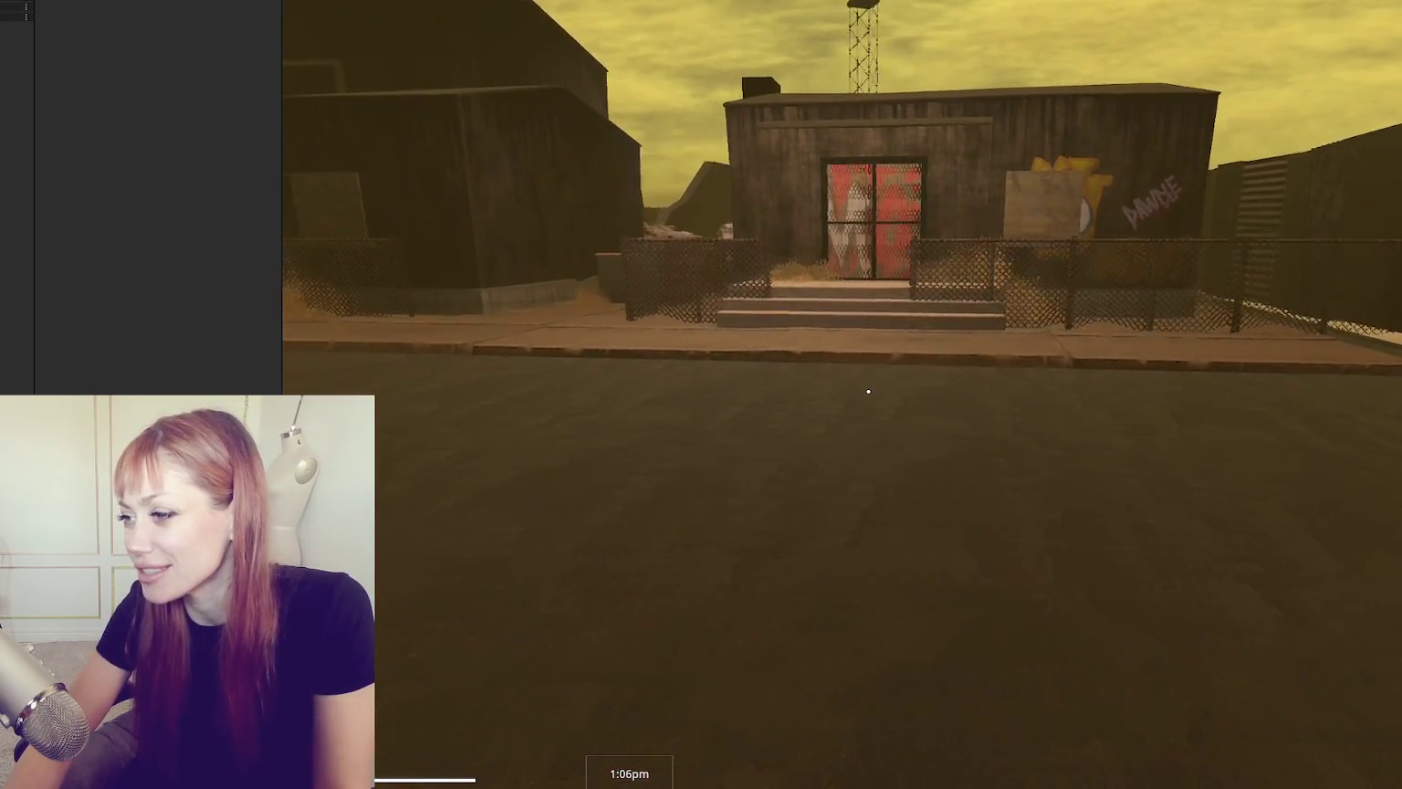
{"action": "key", "text": "w"}
{"action": "key", "text": "Escape"}
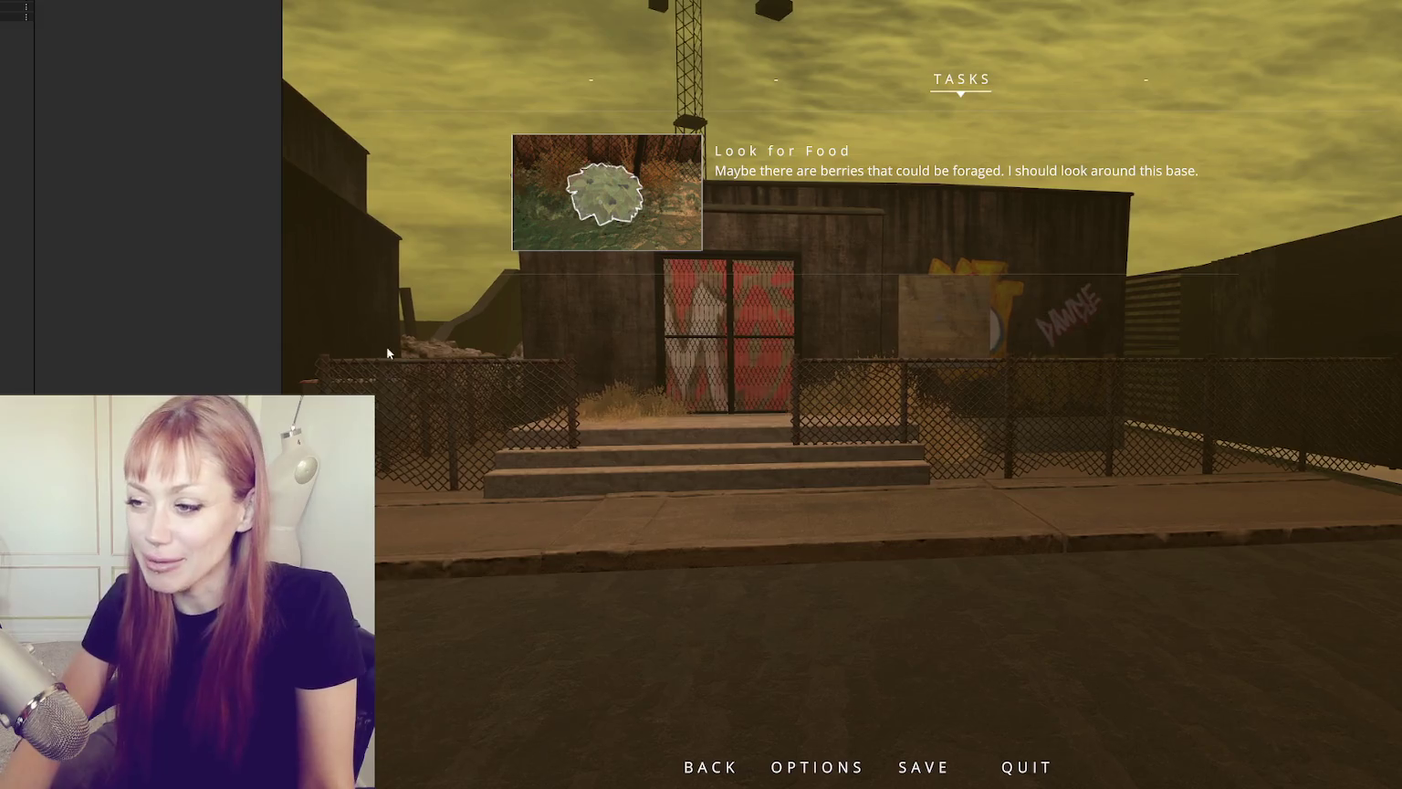
{"action": "key", "text": "Escape"}
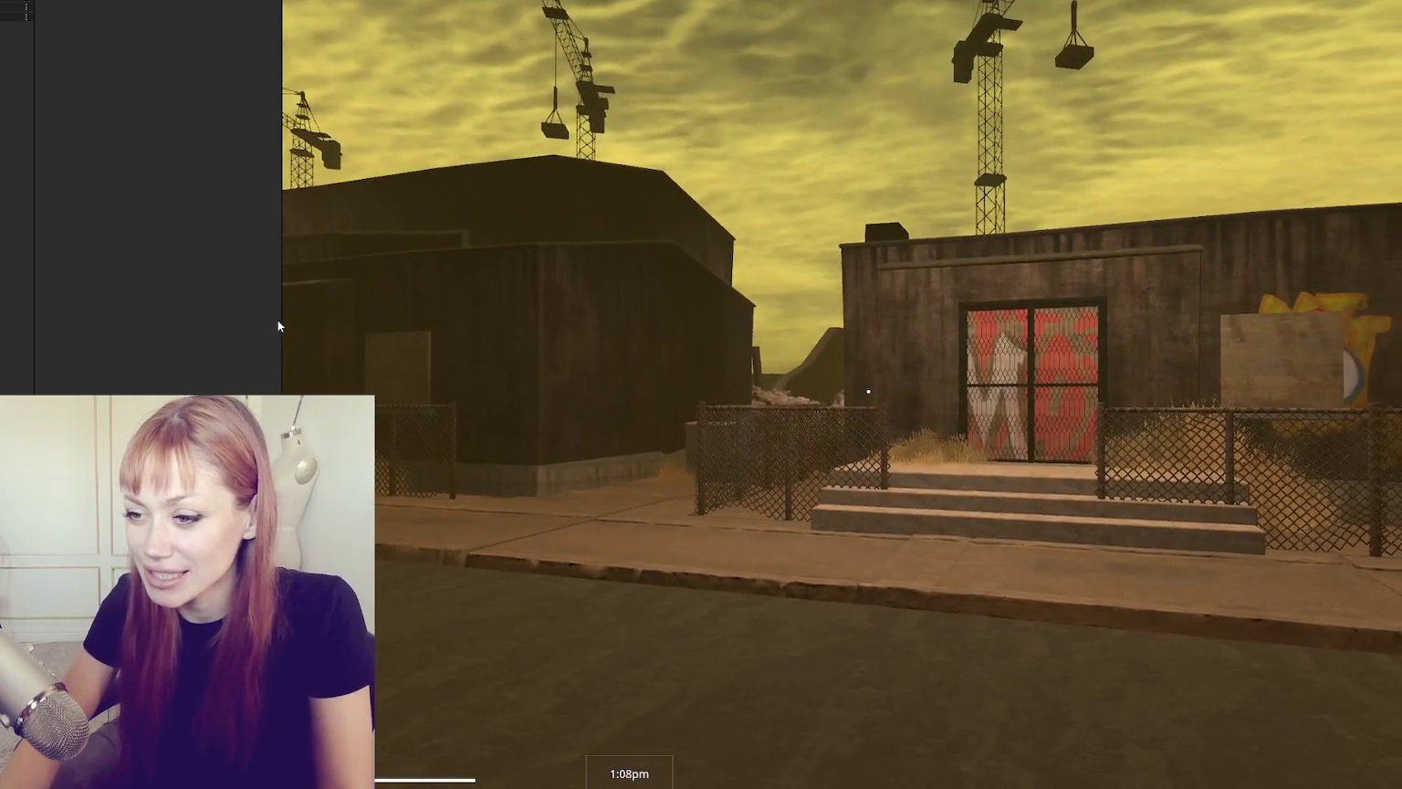
{"action": "key", "text": "w"}
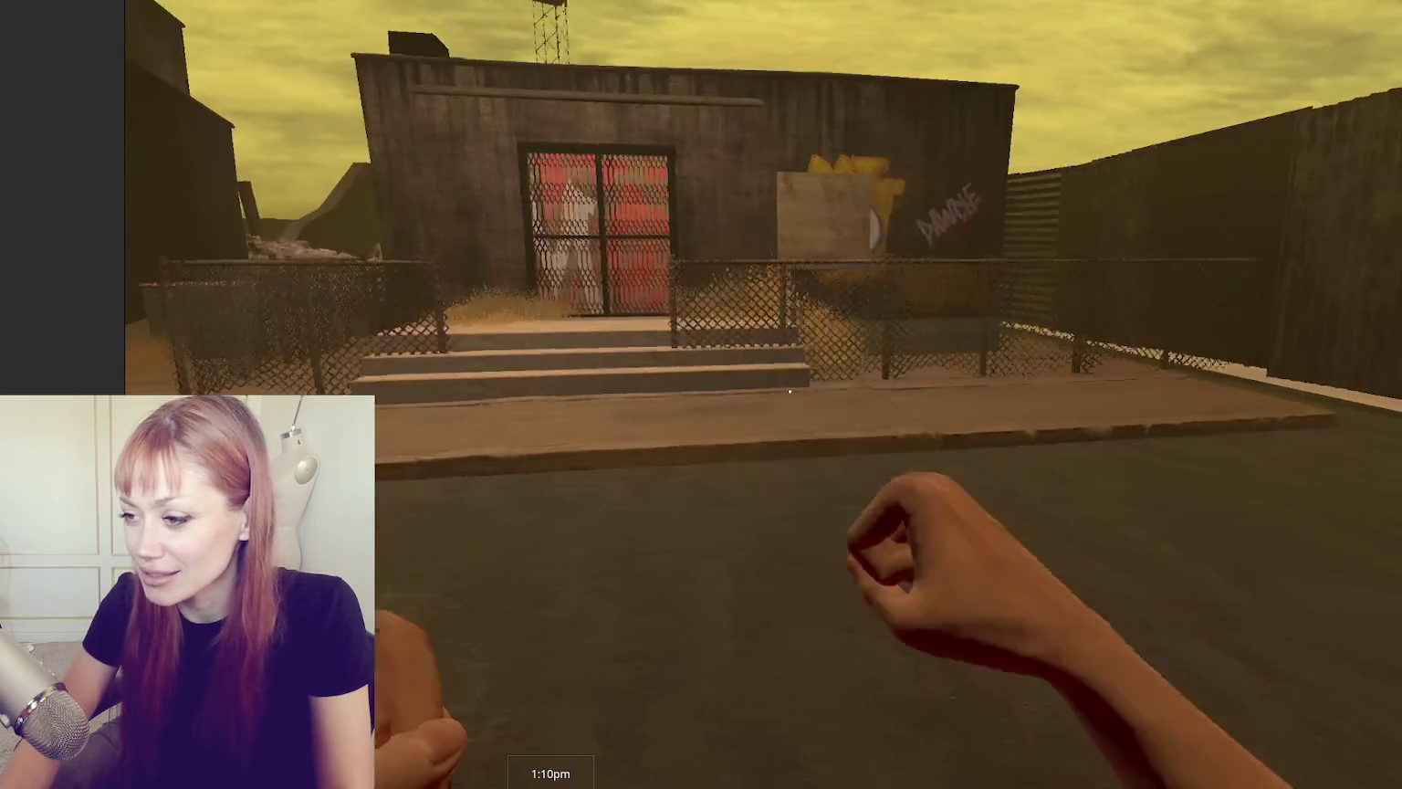
{"action": "key", "text": "w"}
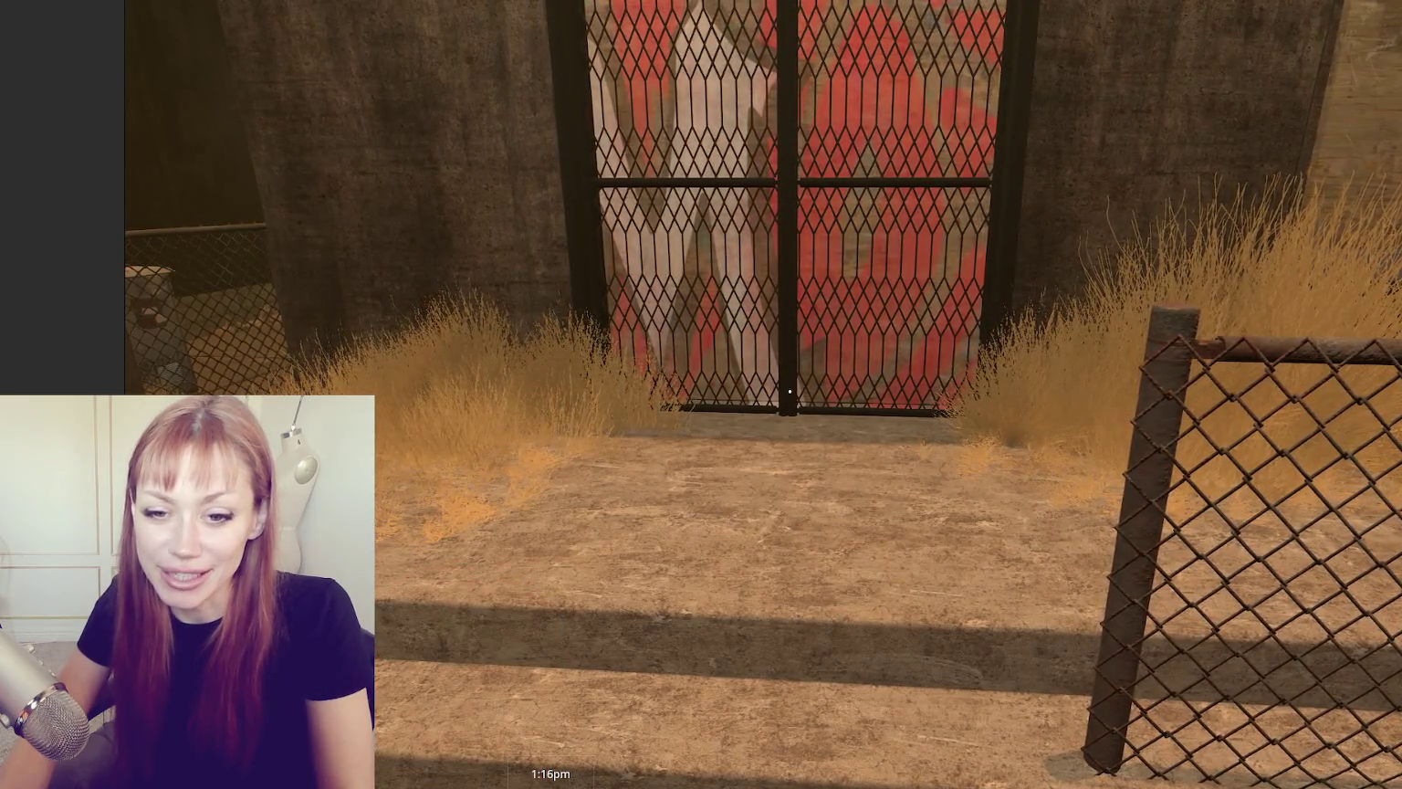
{"action": "key", "text": "s"}
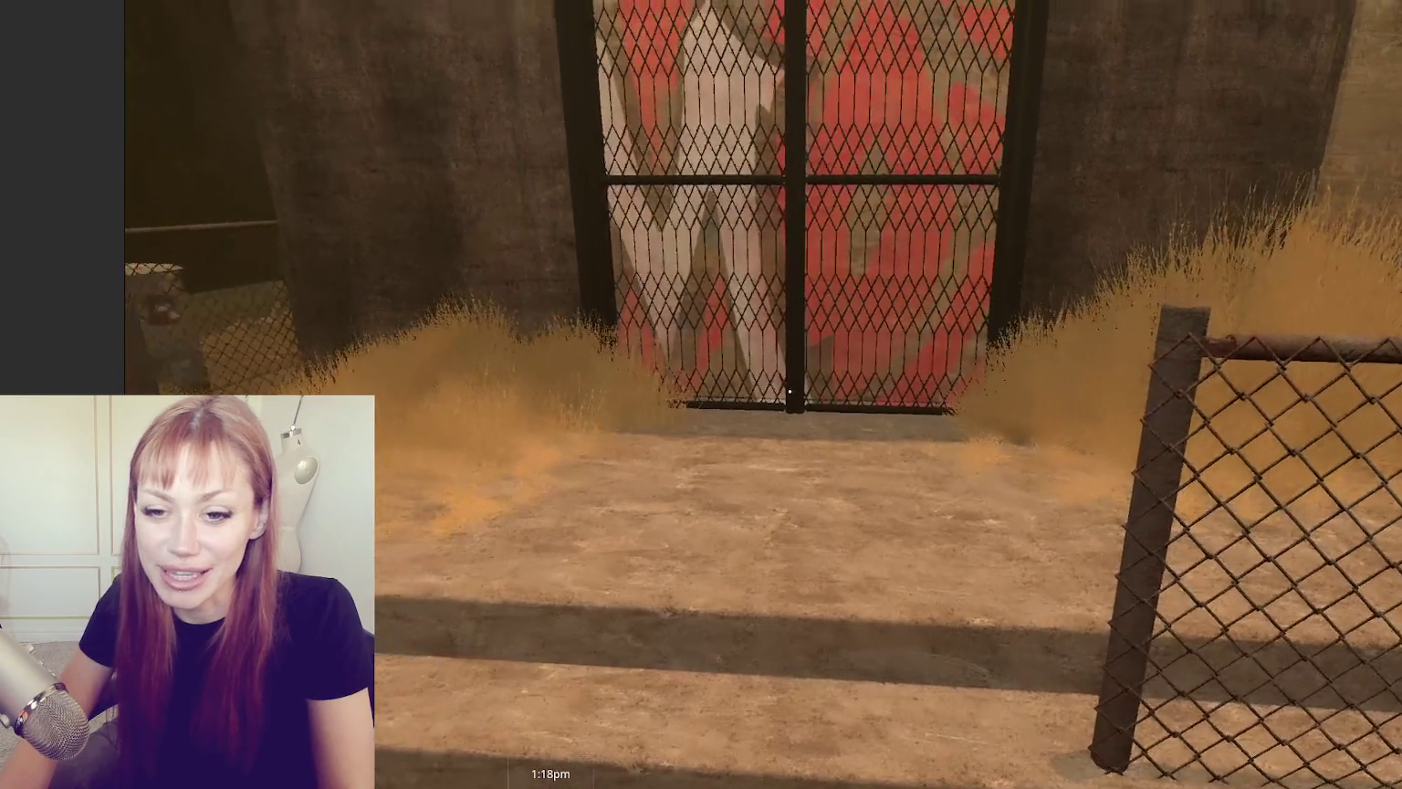
{"action": "key", "text": "w"}
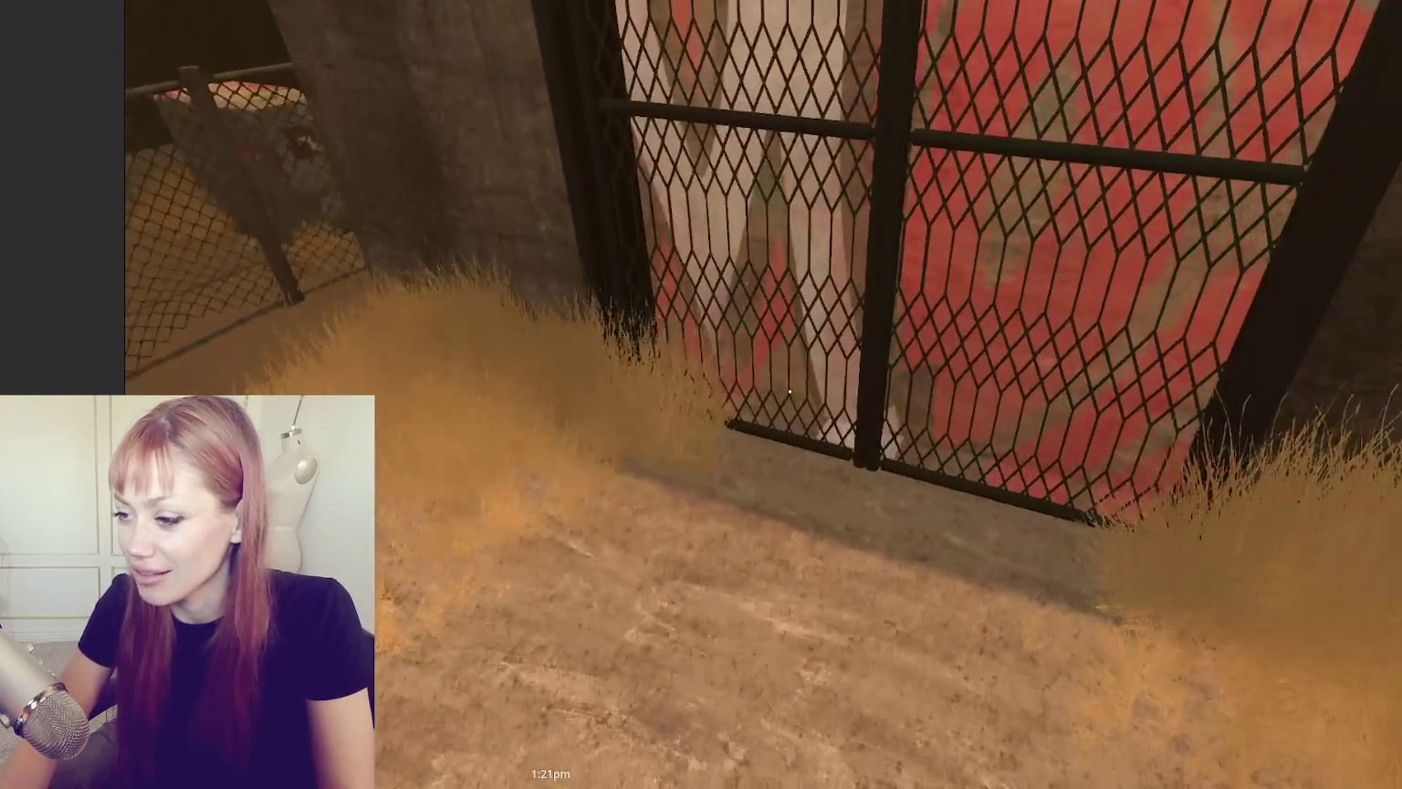
{"action": "mouse_move", "coordinate": [790, 393]}
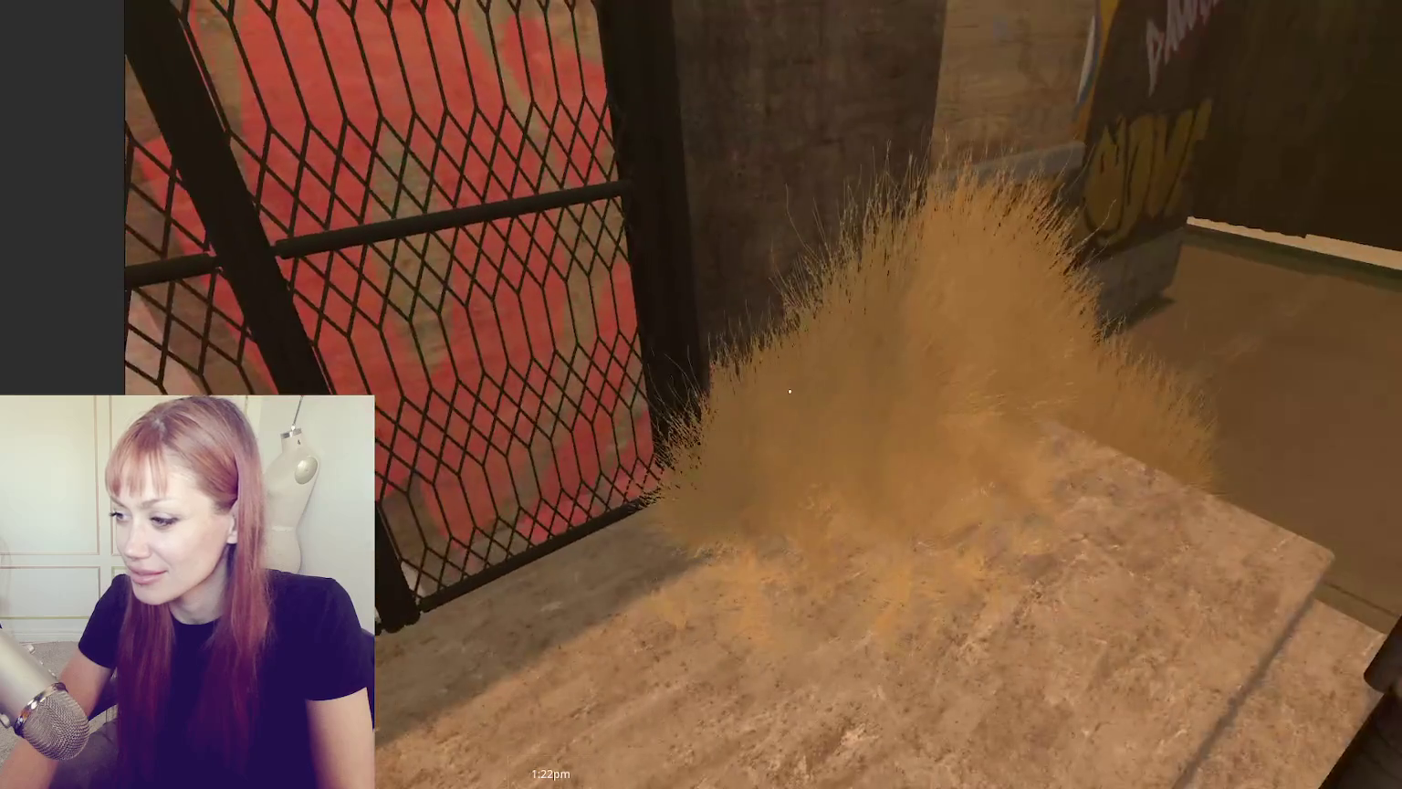
{"action": "key", "text": "s"}
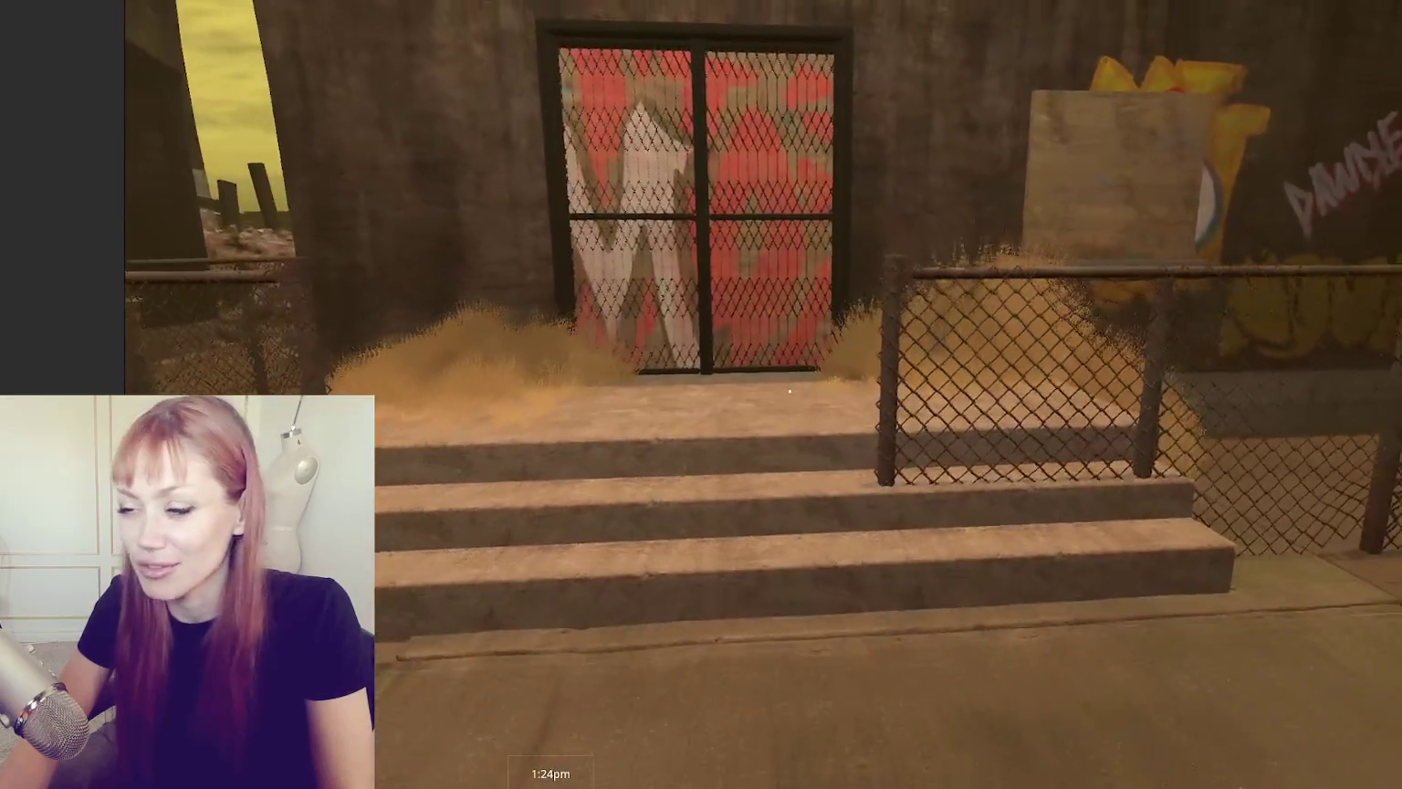
{"action": "key", "text": "s"}
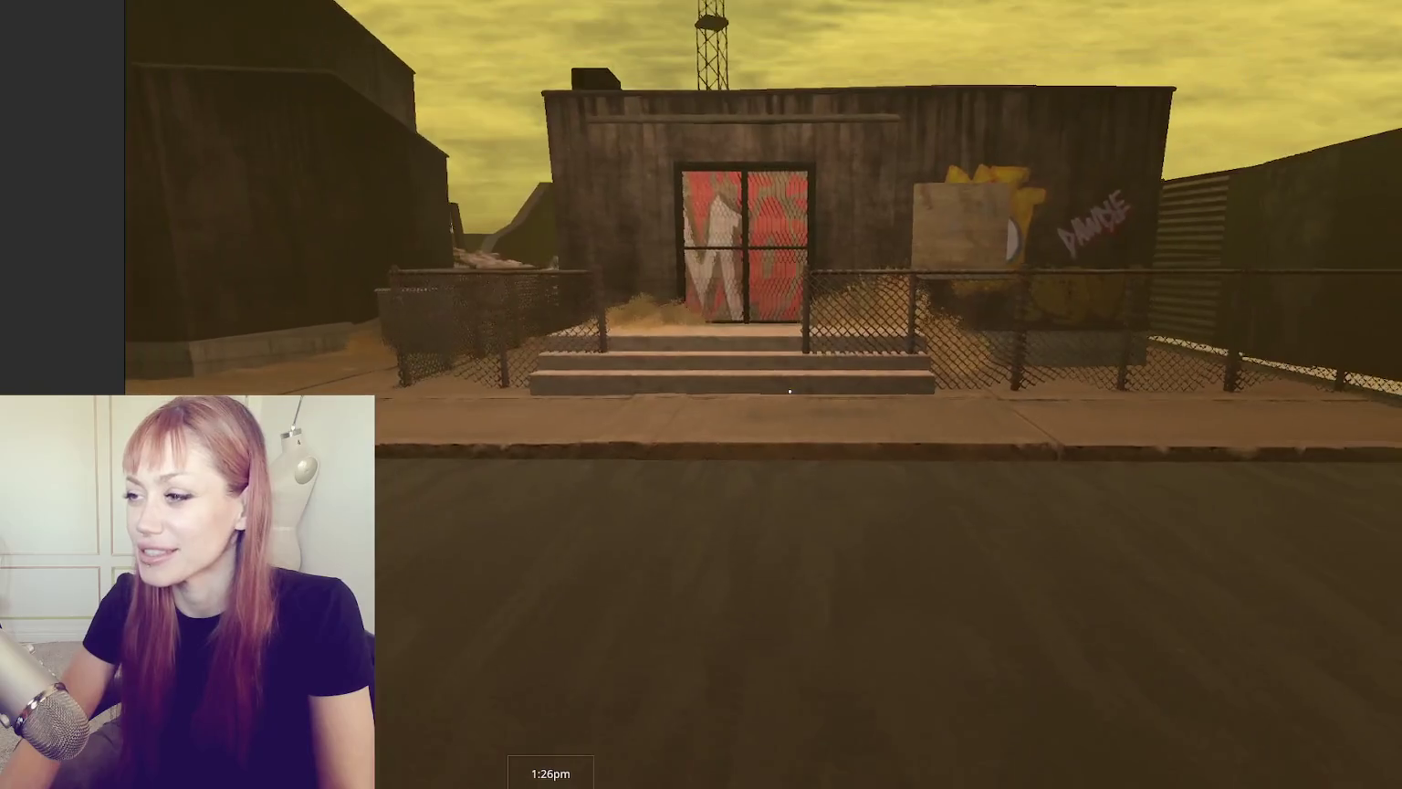
{"action": "key", "text": "Escape"}
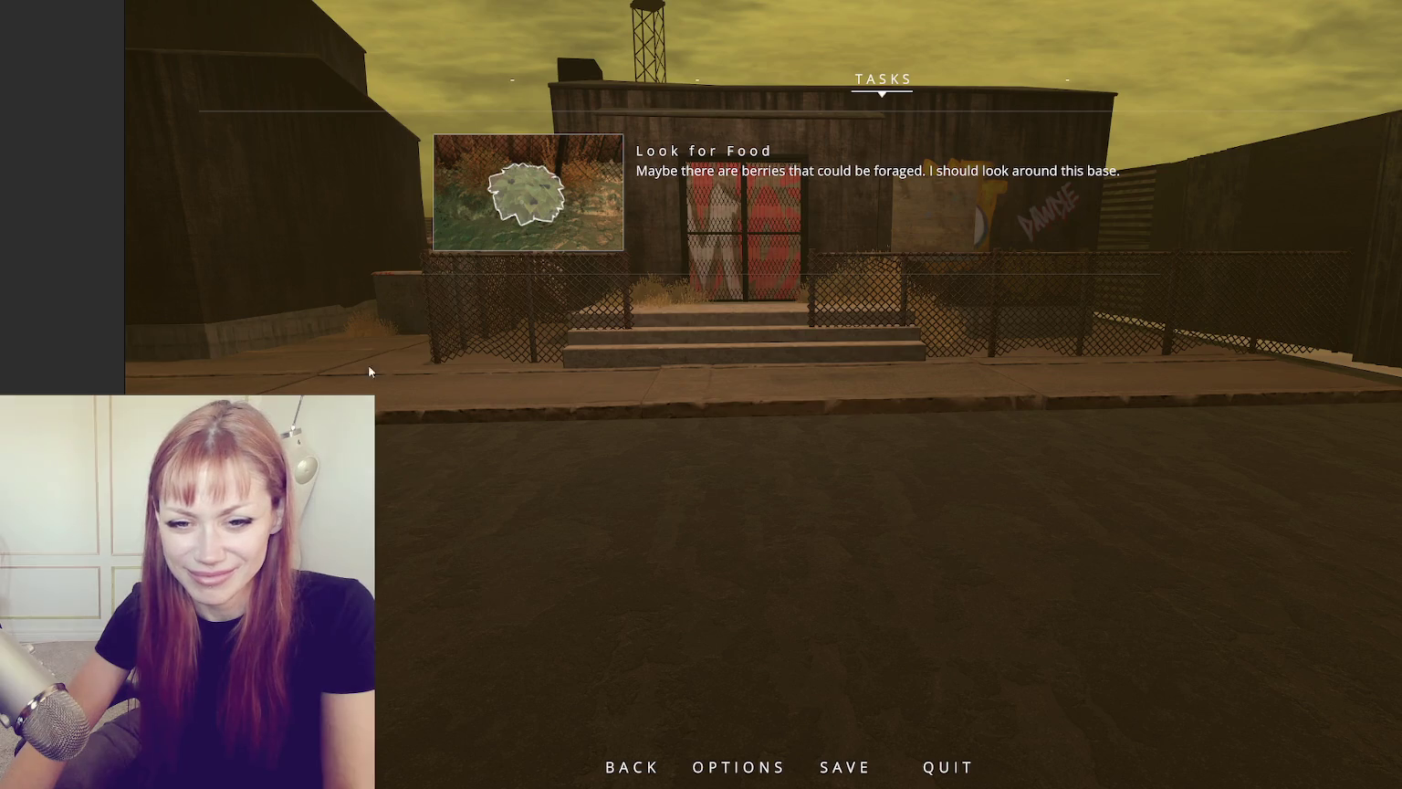
Step: Resume play, climb the entrance stairs onto the landing, back away along the fence, then pause
{"action": "key", "text": "Escape"}
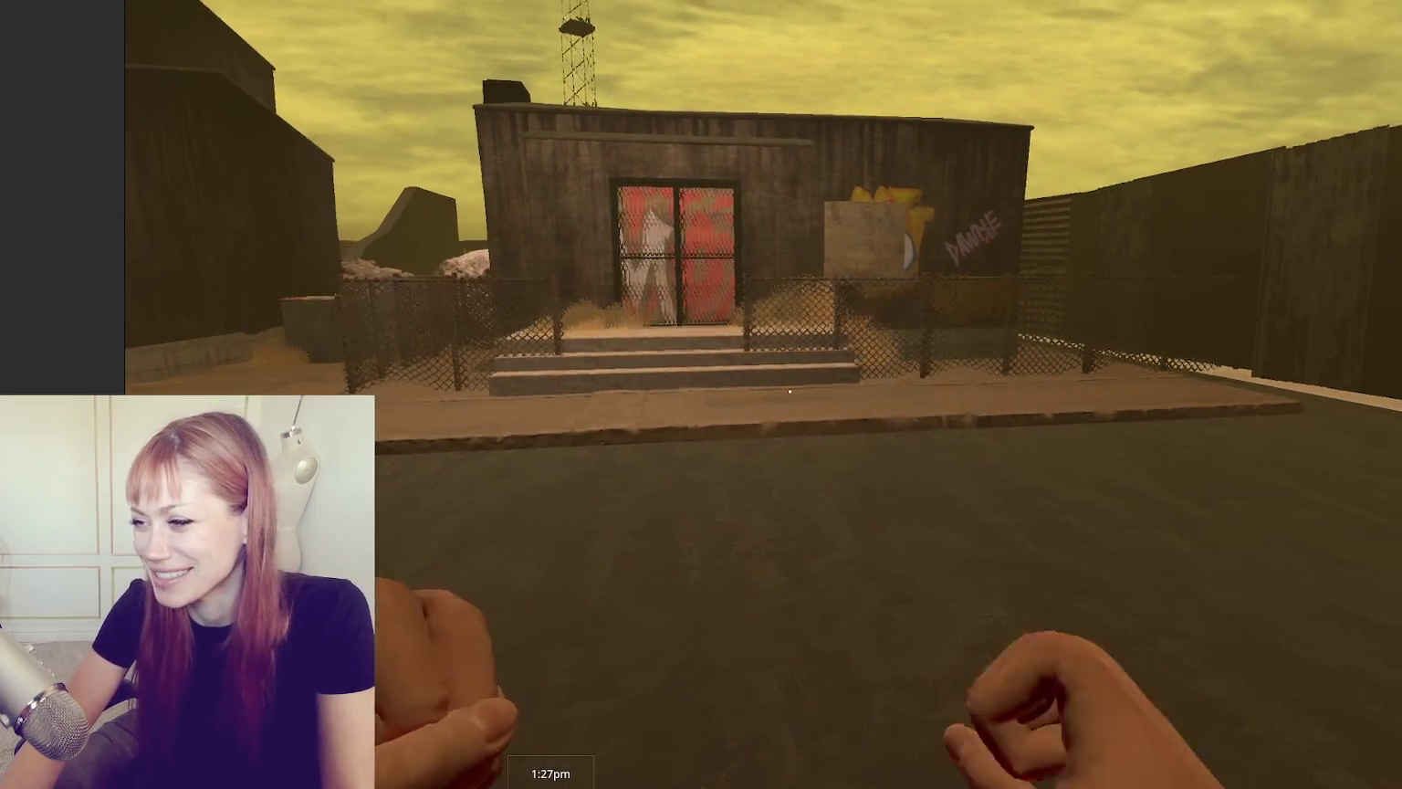
{"action": "key", "text": "w"}
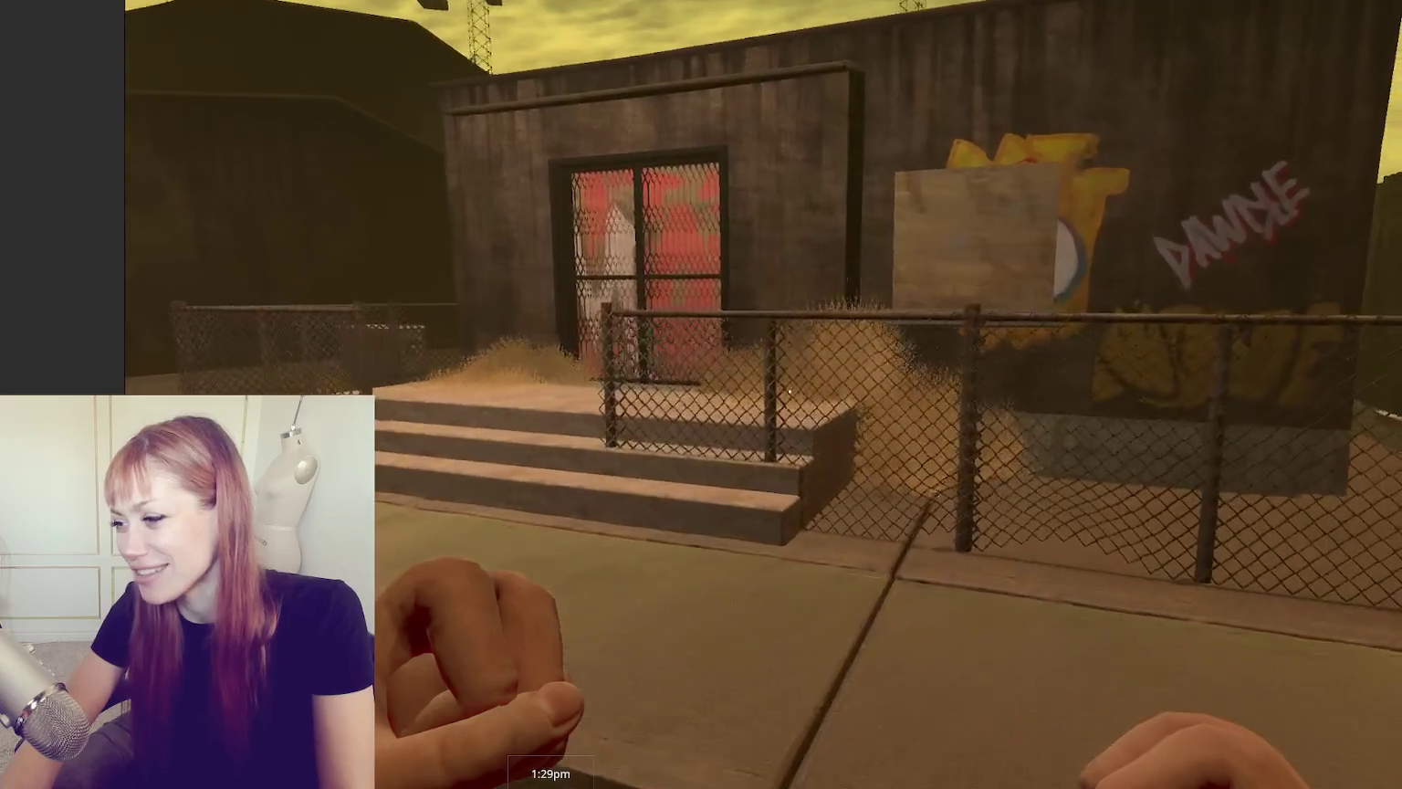
{"action": "key", "text": "w"}
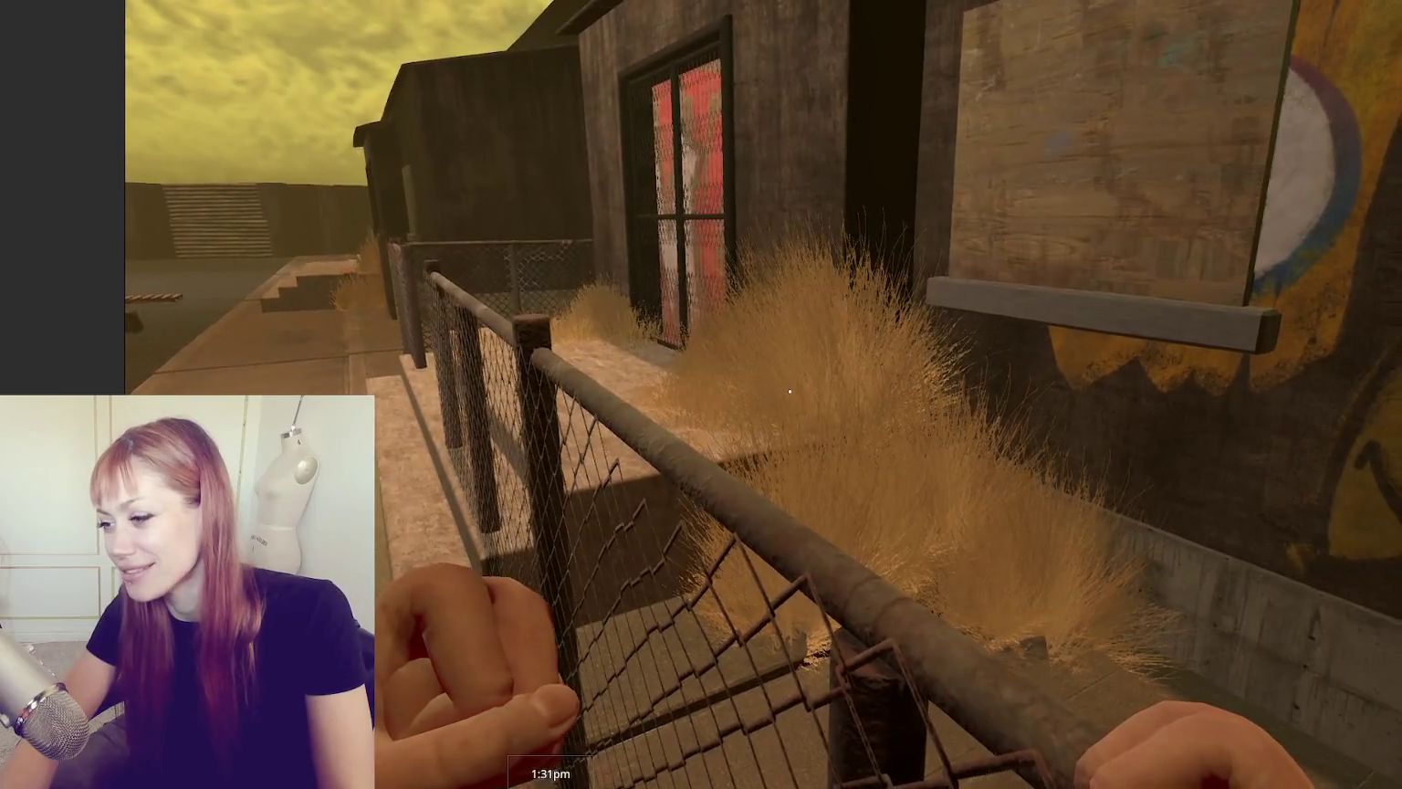
{"action": "key", "text": "w"}
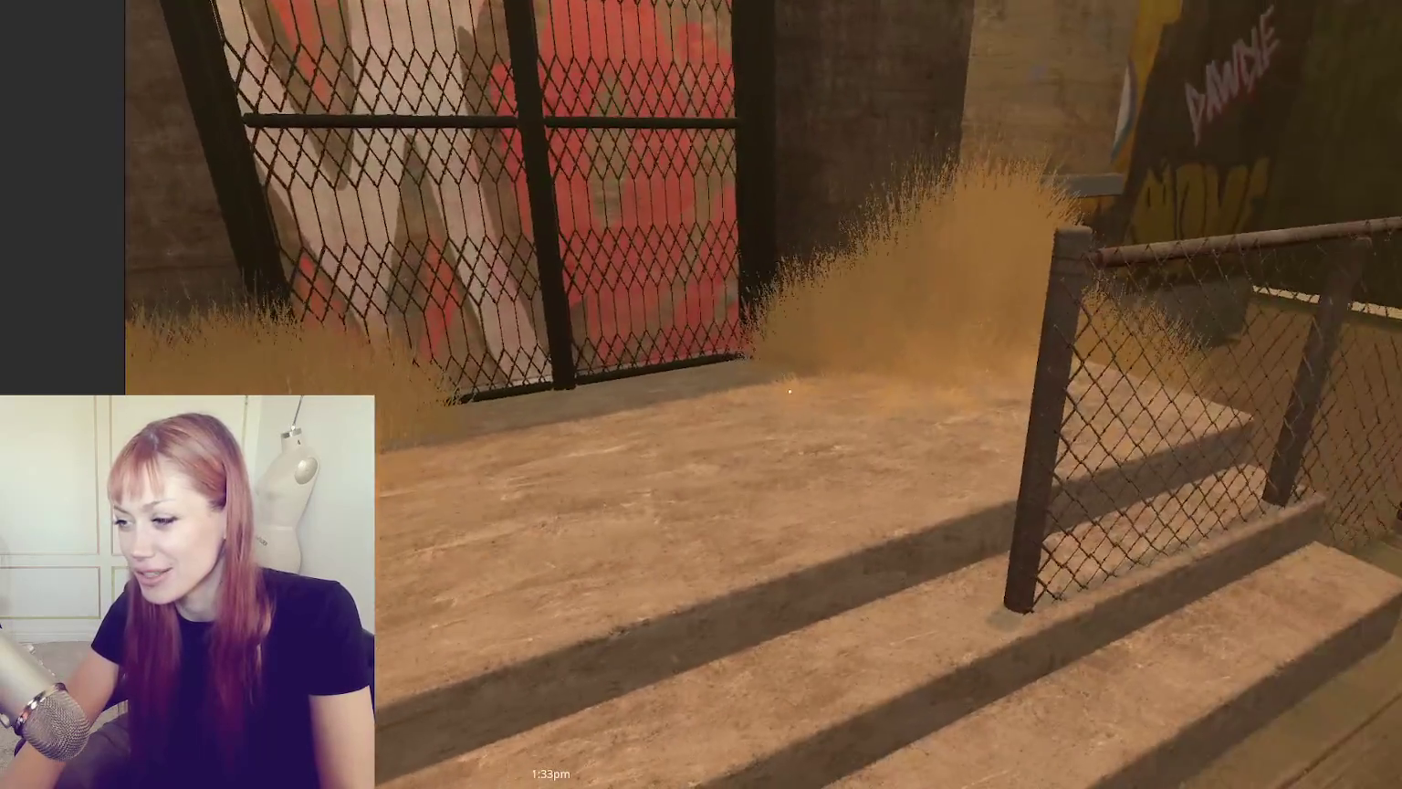
{"action": "key", "text": "s"}
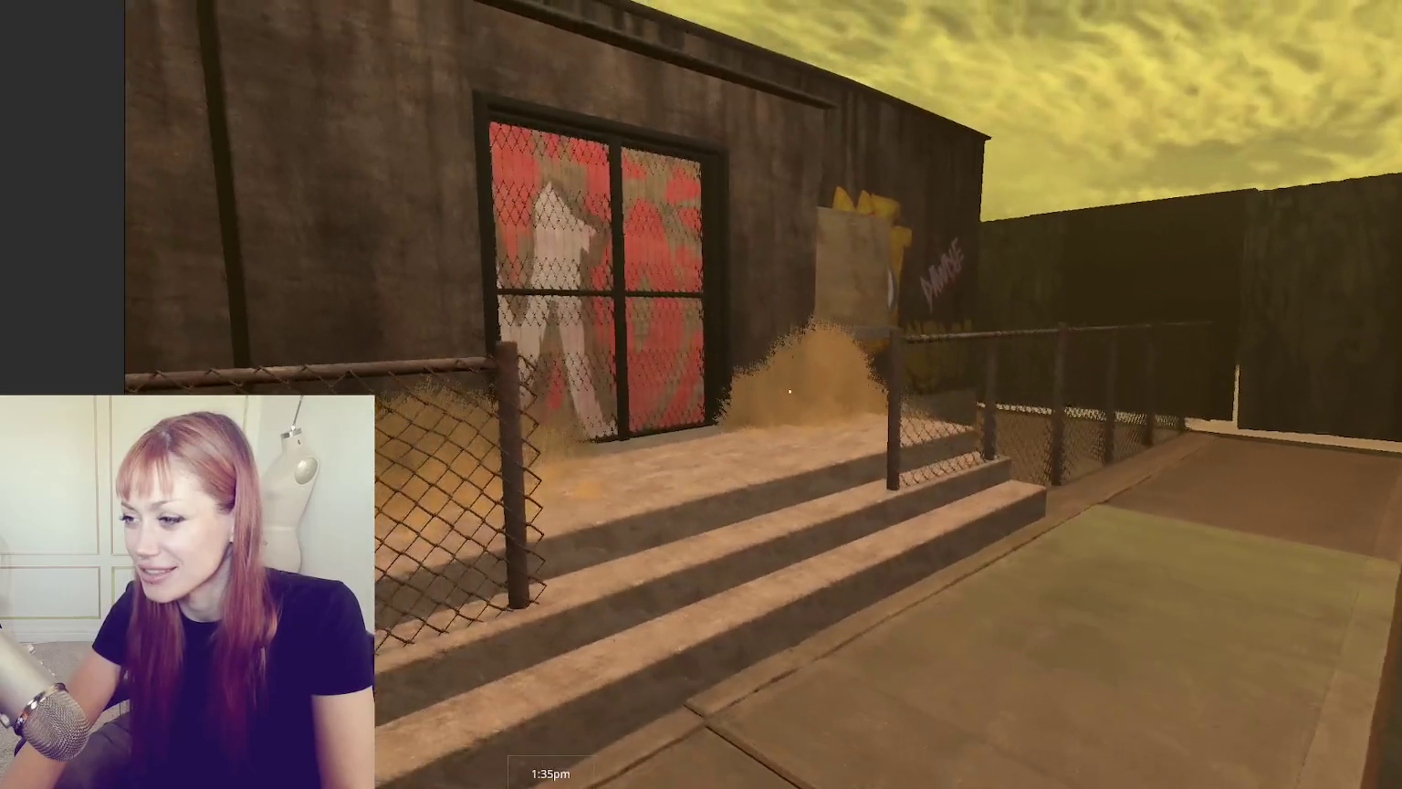
{"action": "key", "text": "w"}
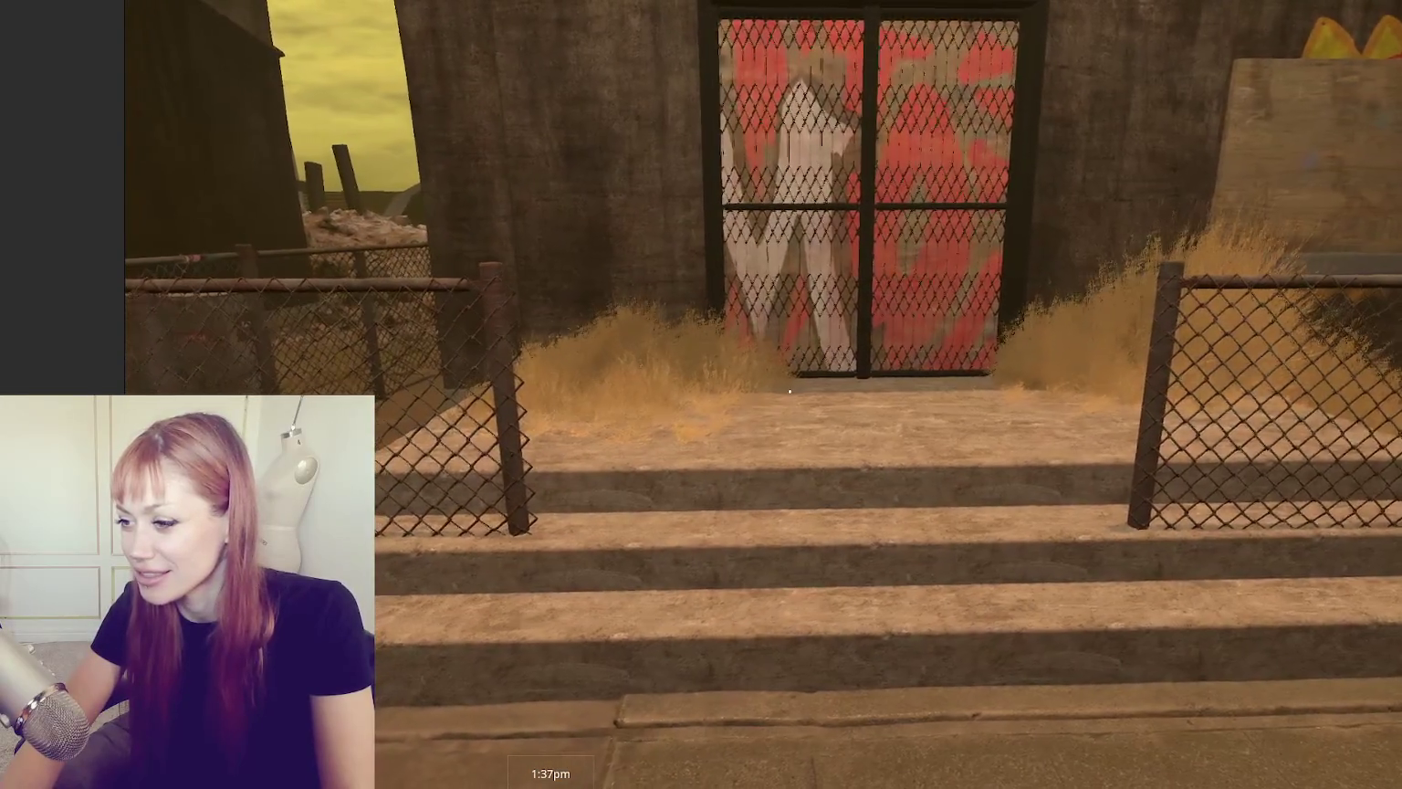
{"action": "key", "text": "s"}
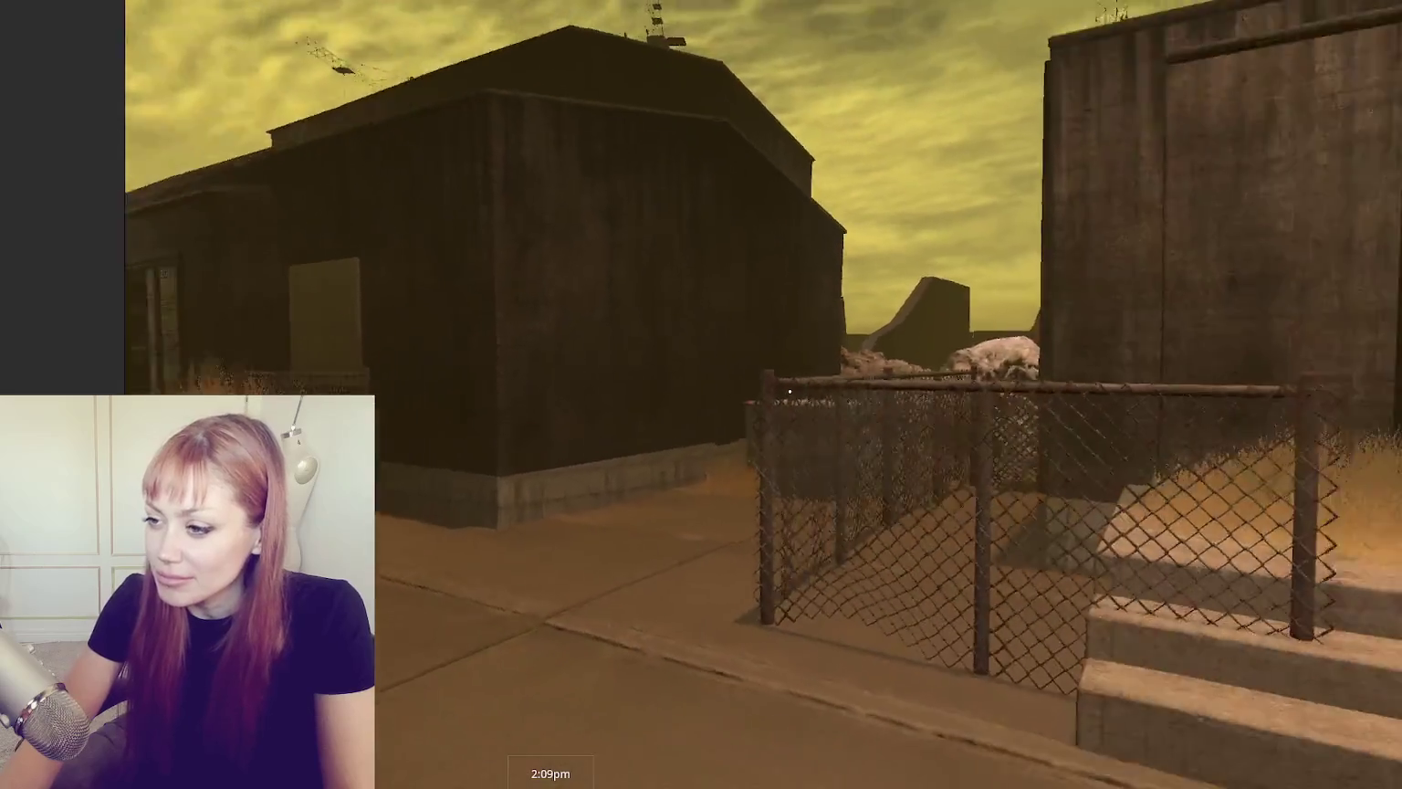
{"action": "key", "text": "Escape"}
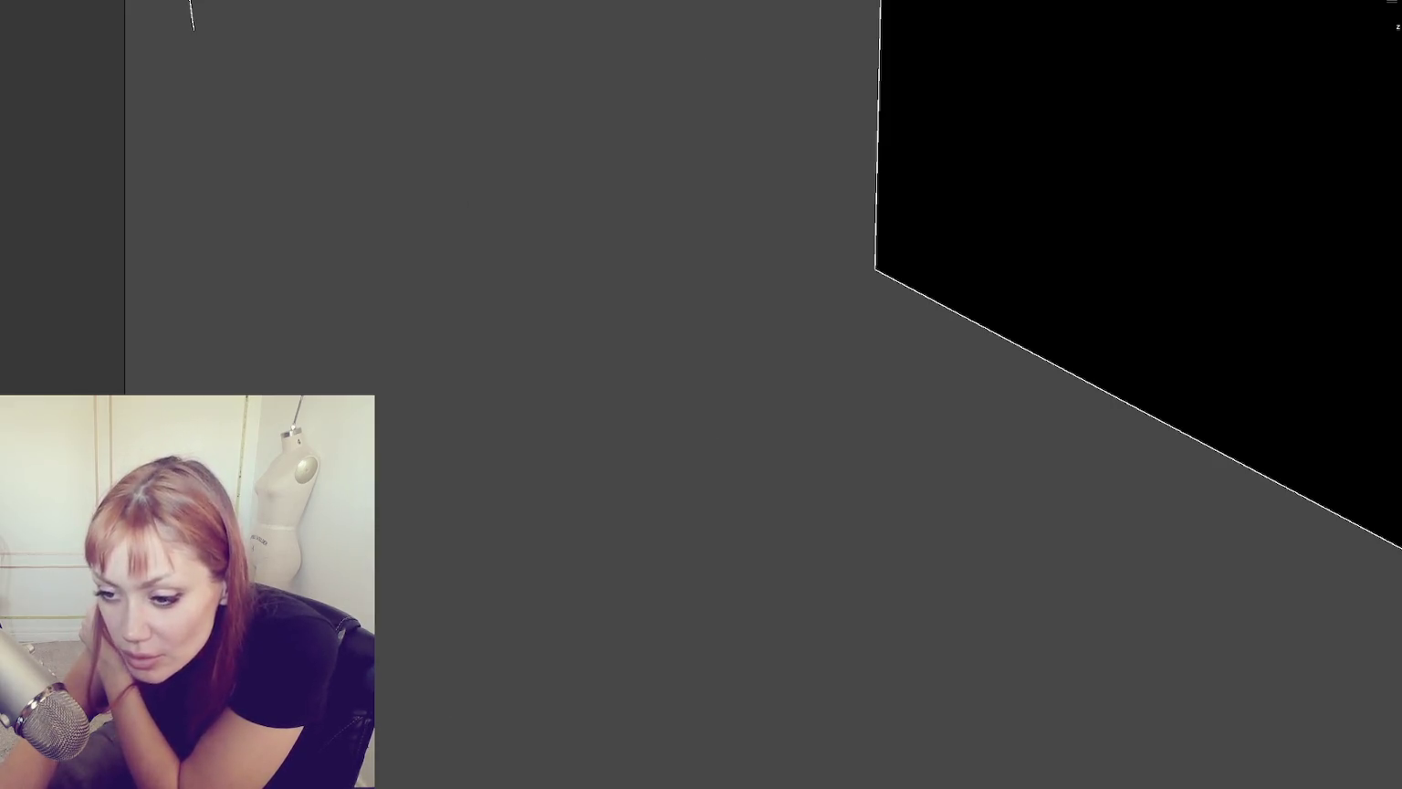
Step: Select Dried Grass 2 under Wasteland Chunk and frame it beside the entrance door
{"action": "key", "text": "Tab"}
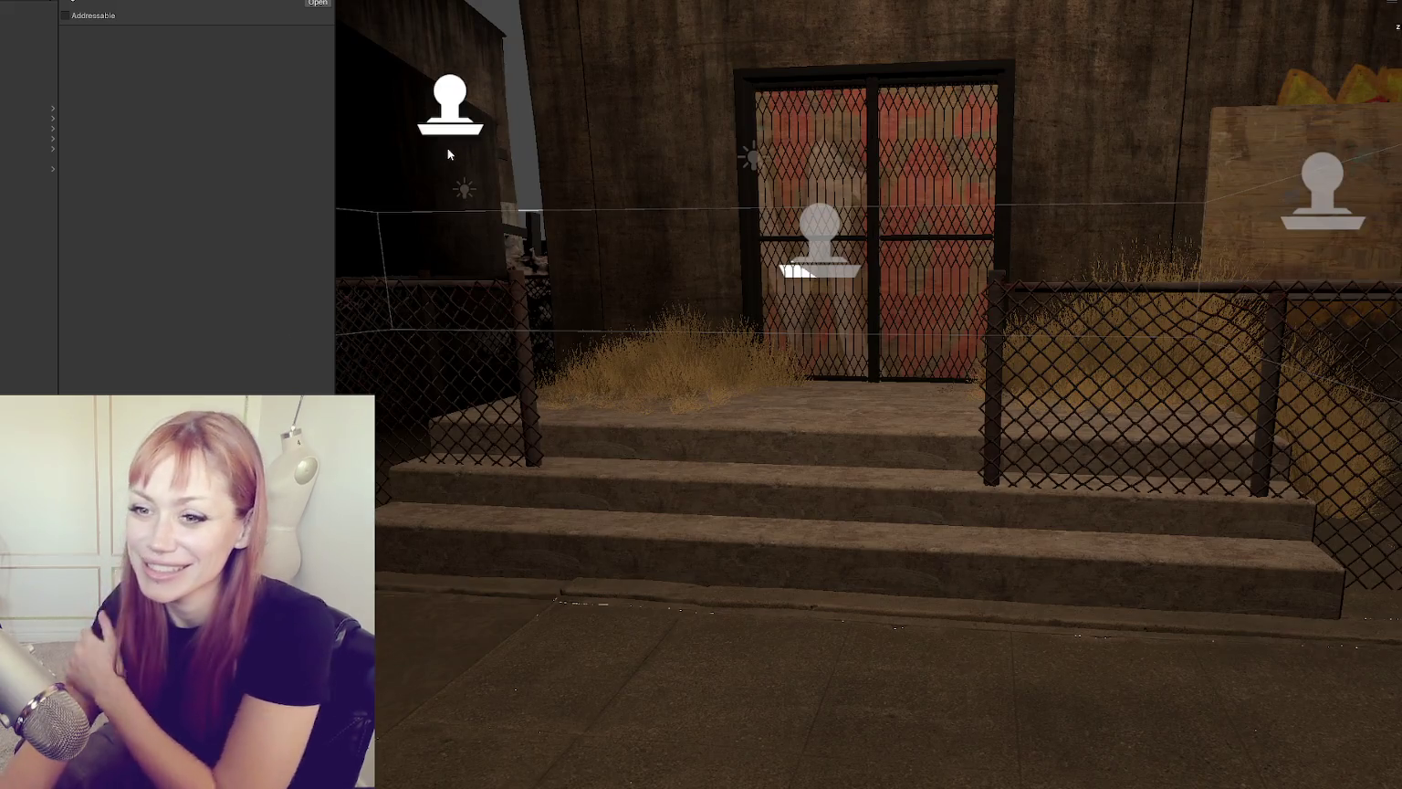
{"action": "left_click", "coordinate": [47, 111]}
{"action": "left_click", "coordinate": [1076, 374]}
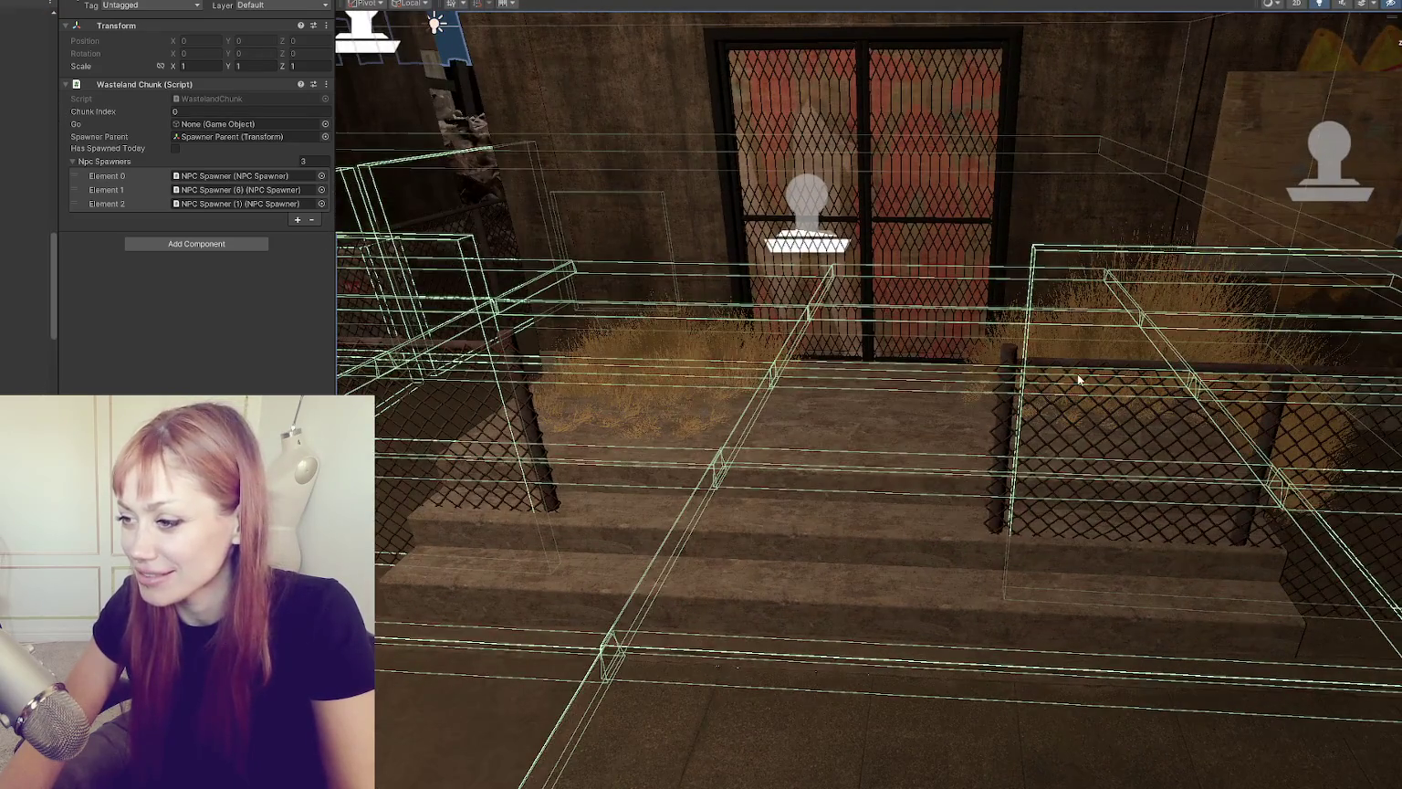
{"action": "key", "text": "f"}
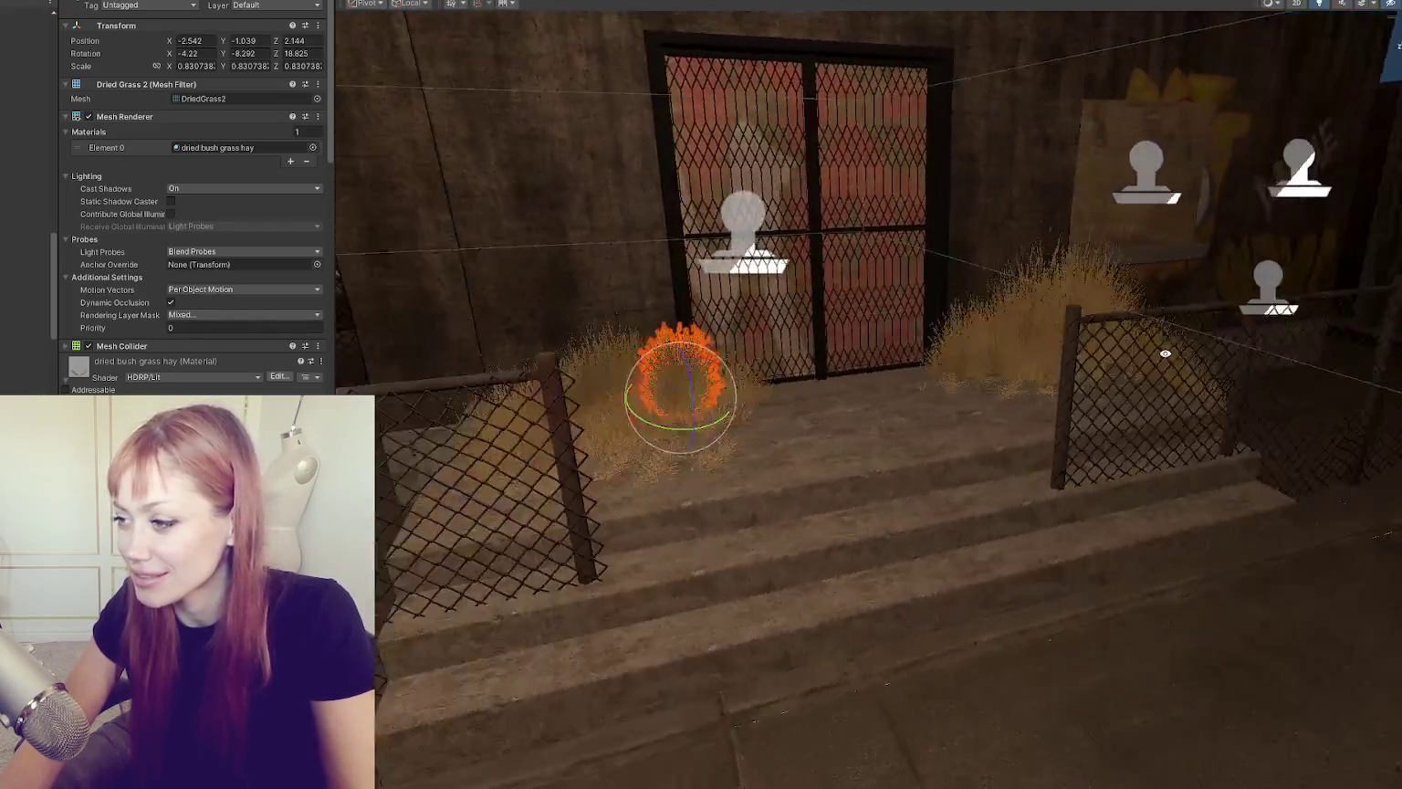
{"action": "left_click_drag", "start_coordinate": [1165, 353], "coordinate": [1035, 381]}
{"action": "scroll", "coordinate": [914, 419], "scroll_direction": "up", "scroll_amount": 2}
{"action": "left_click_drag", "start_coordinate": [913, 420], "coordinate": [892, 313]}
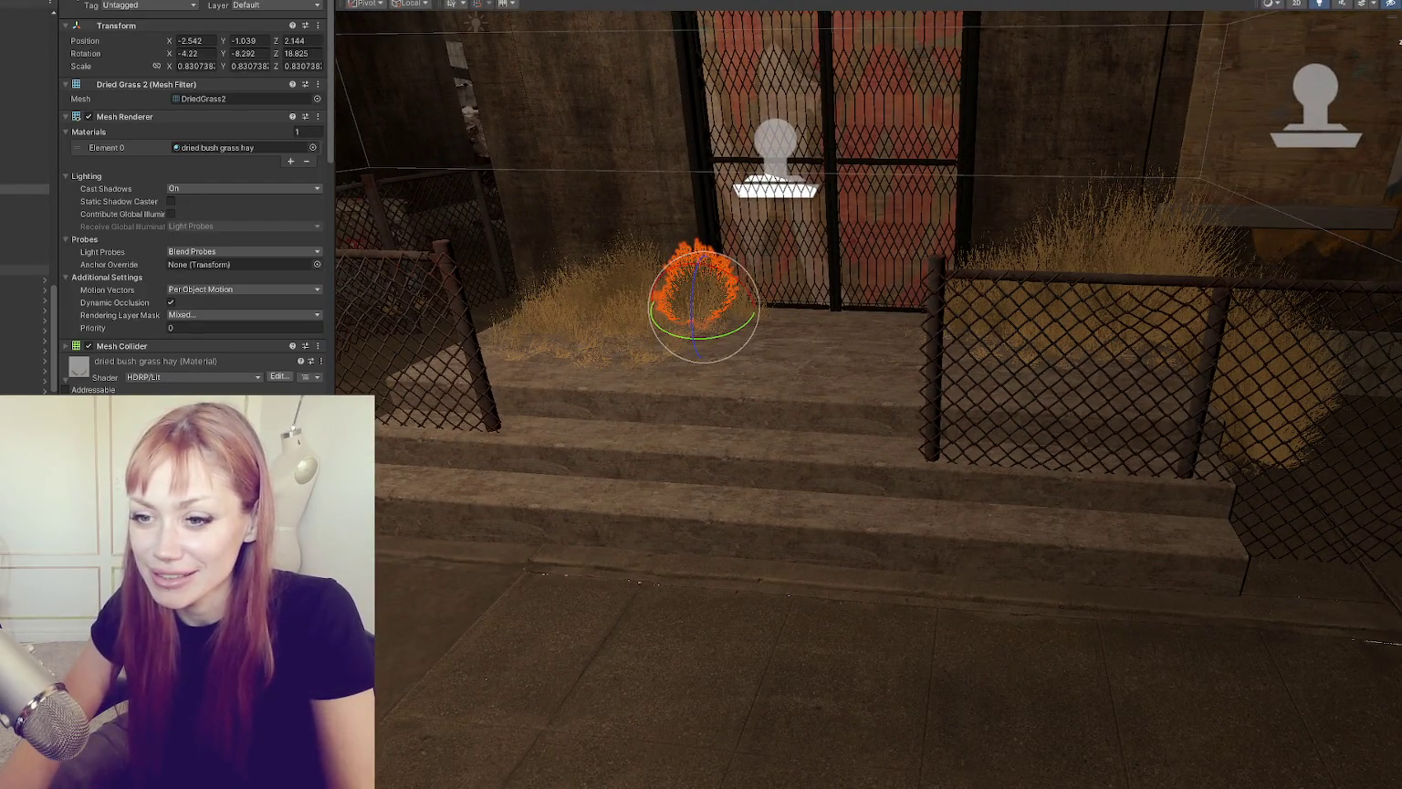
Step: Scroll to the dried bush grass hay material's Surface Options, showing Subsurface Scattering and 0.738 alpha threshold
{"action": "scroll", "coordinate": [24, 274], "scroll_direction": "down", "scroll_amount": 5}
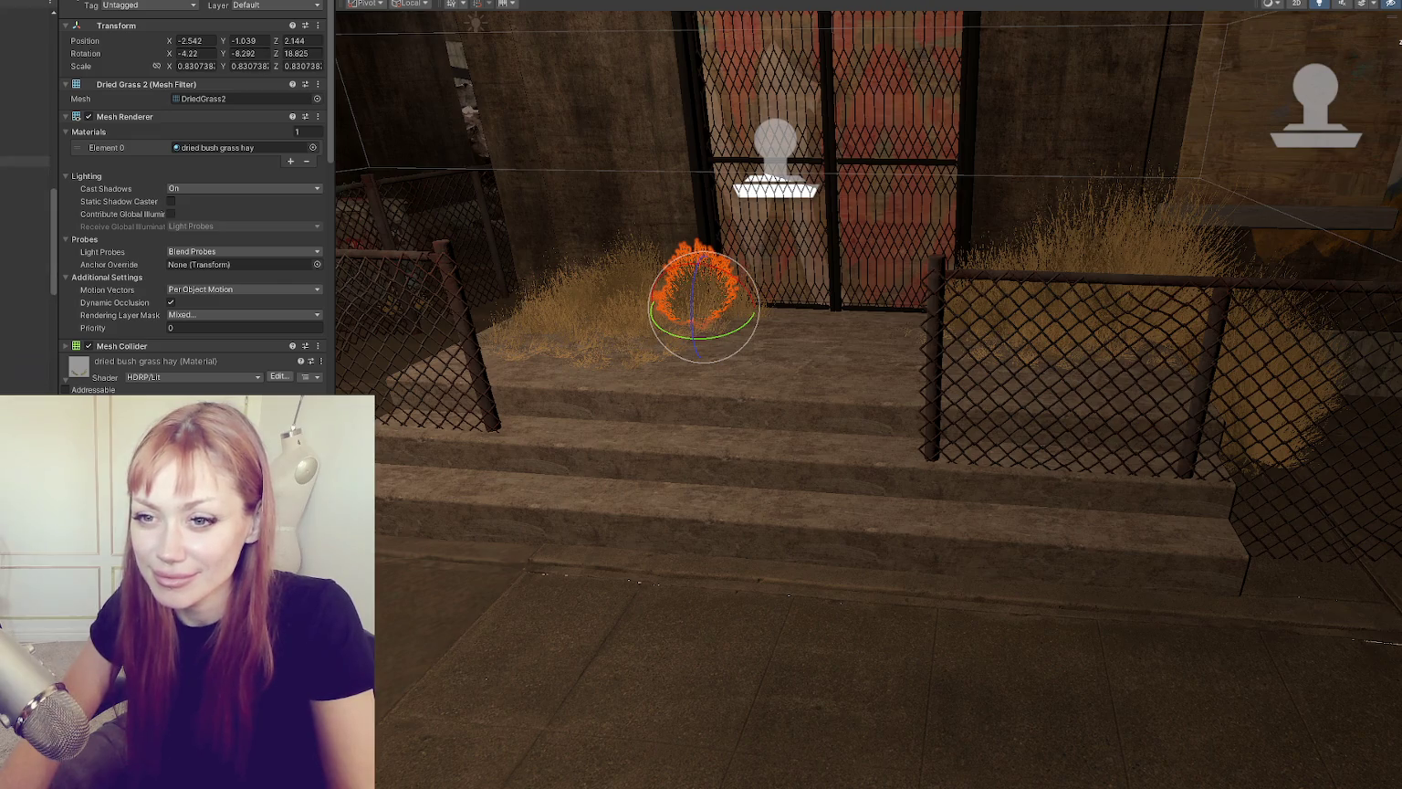
{"action": "scroll", "coordinate": [24, 274], "scroll_direction": "down", "scroll_amount": 1}
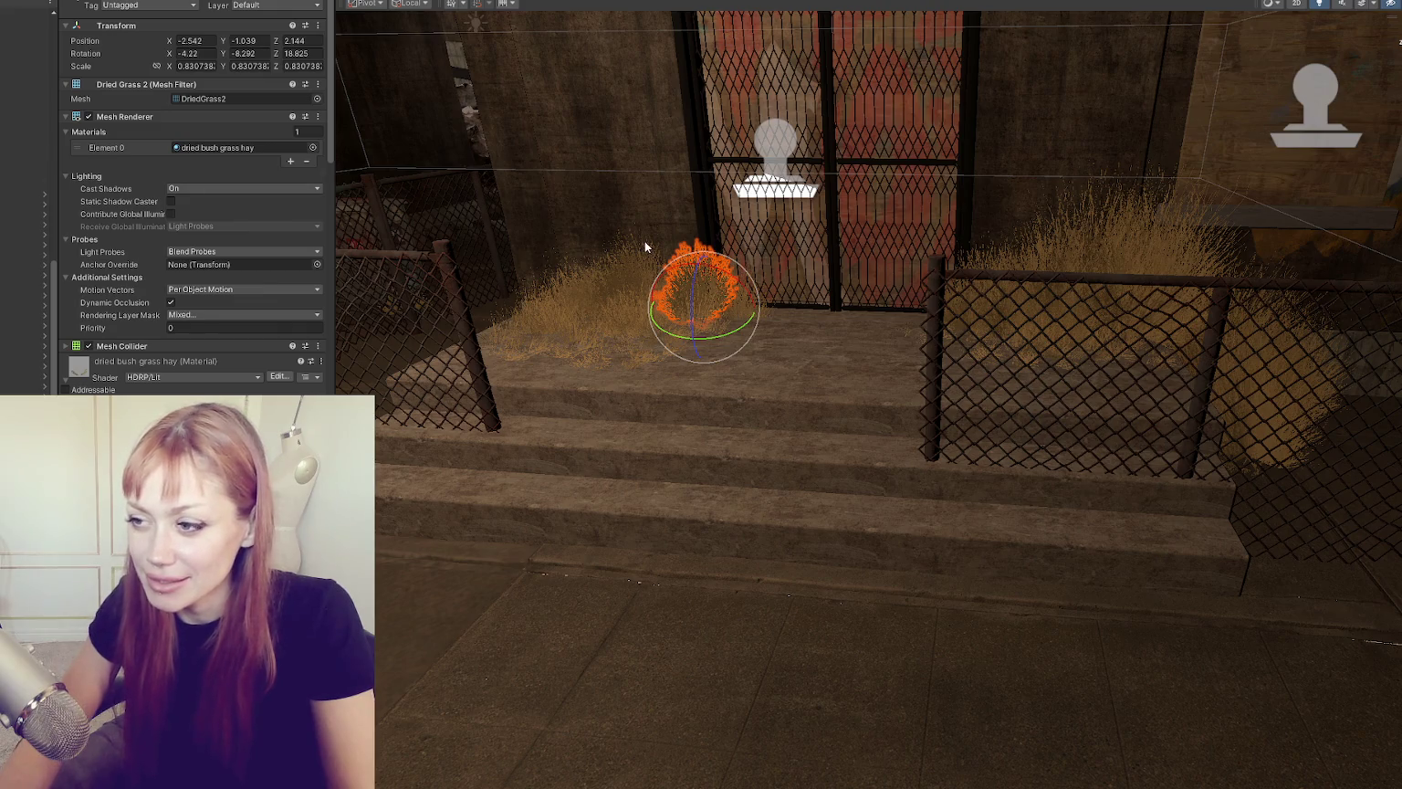
{"action": "scroll", "coordinate": [644, 241], "scroll_direction": "up", "scroll_amount": 5}
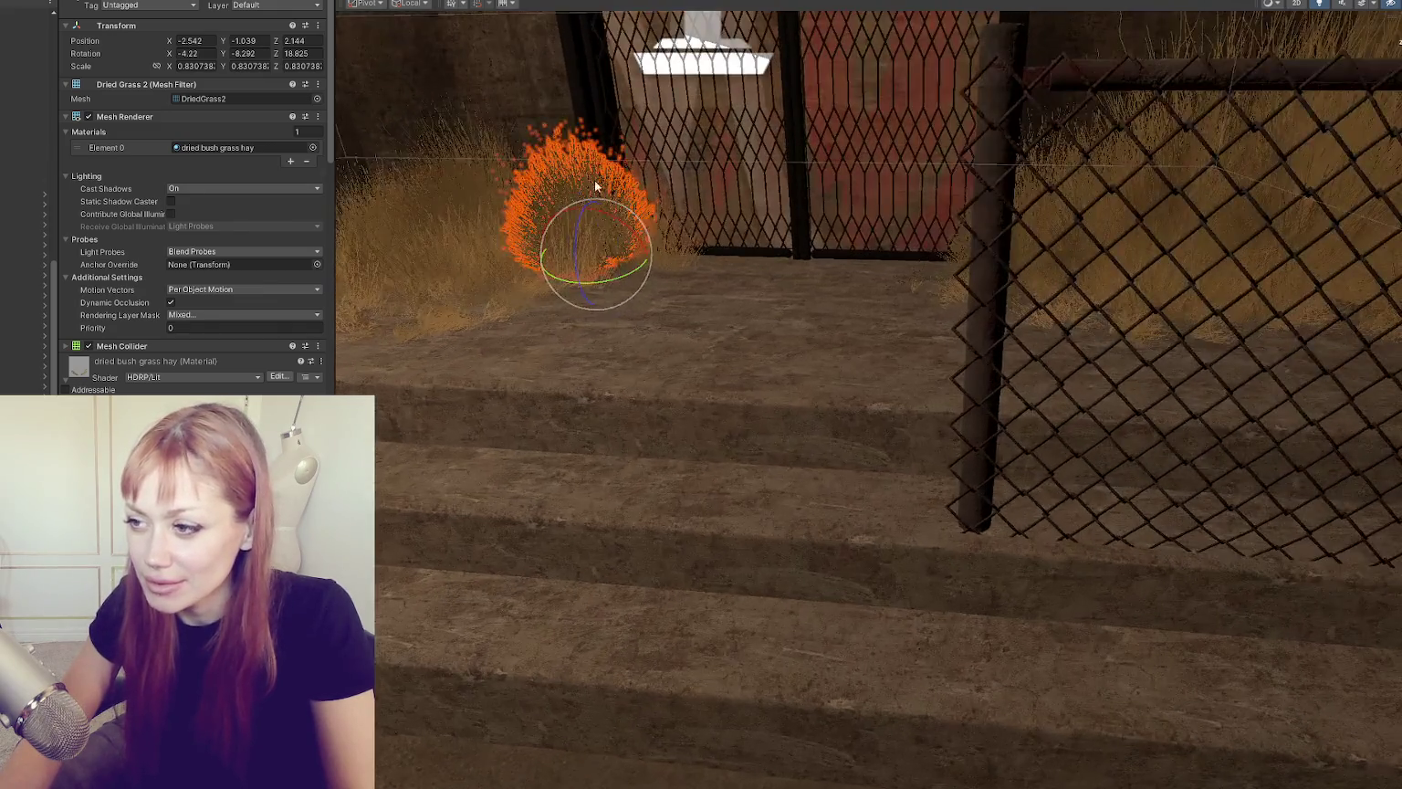
{"action": "scroll", "coordinate": [595, 179], "scroll_direction": "up", "scroll_amount": 5}
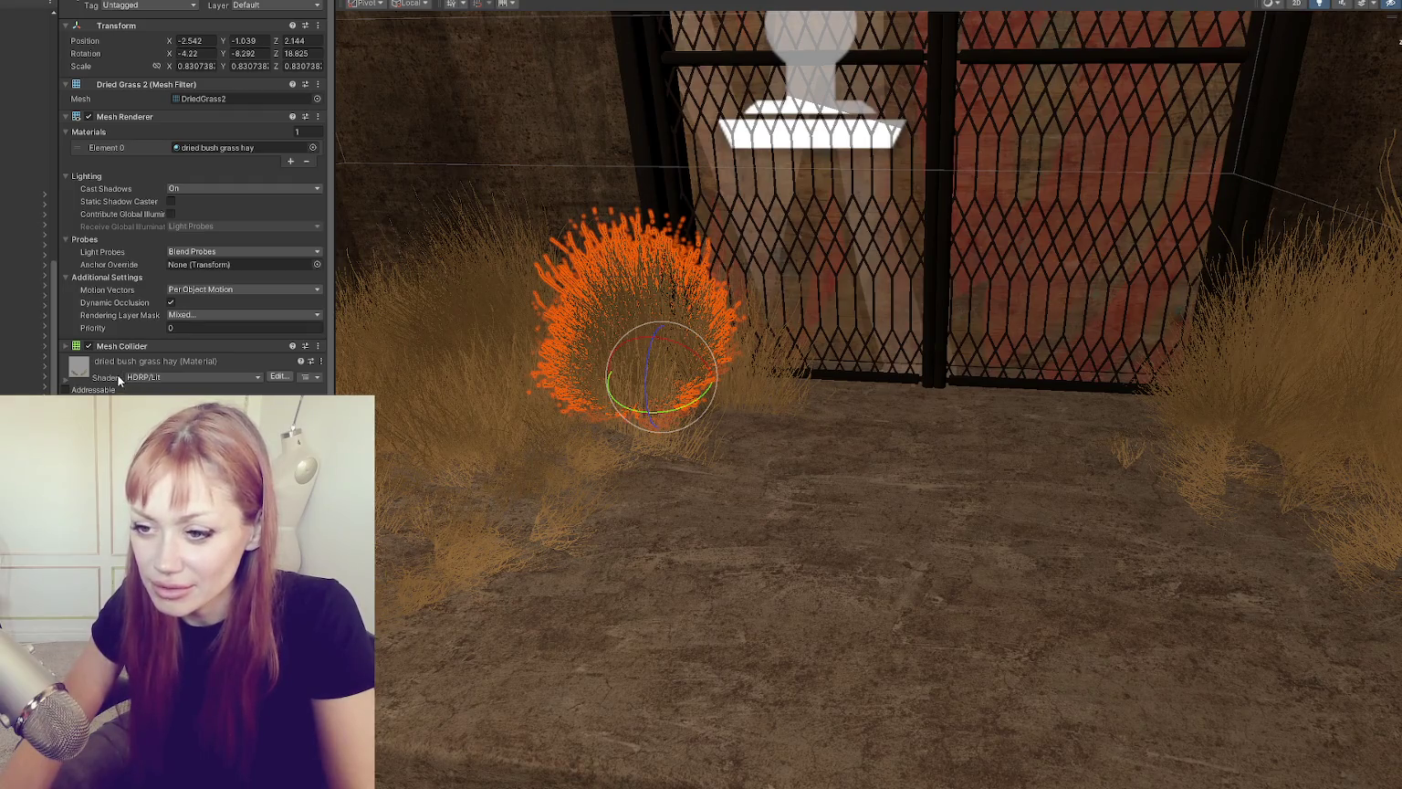
{"action": "scroll", "coordinate": [103, 293], "scroll_direction": "down", "scroll_amount": 1}
{"action": "scroll", "coordinate": [95, 359], "scroll_direction": "down", "scroll_amount": 5}
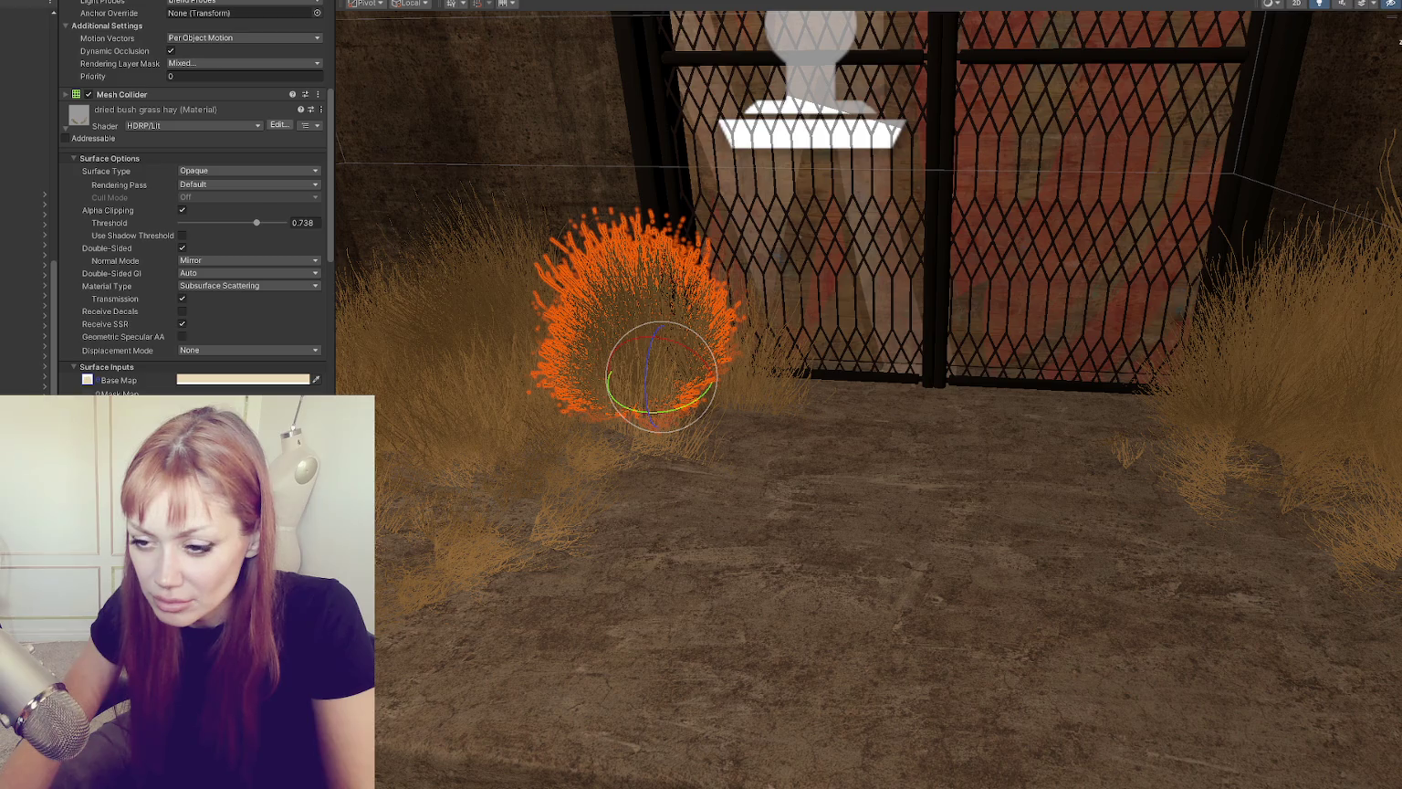
{"action": "scroll", "coordinate": [191, 197], "scroll_direction": "down", "scroll_amount": 10}
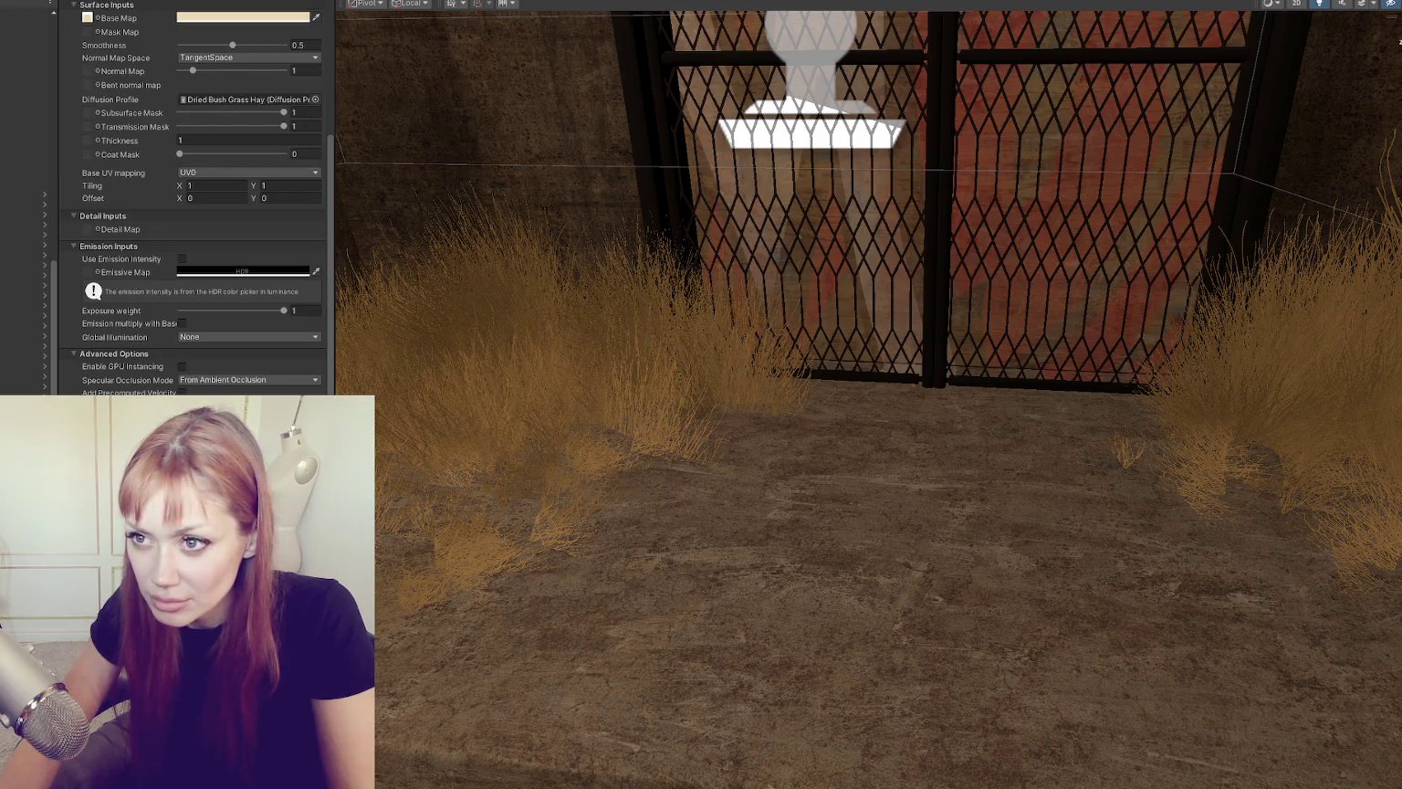
{"action": "scroll", "coordinate": [212, 282], "scroll_direction": "up", "scroll_amount": 10}
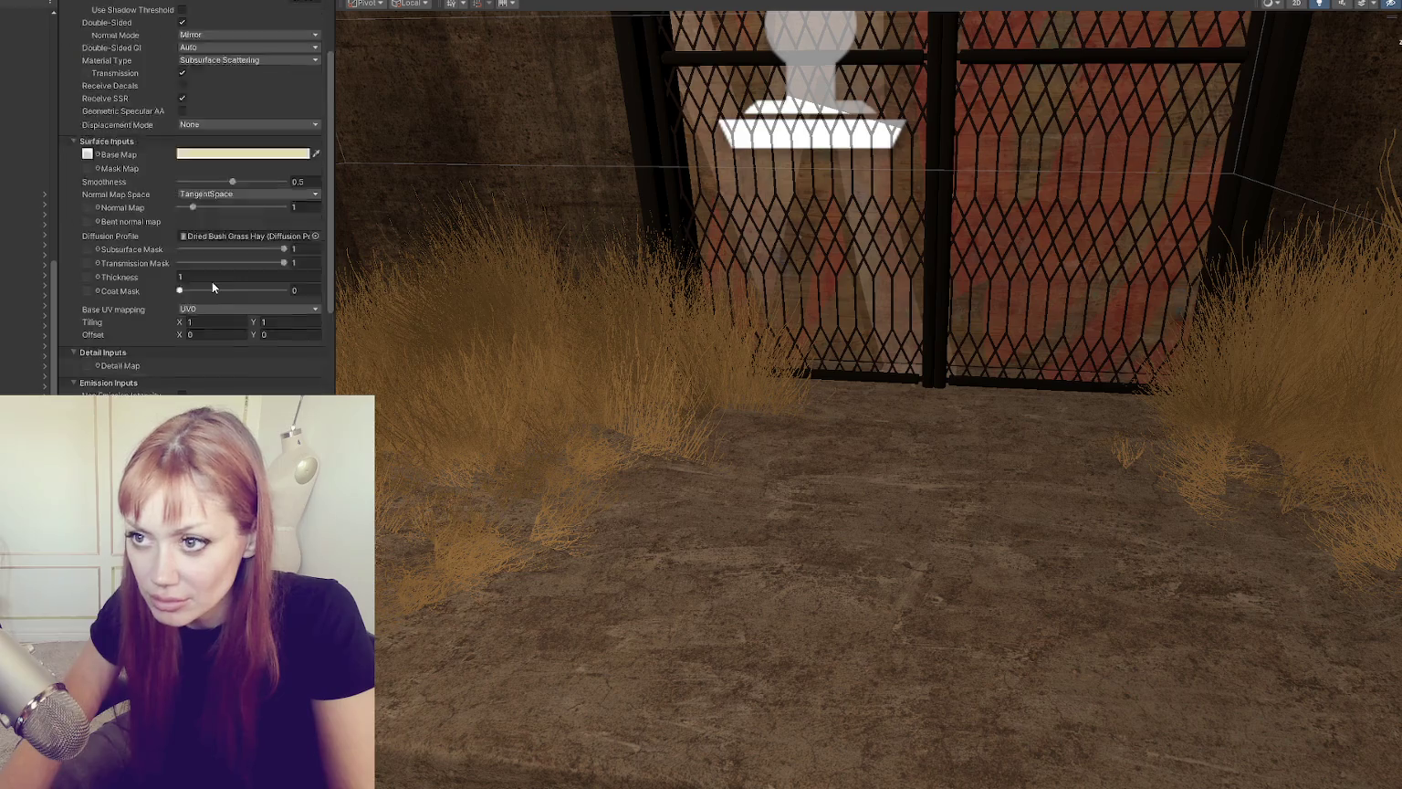
Step: Set the dried grass material to Combo Plant Sway with the Grass diffusion profile and apply it to the scene grass
{"action": "left_click", "coordinate": [190, 5]}
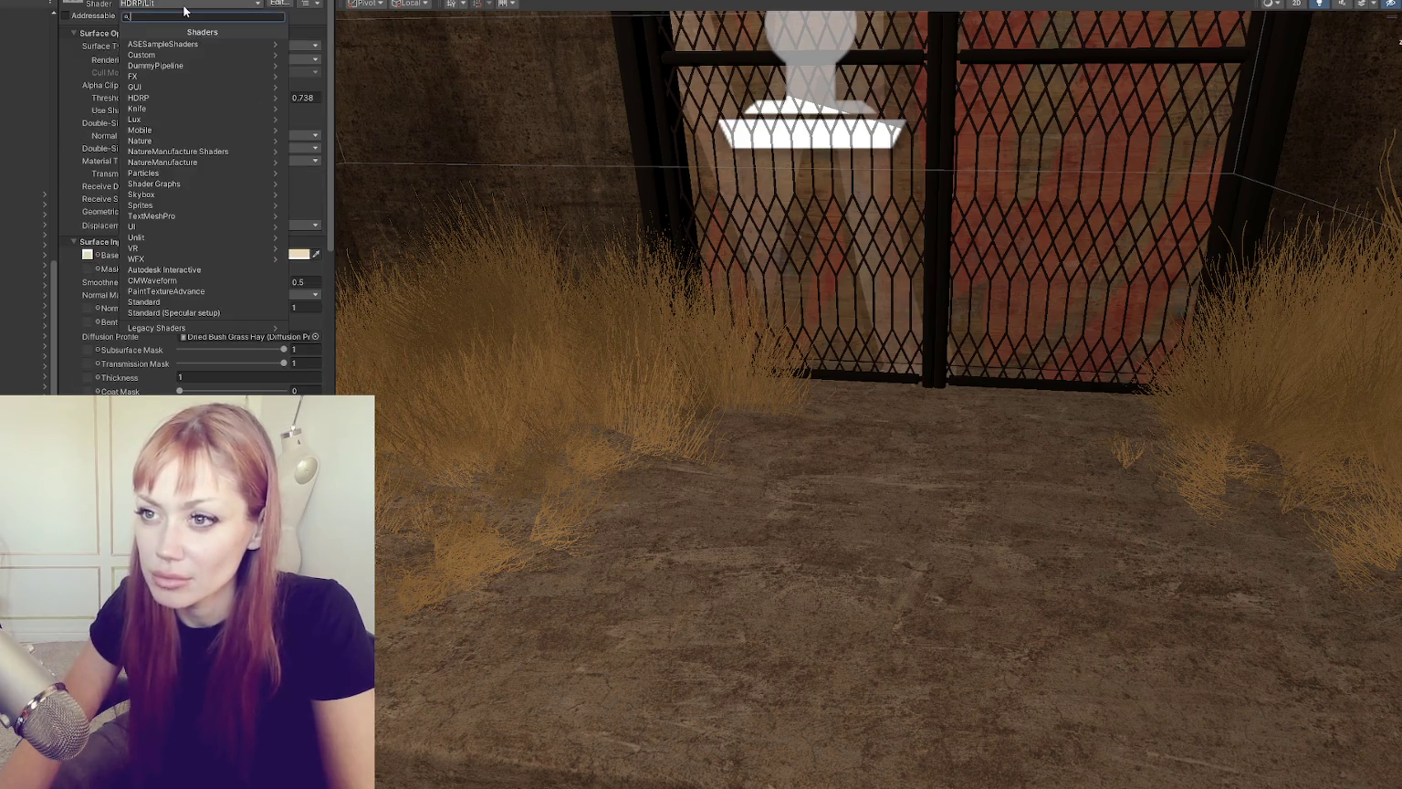
{"action": "type", "text": "combo"}
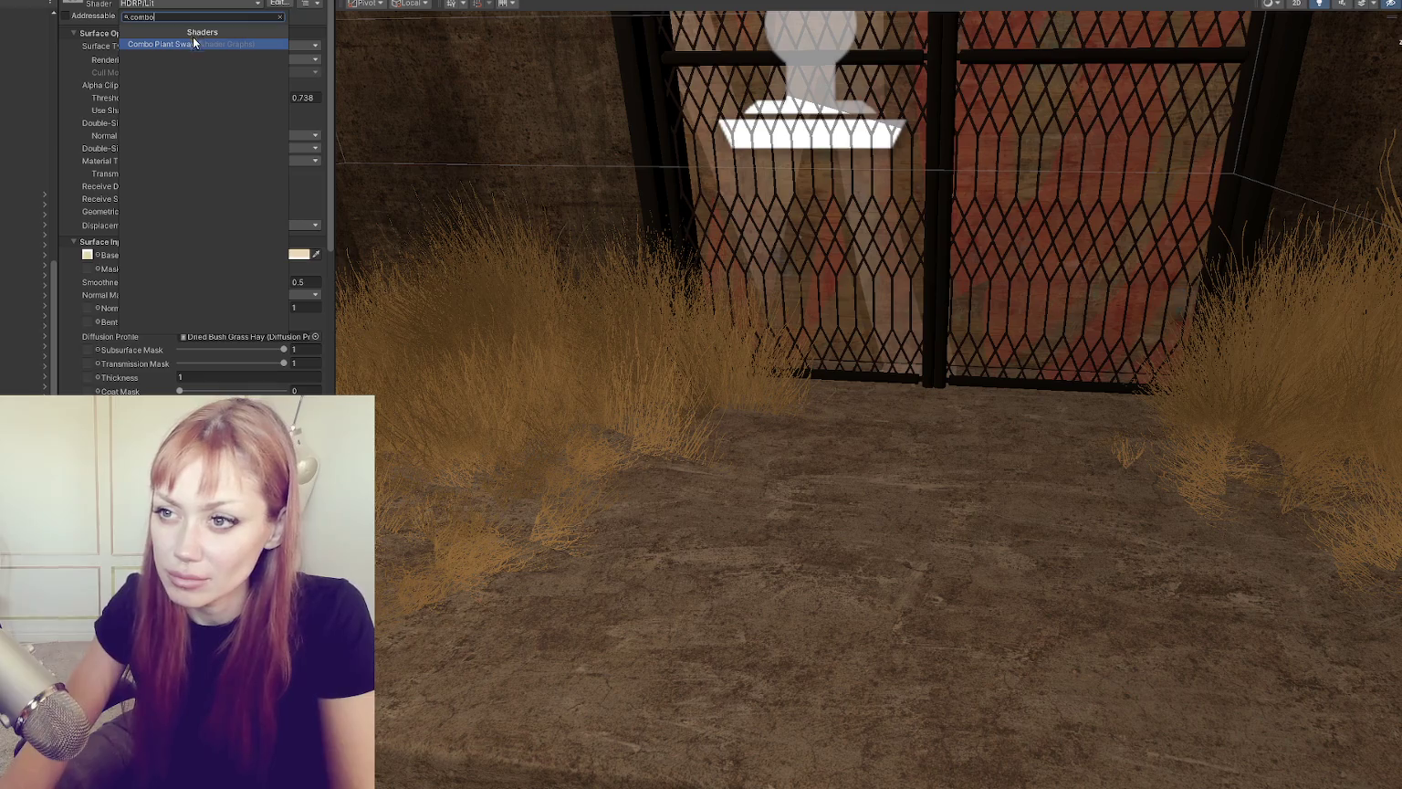
{"action": "left_click", "coordinate": [196, 45]}
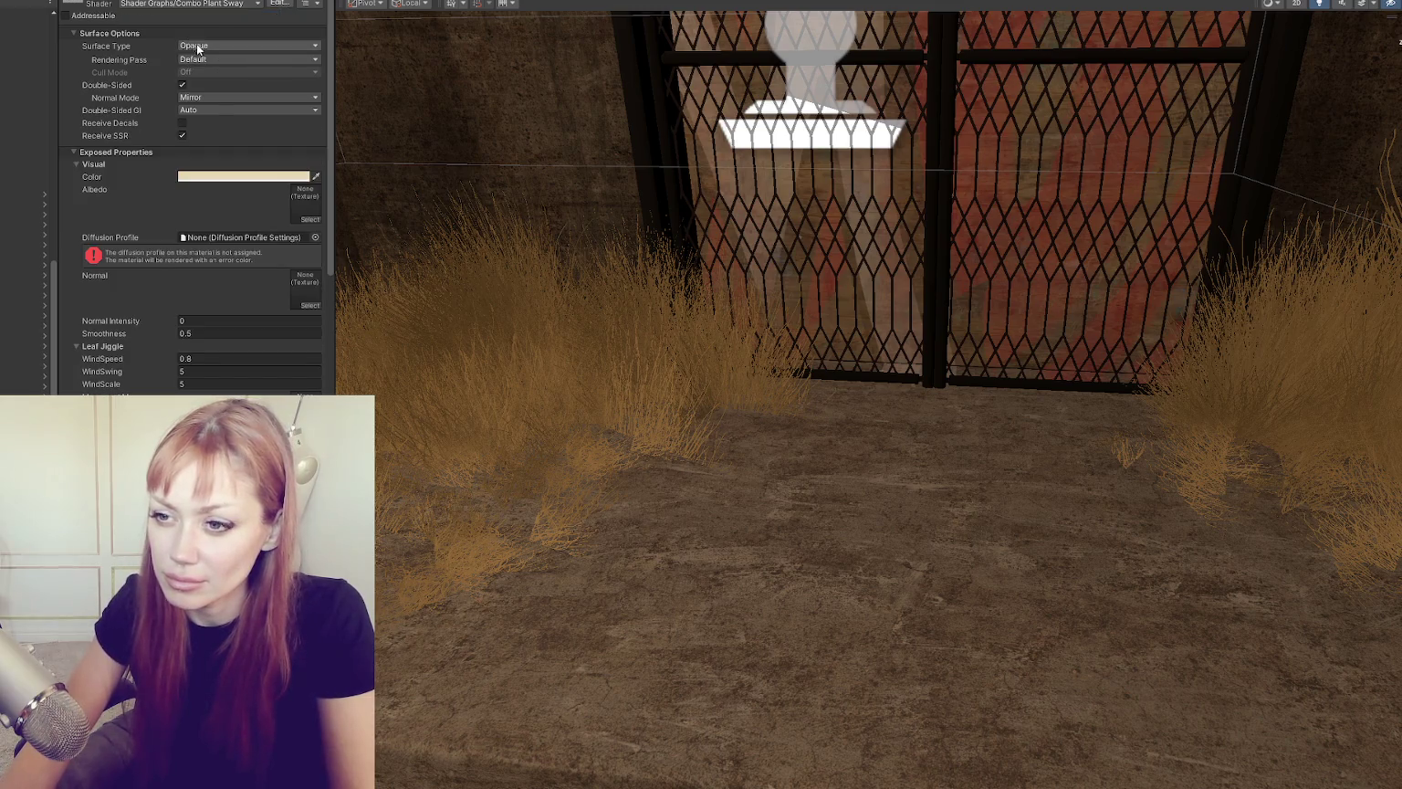
{"action": "left_click", "coordinate": [316, 237]}
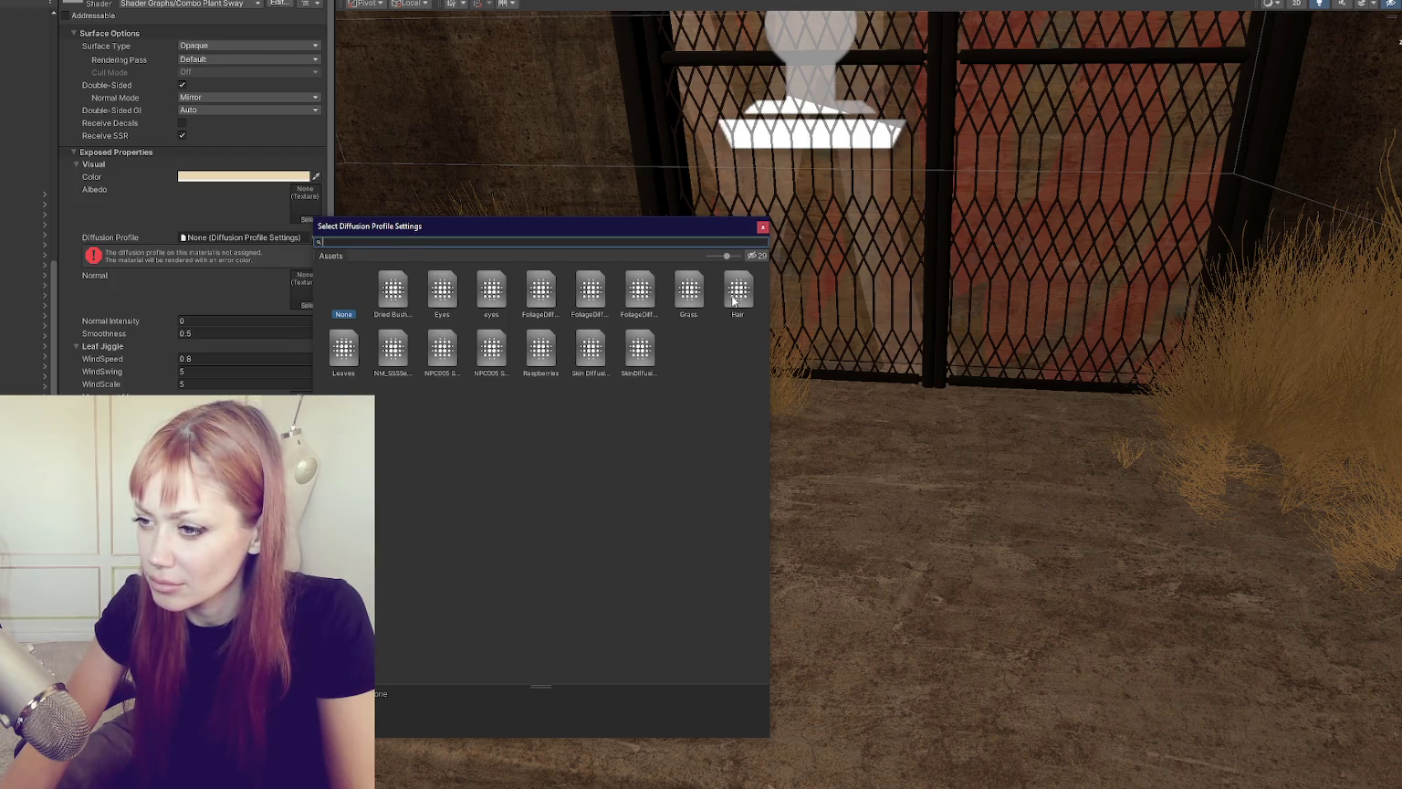
{"action": "left_click", "coordinate": [690, 292]}
{"action": "double_click", "coordinate": [694, 293]}
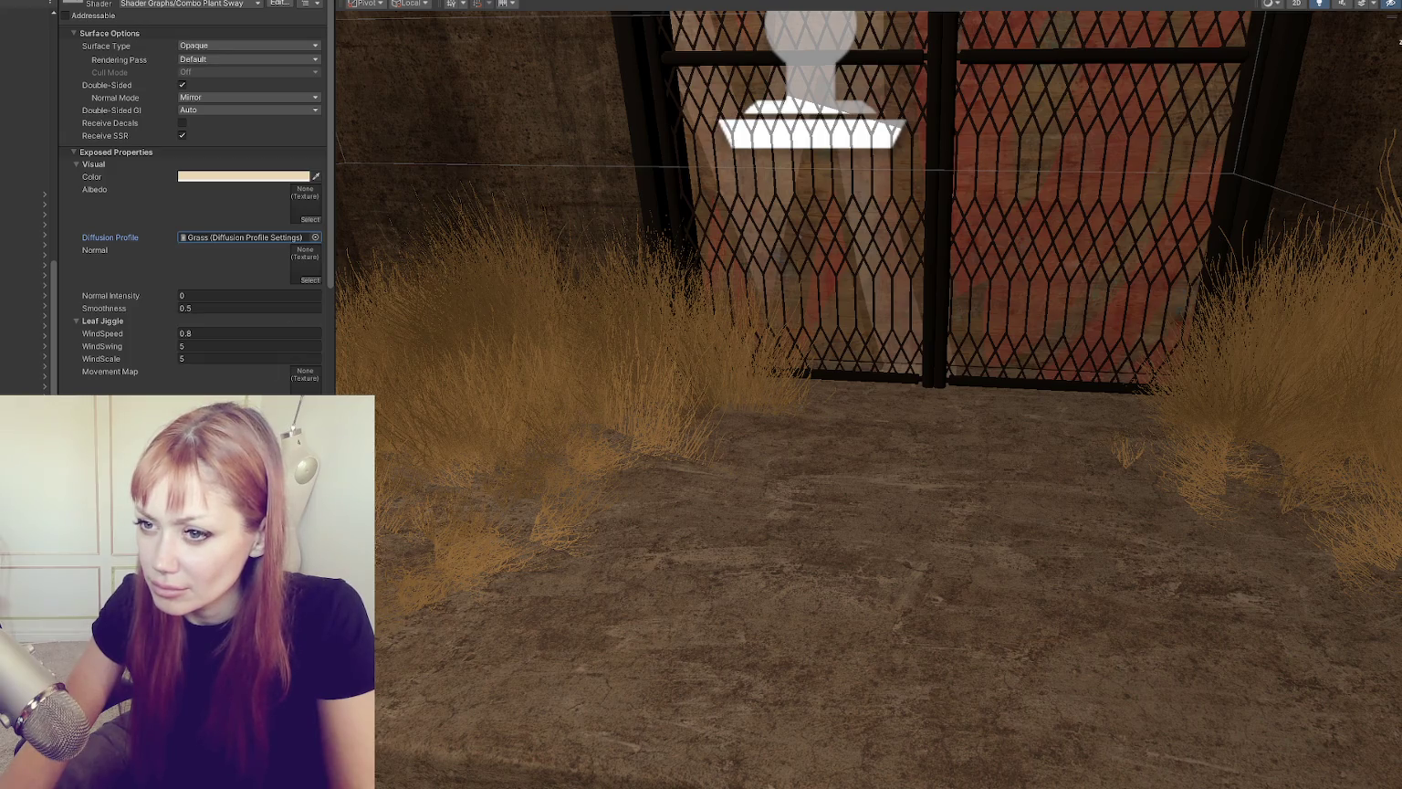
{"action": "mouse_move", "coordinate": [365, 458]}
{"action": "left_mouse_down"}
{"action": "mouse_move", "coordinate": [502, 315]}
{"action": "mouse_move", "coordinate": [614, 341]}
{"action": "left_mouse_up"}
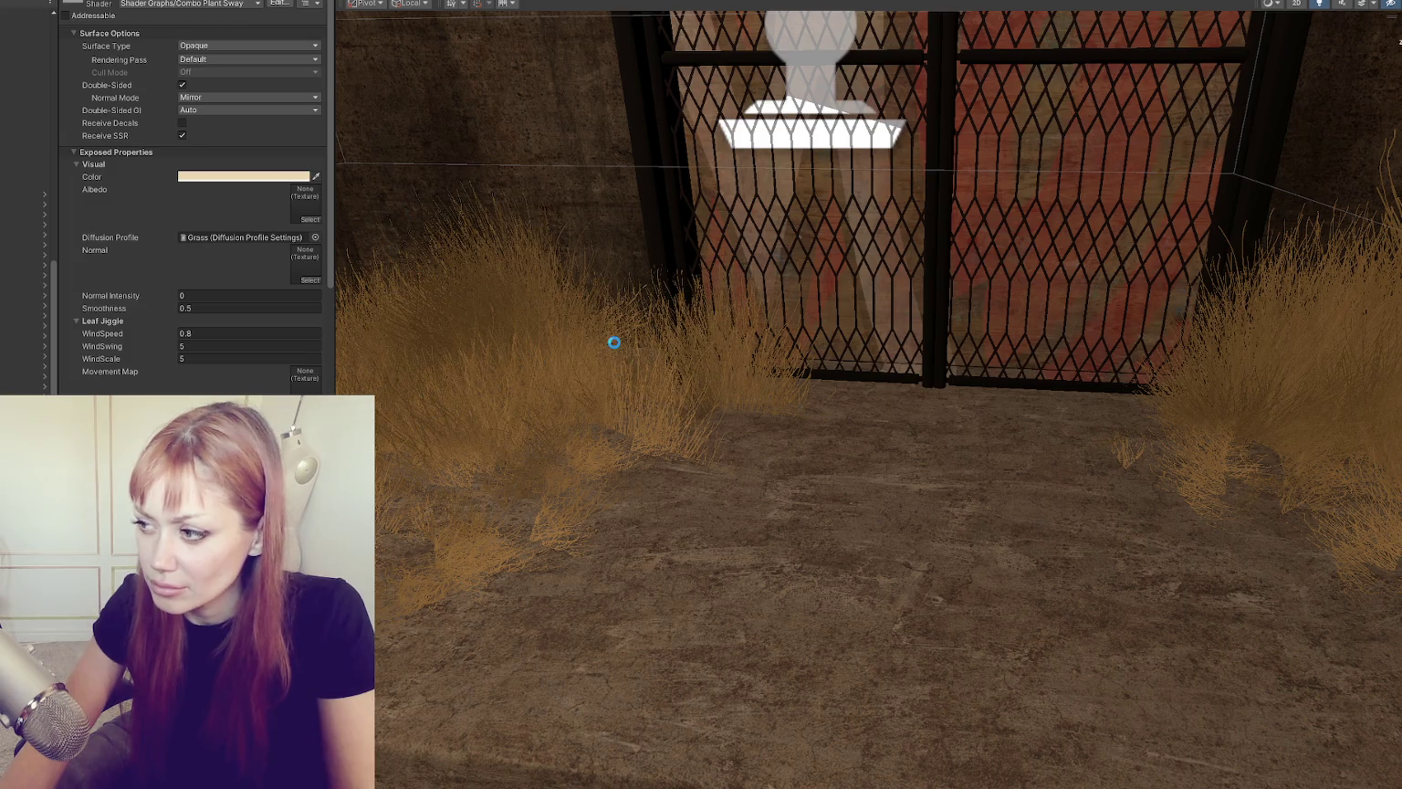
Step: Zero the left dried-grass clump's rotation to 0,0,0 and move it to the centre of the gate
{"action": "left_click", "coordinate": [544, 317]}
{"action": "key", "text": "w"}
{"action": "left_click", "coordinate": [854, 337]}
{"action": "left_click", "coordinate": [566, 328]}
{"action": "left_click", "coordinate": [194, 53]}
{"action": "type", "text": "0"}
{"action": "key", "text": "Tab"}
{"action": "type", "text": "0"}
{"action": "key", "text": "Tab"}
{"action": "type", "text": "0"}
{"action": "mouse_move", "coordinate": [507, 388]}
{"action": "left_mouse_down"}
{"action": "mouse_move", "coordinate": [907, 411]}
{"action": "mouse_move", "coordinate": [987, 375]}
{"action": "left_mouse_up"}
{"action": "key", "text": "f"}
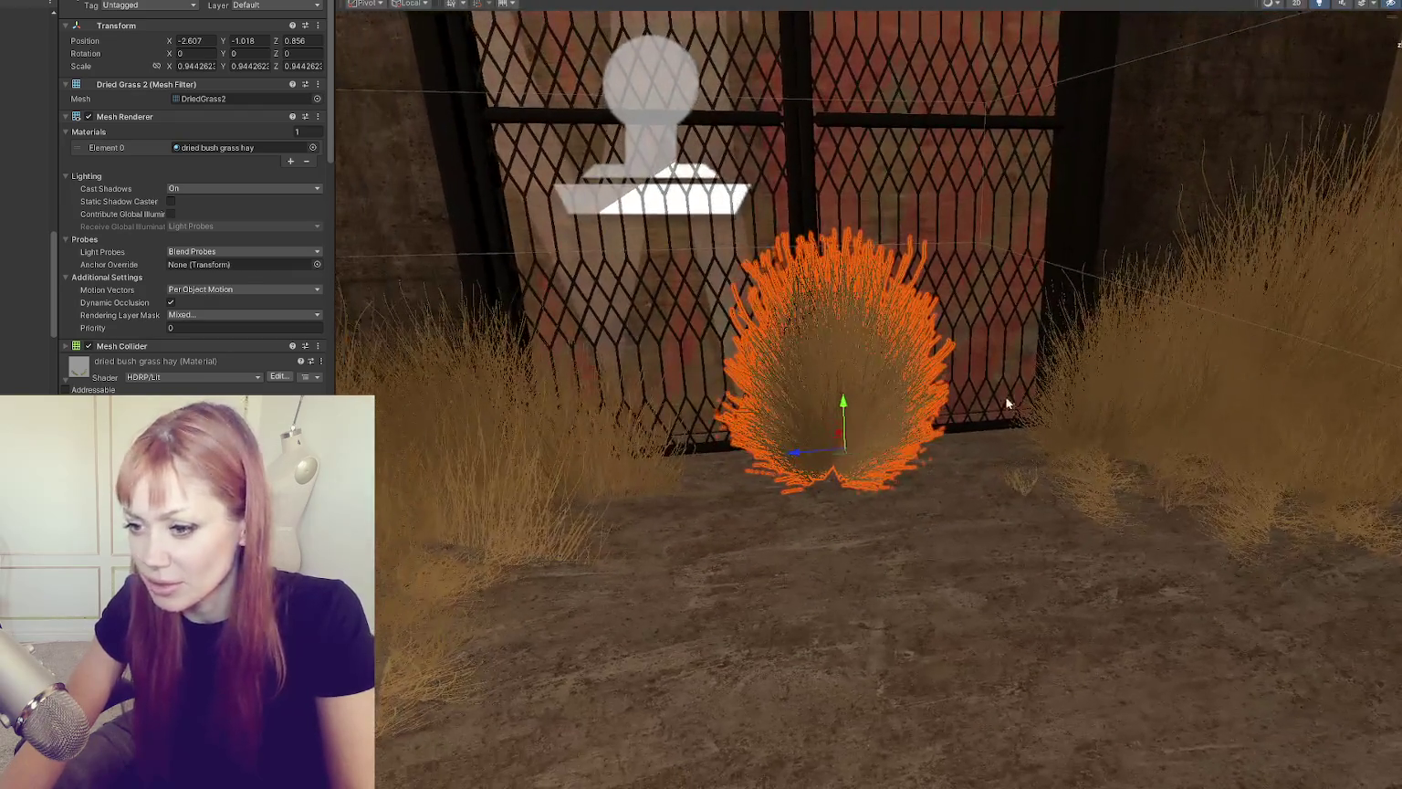
Step: Try dried bush grass hay 3 on the clump, then undo back to the Combo Plant Sway material variant
{"action": "left_click_drag", "start_coordinate": [27, 183], "coordinate": [836, 424]}
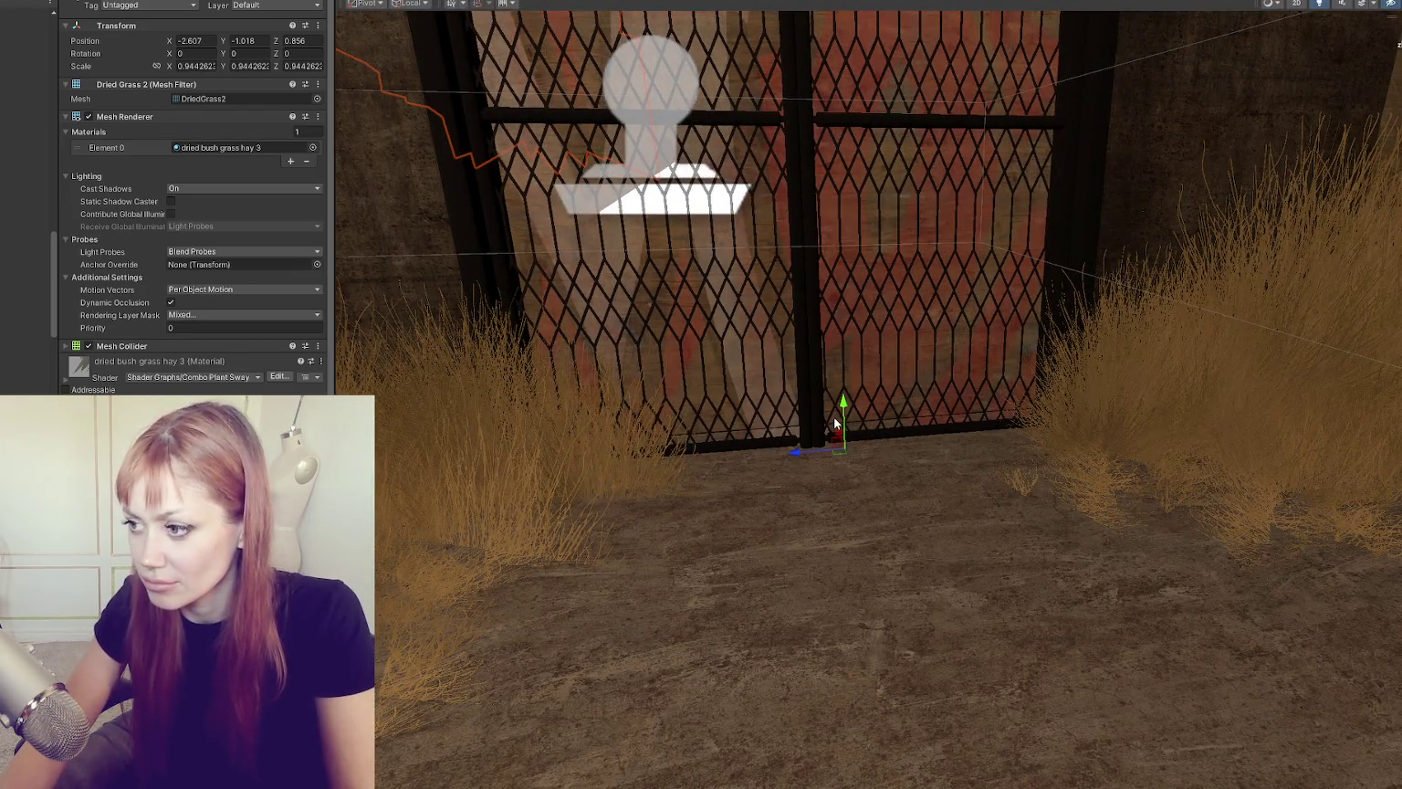
{"action": "key", "text": "ctrl+z"}
{"action": "scroll", "coordinate": [164, 183], "scroll_direction": "down", "scroll_amount": 5}
{"action": "scroll", "coordinate": [167, 187], "scroll_direction": "down", "scroll_amount": 10}
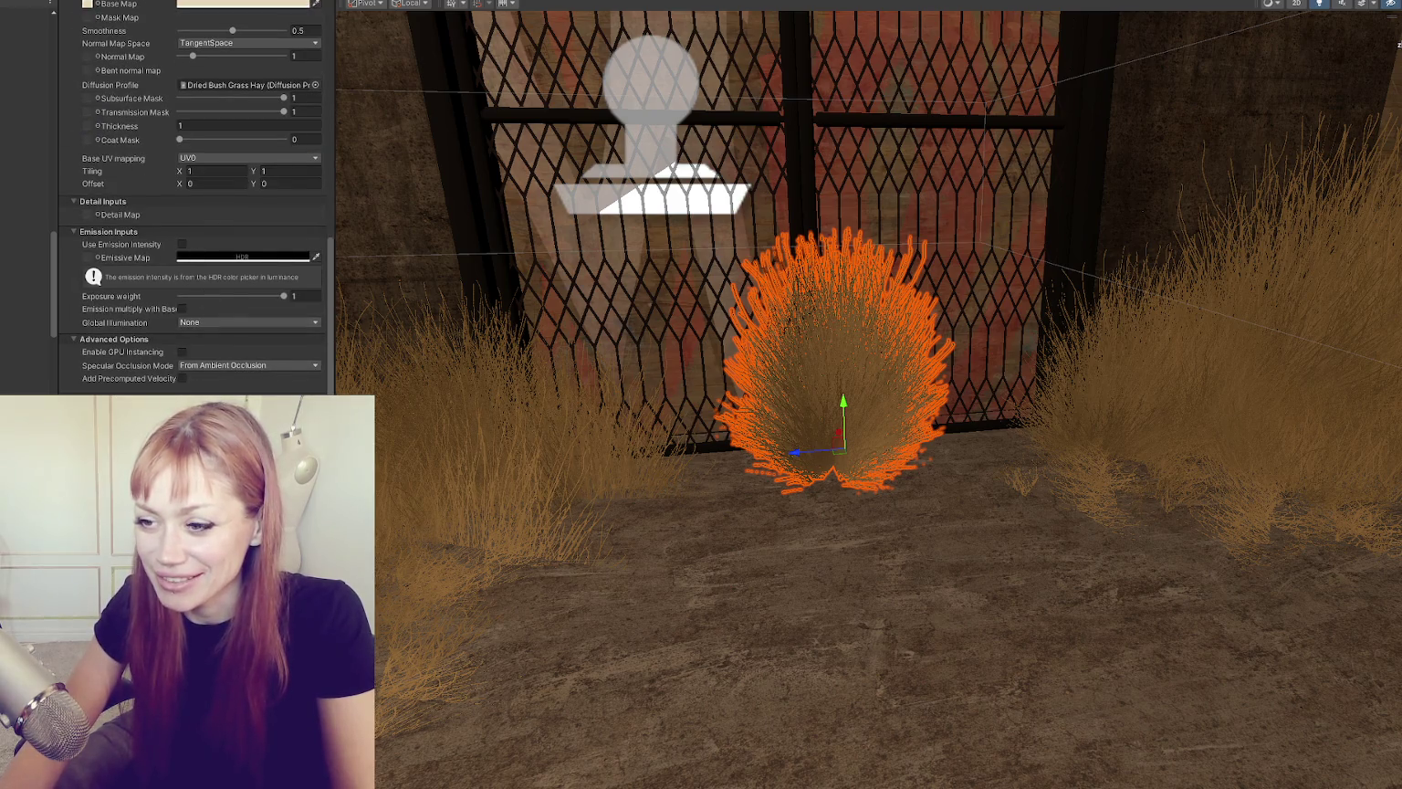
{"action": "key", "text": "ctrl+z"}
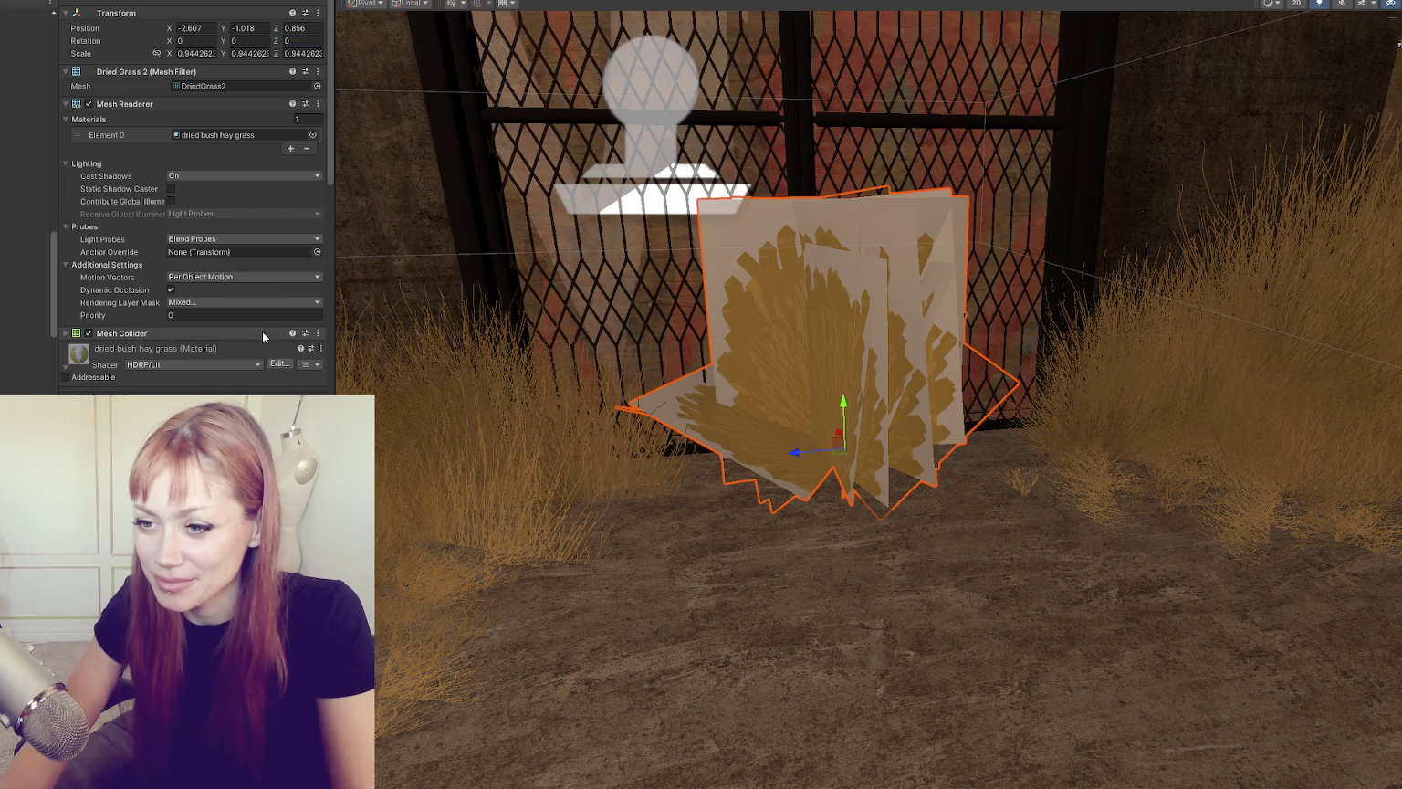
{"action": "key", "text": "ctrl+z"}
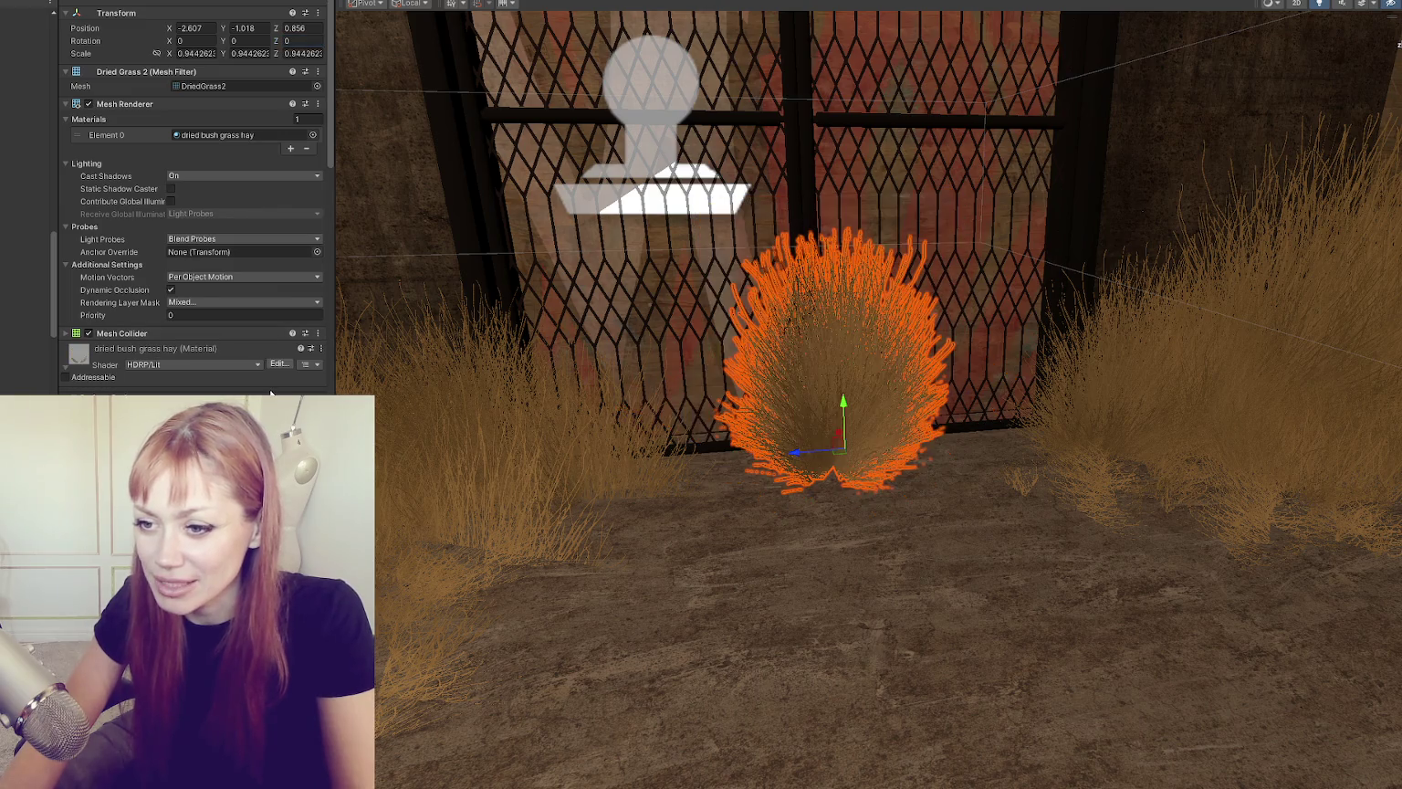
{"action": "key", "text": "ctrl+z"}
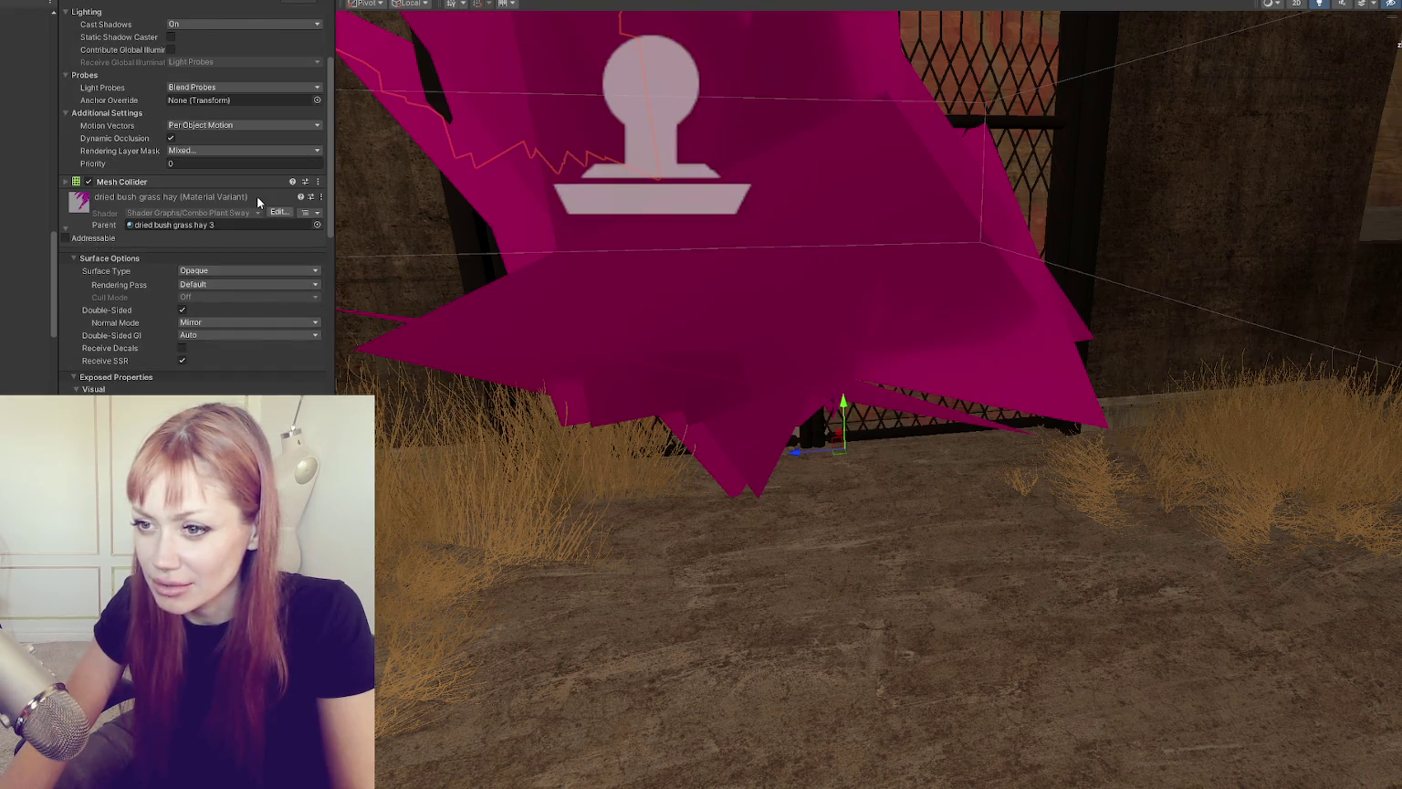
Step: Assign the Grass diffusion profile, set Smoothness to 0.1 and enter 0.1 for WindSwing
{"action": "scroll", "coordinate": [256, 195], "scroll_direction": "down", "scroll_amount": 5}
{"action": "left_click", "coordinate": [316, 224]}
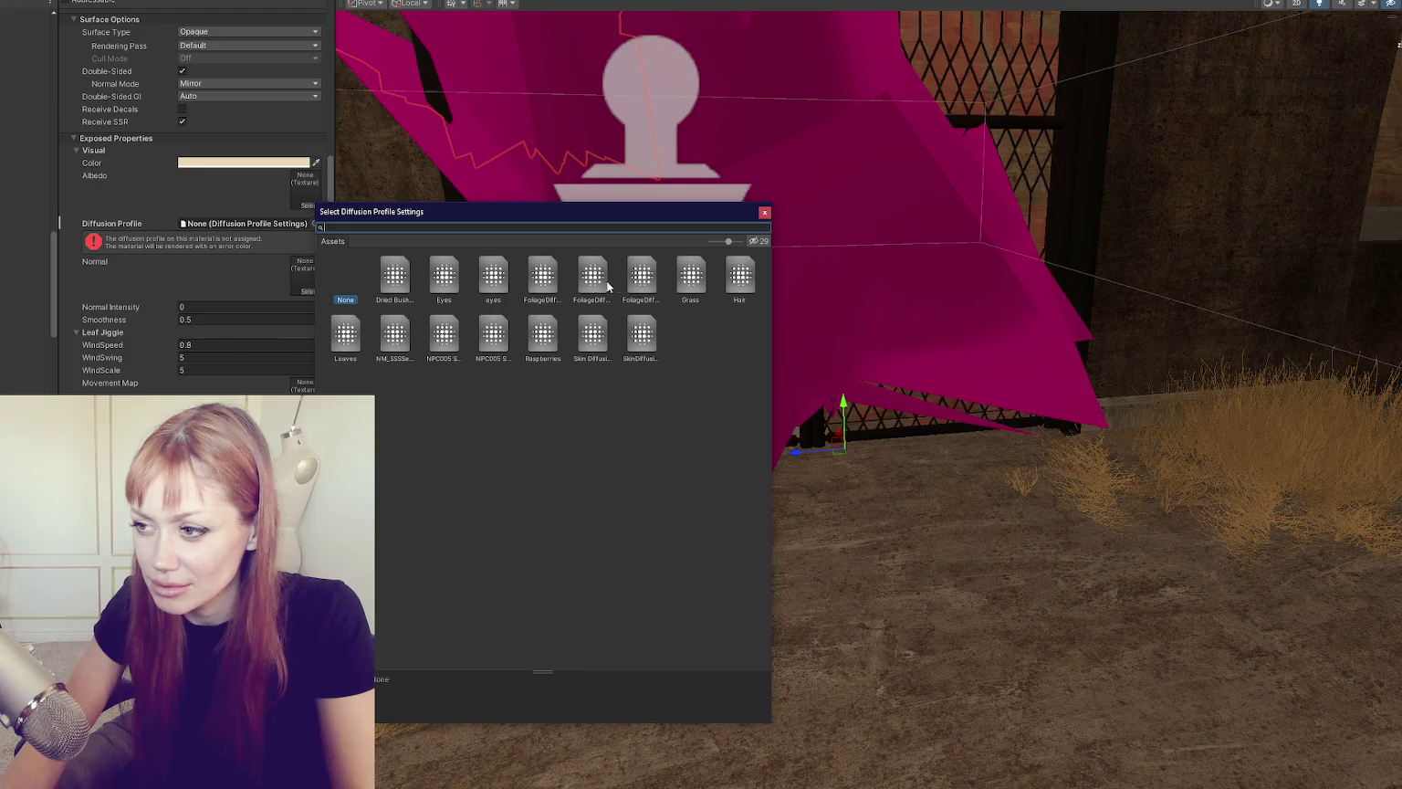
{"action": "double_click", "coordinate": [688, 278]}
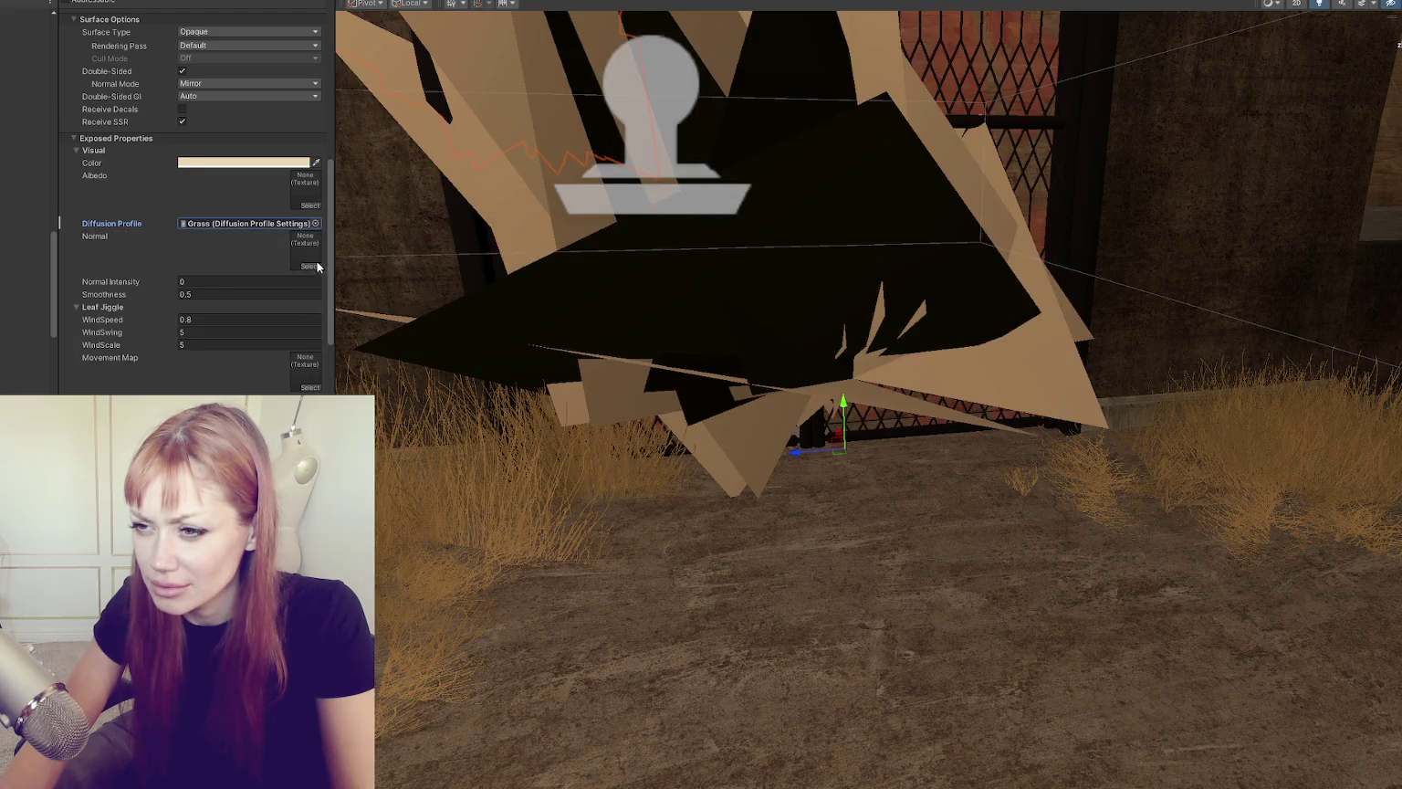
{"action": "left_click", "coordinate": [212, 294]}
{"action": "type", "text": ".1"}
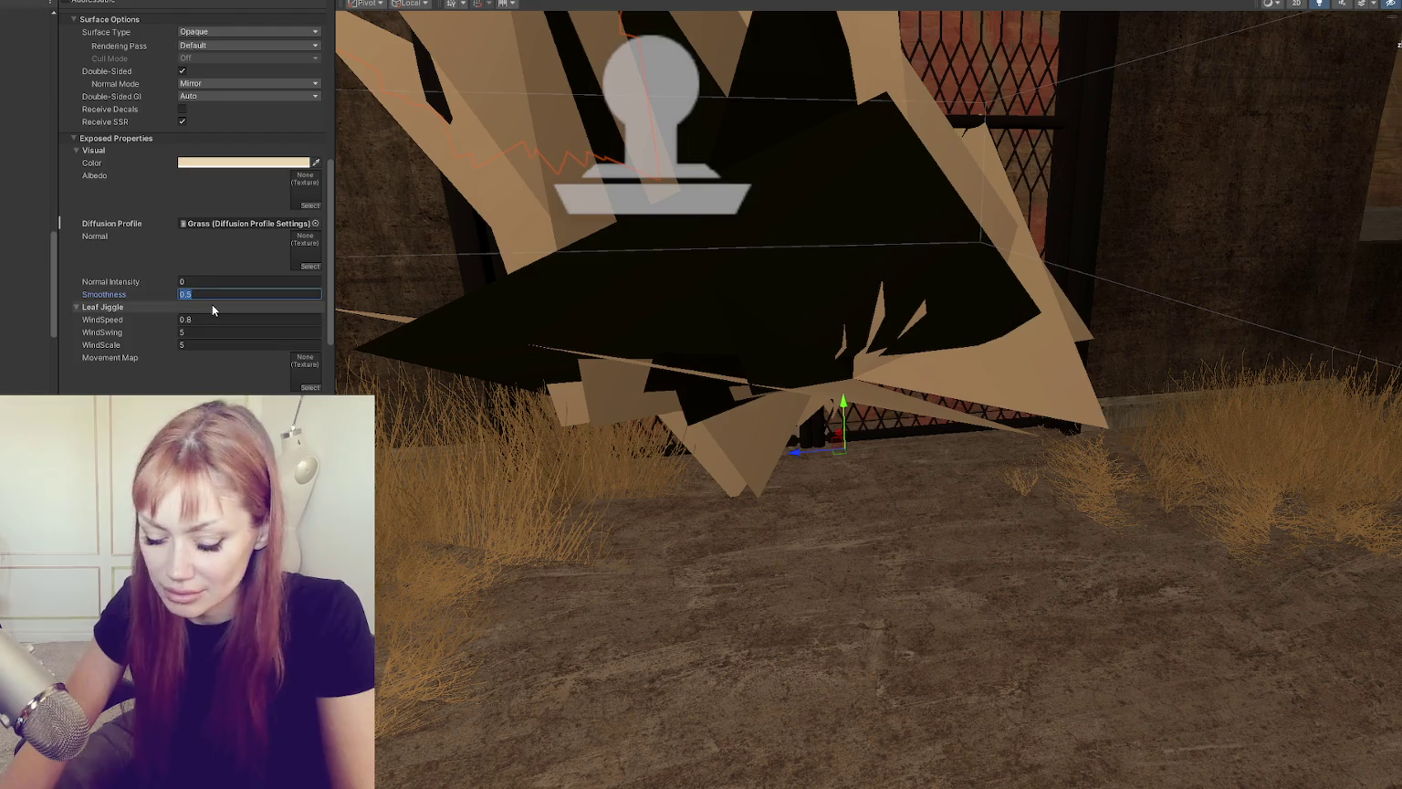
{"action": "key", "text": "Tab"}
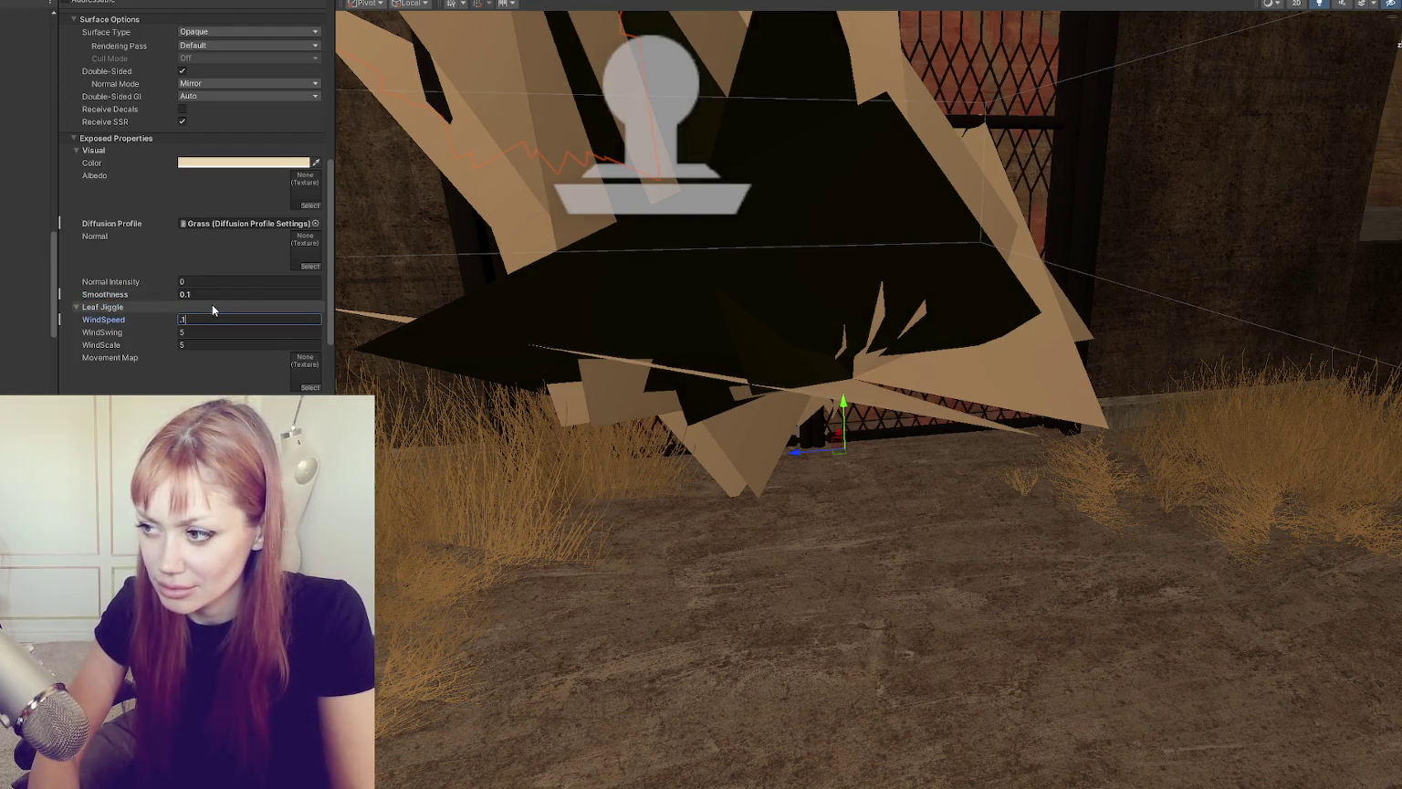
{"action": "key", "text": "Tab"}
{"action": "type", "text": ".1"}
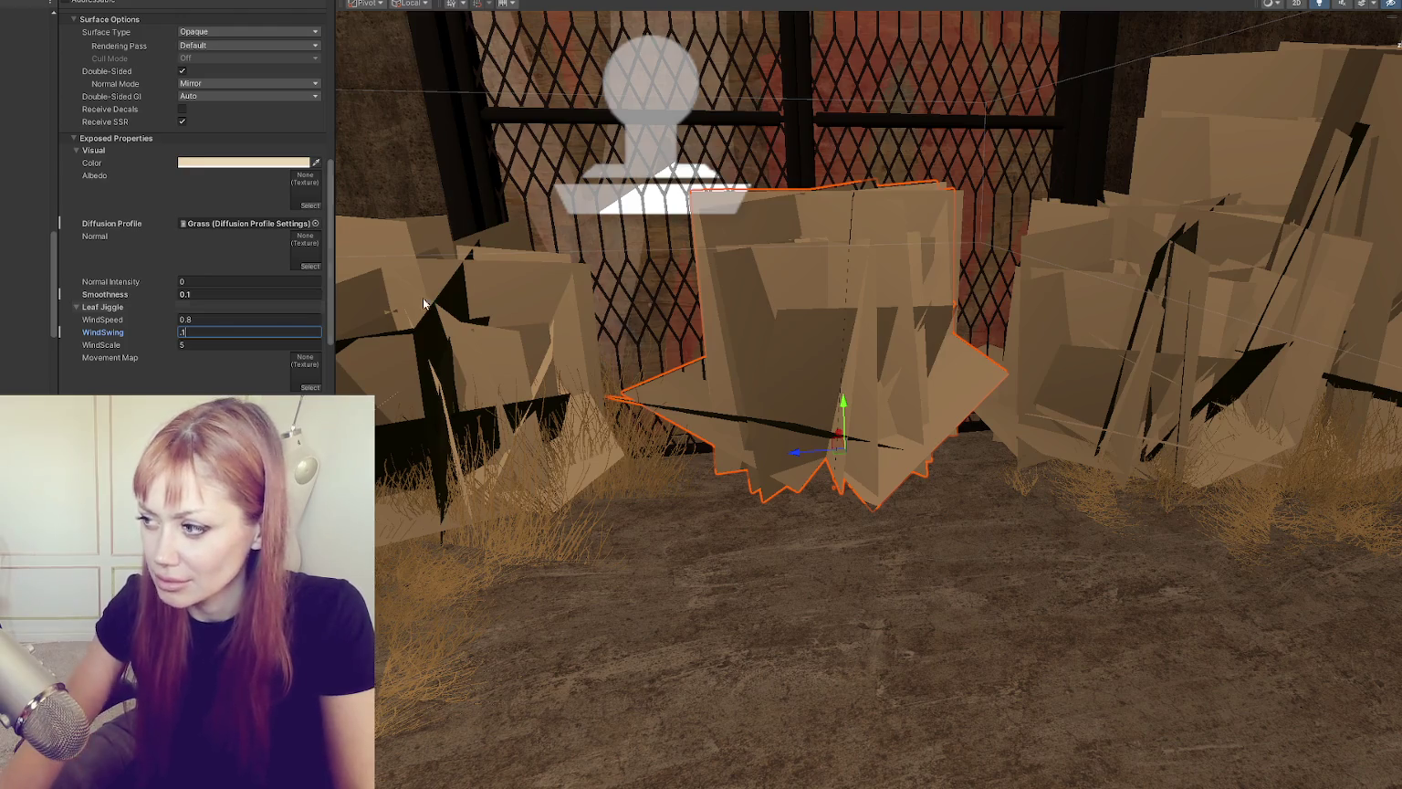
Step: Revert WindSwing to 5, compare the 0.1 Smoothness override, then delete the old grass materials
{"action": "scroll", "coordinate": [829, 411], "scroll_direction": "down", "scroll_amount": 5}
{"action": "scroll", "coordinate": [830, 410], "scroll_direction": "up", "scroll_amount": 3}
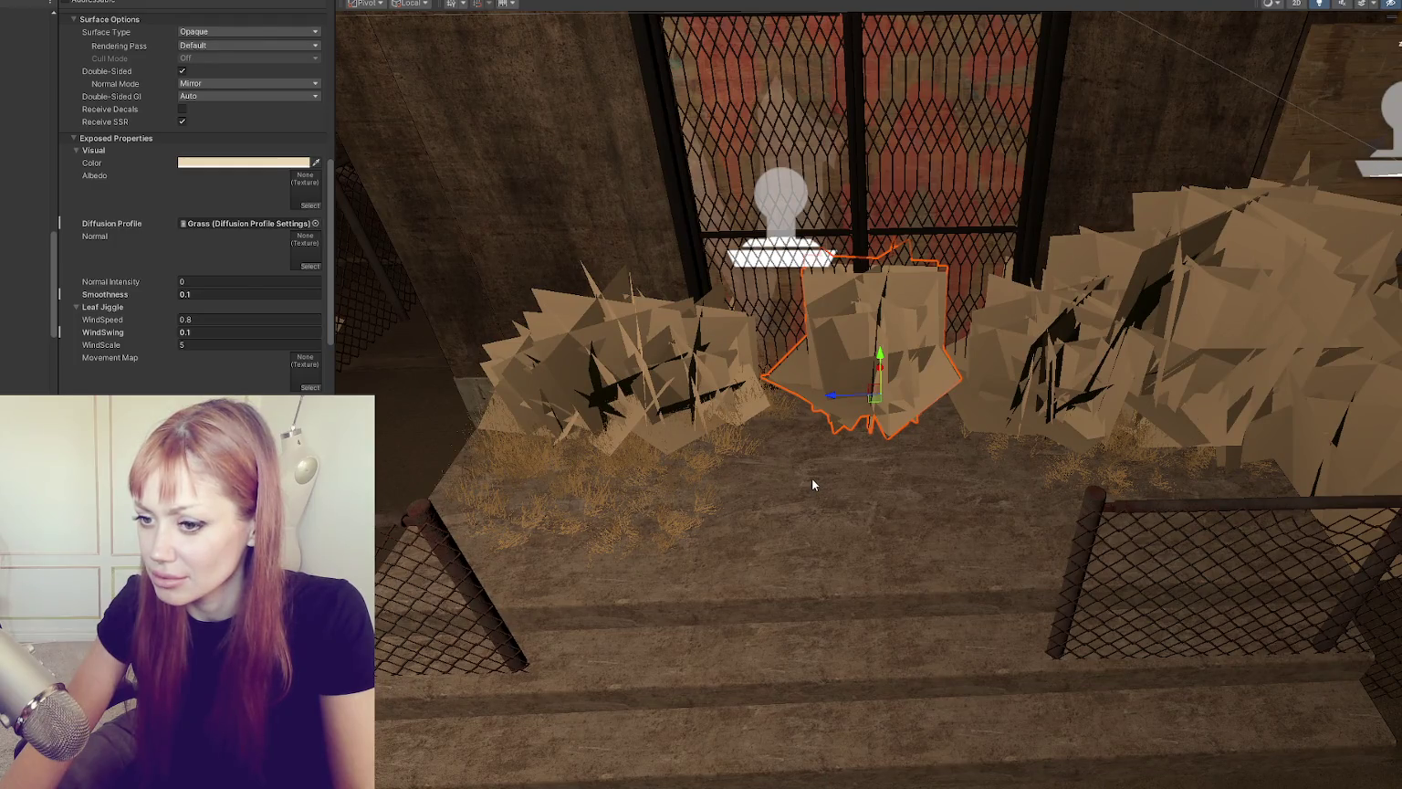
{"action": "key", "text": "ctrl+z"}
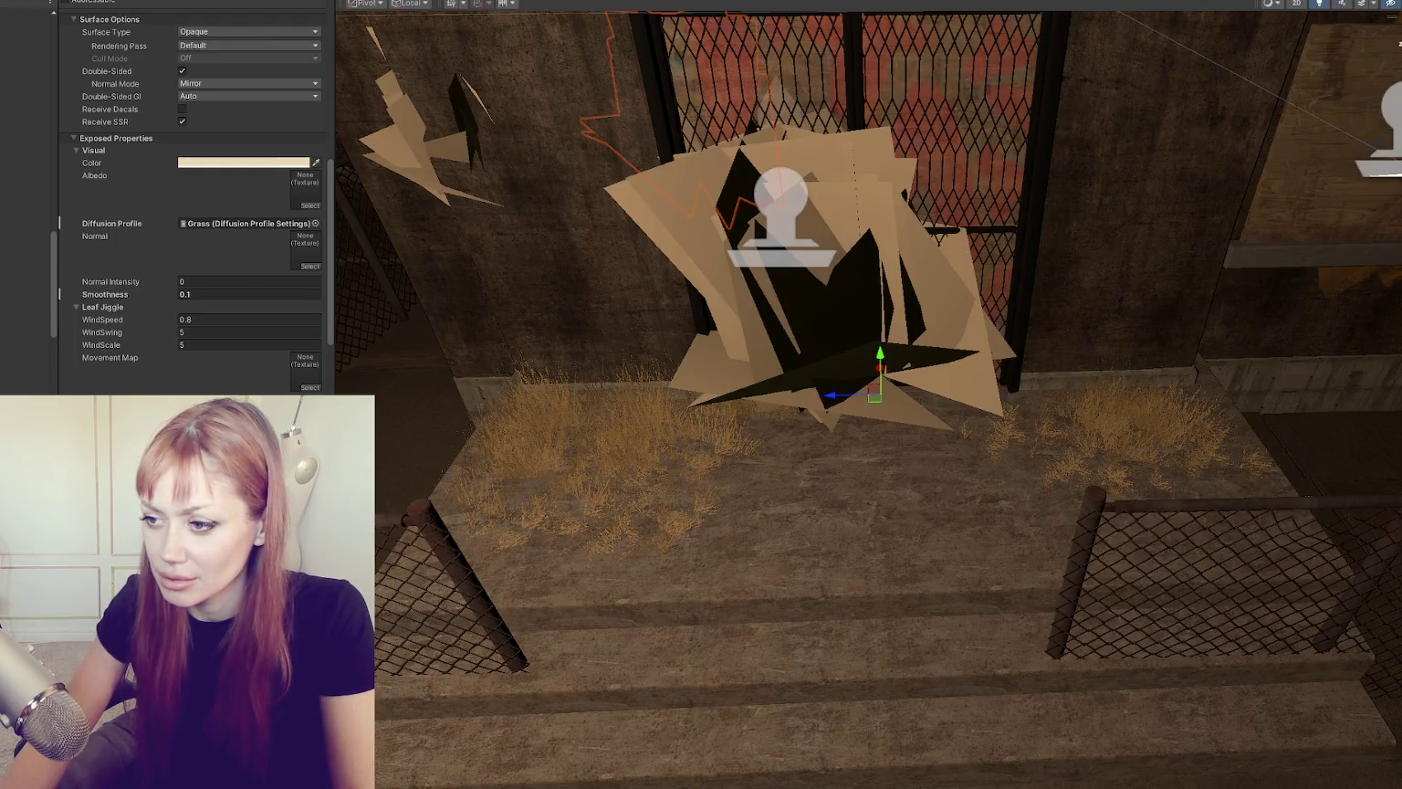
{"action": "scroll", "coordinate": [205, 42], "scroll_direction": "down", "scroll_amount": 3}
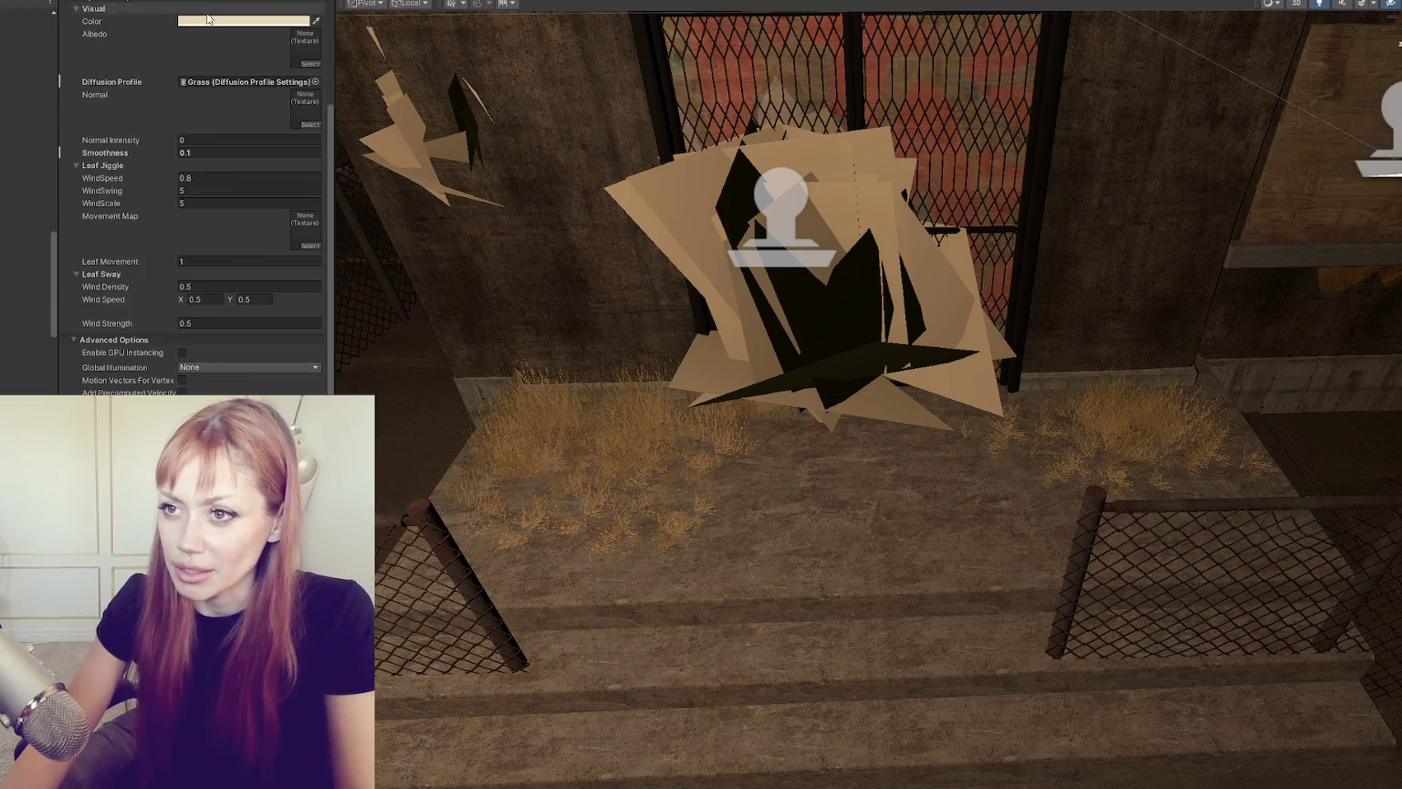
{"action": "scroll", "coordinate": [206, 42], "scroll_direction": "up", "scroll_amount": 4}
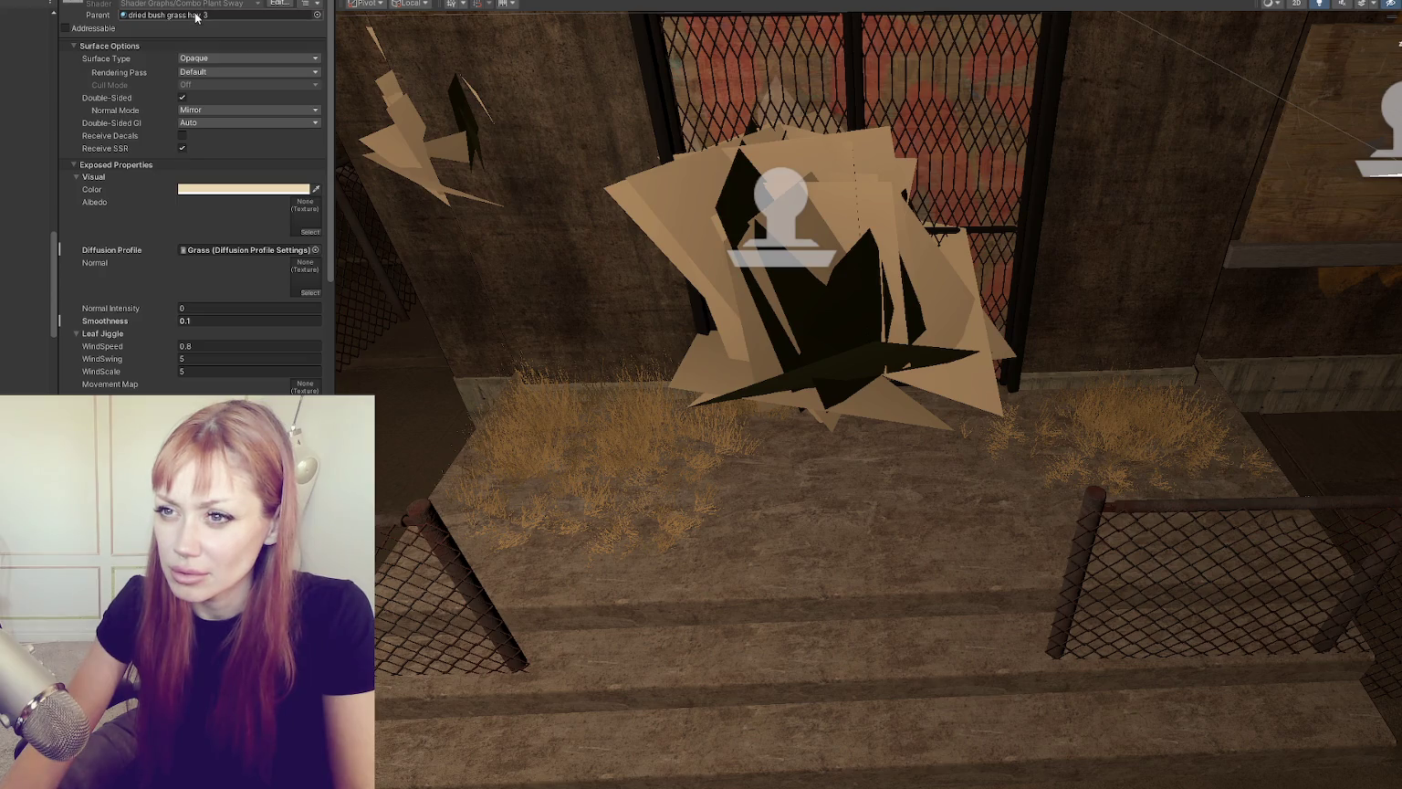
{"action": "key", "text": "Delete"}
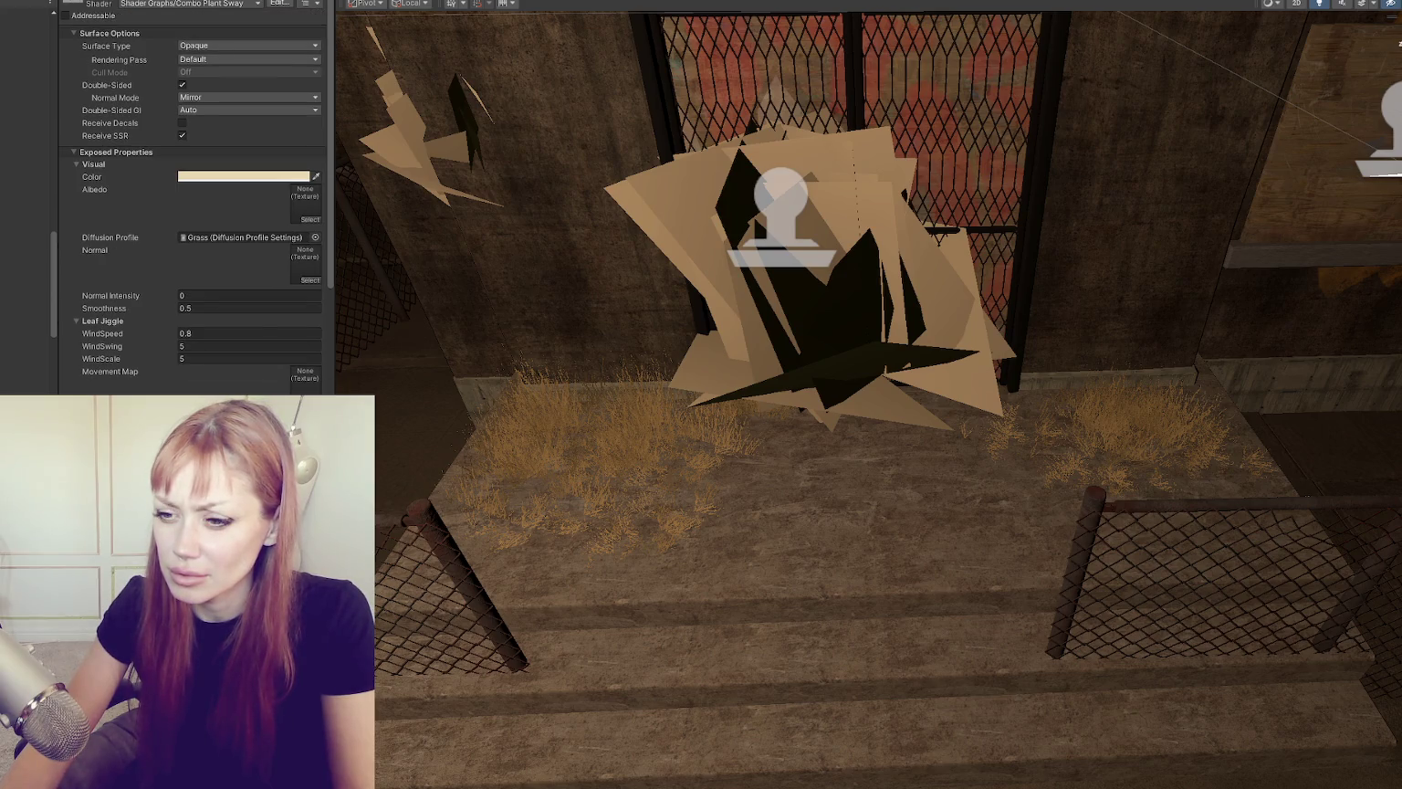
{"action": "key", "text": "ctrl+y"}
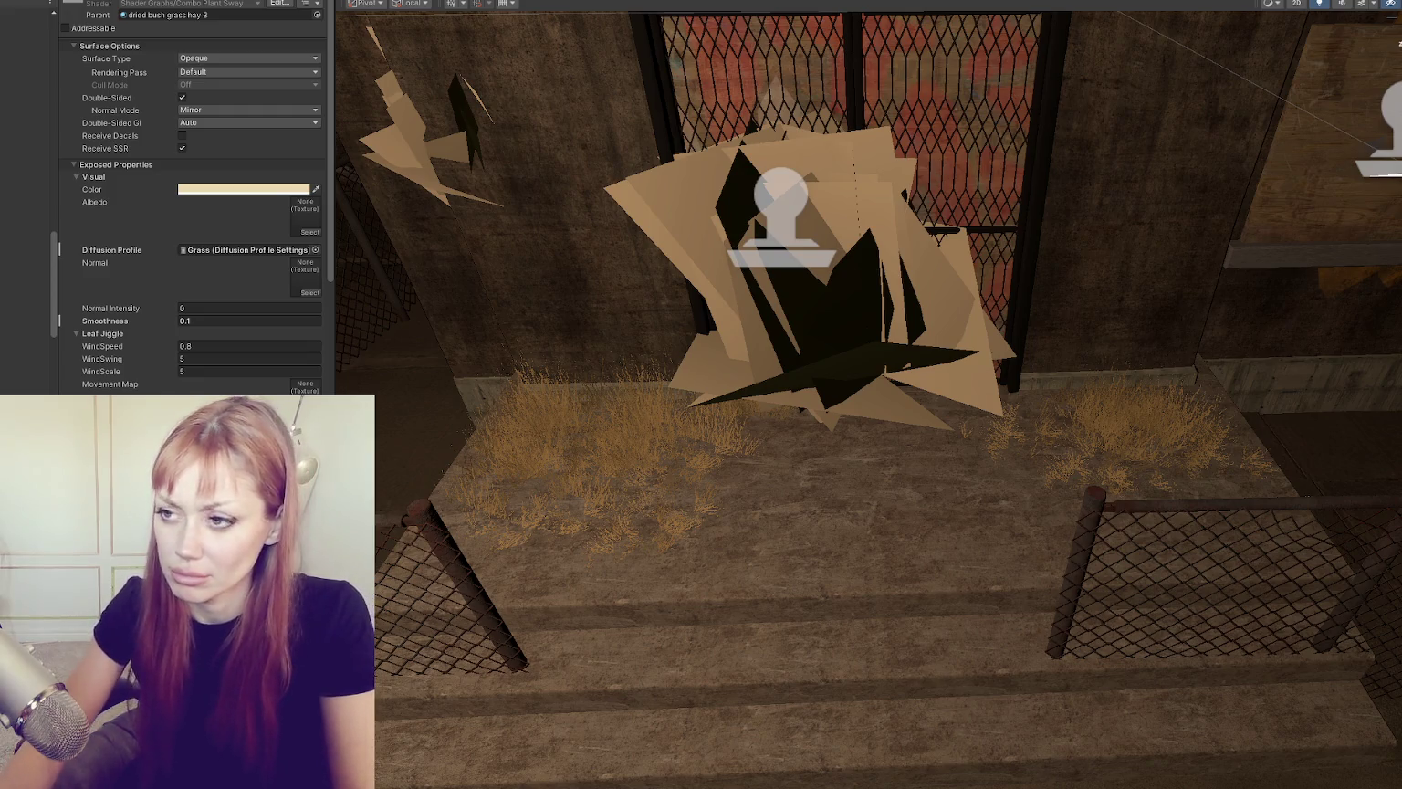
{"action": "key", "text": "ctrl+z"}
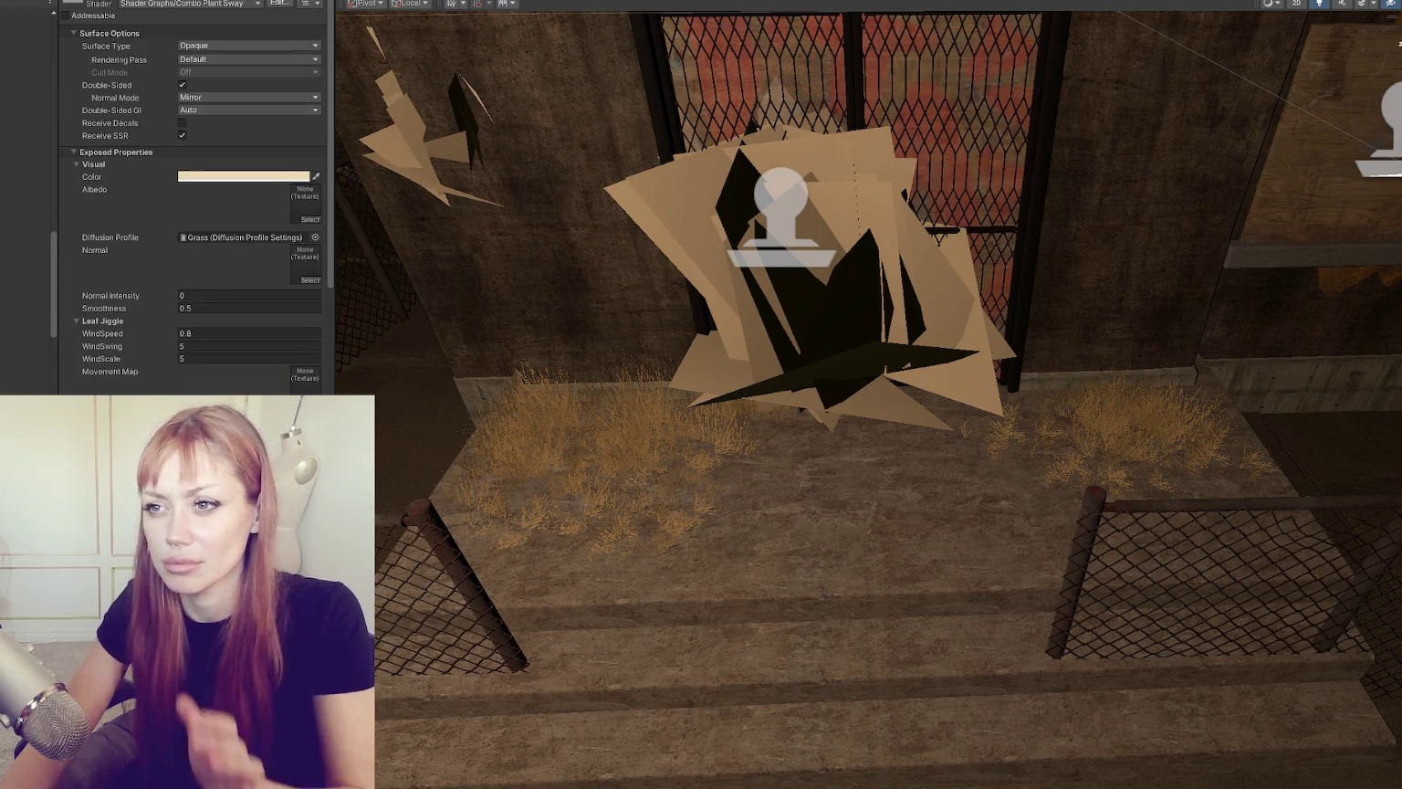
{"action": "key", "text": "ctrl+y"}
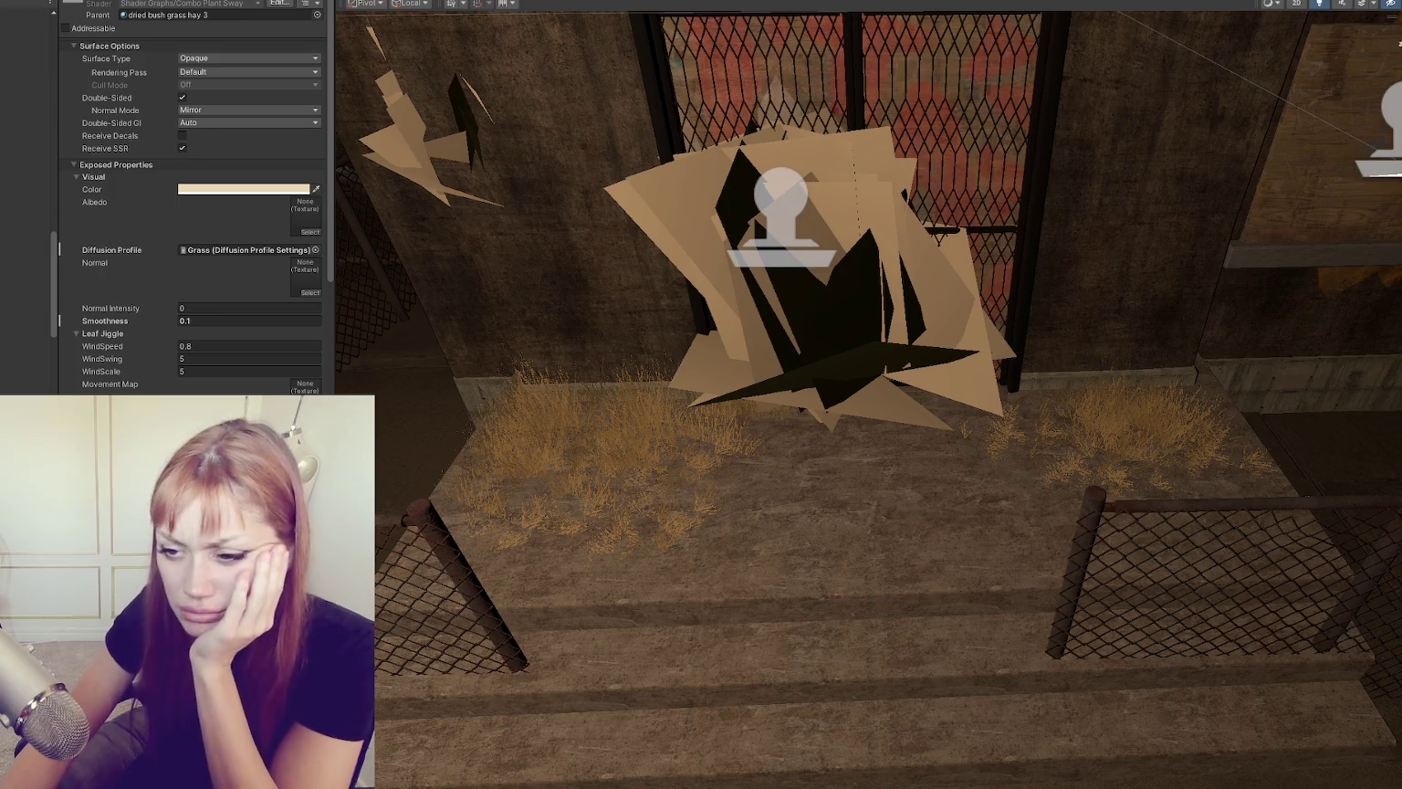
{"action": "key", "text": "Delete"}
{"action": "key", "text": "Return"}
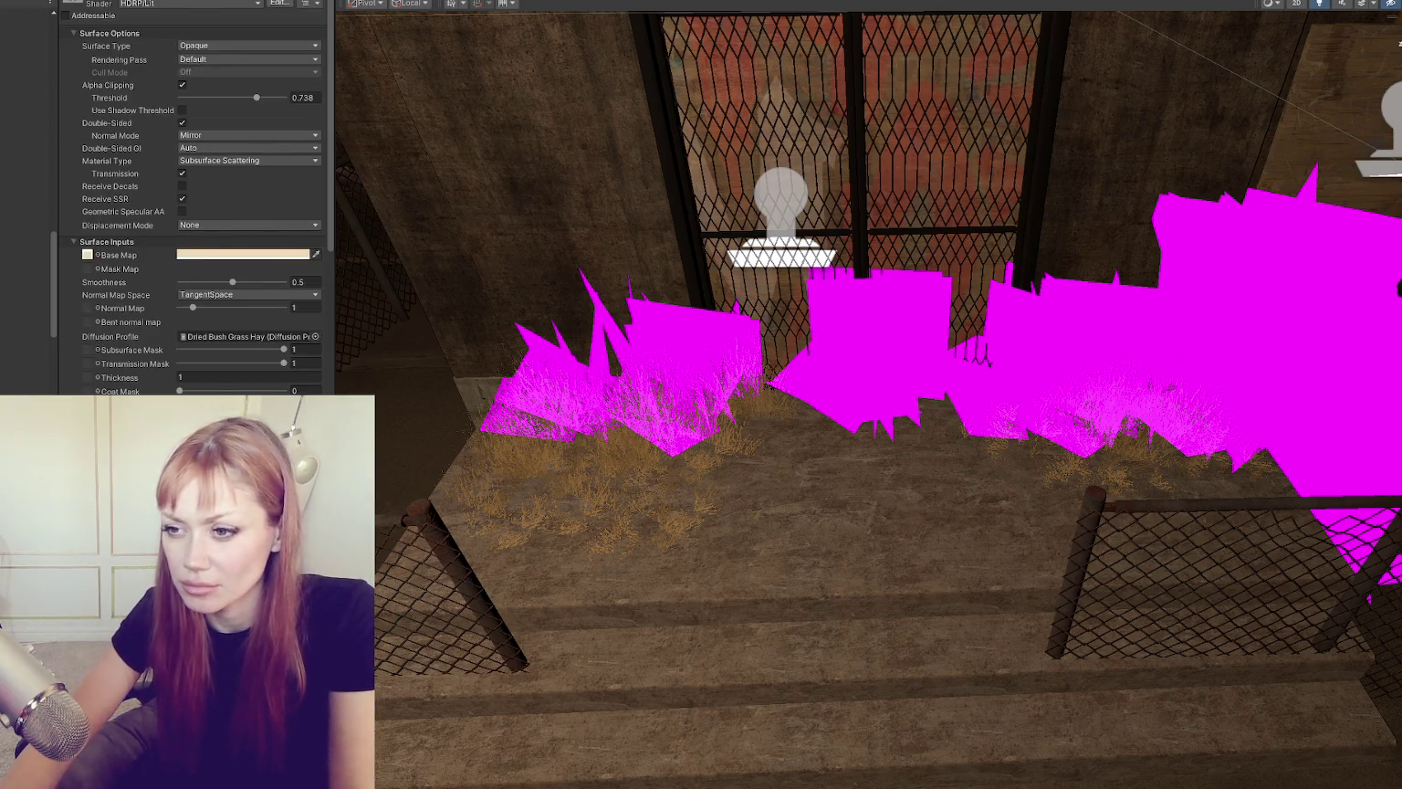
Step: Set the material texture's Tiling Y to 1
{"action": "scroll", "coordinate": [241, 265], "scroll_direction": "down", "scroll_amount": 3}
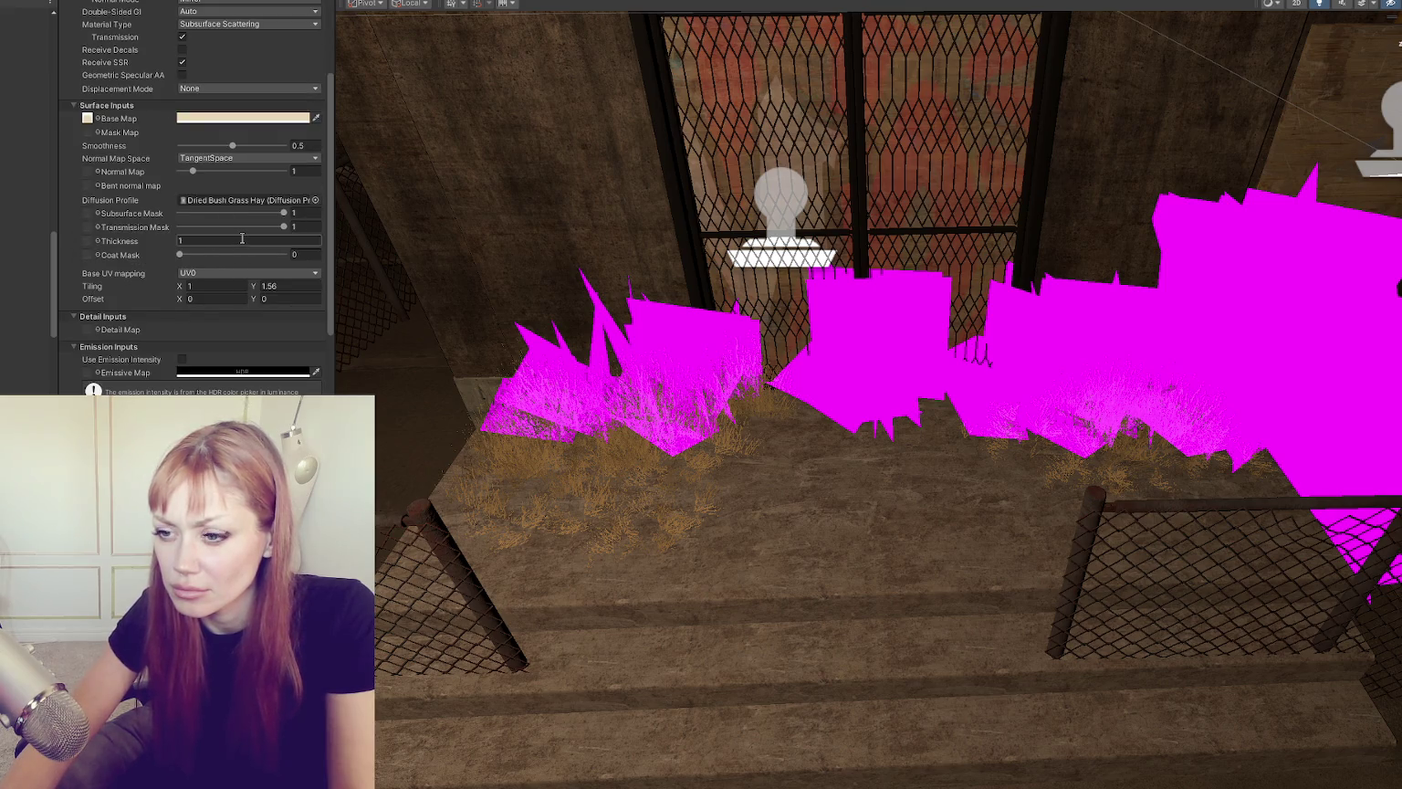
{"action": "scroll", "coordinate": [241, 230], "scroll_direction": "up", "scroll_amount": 3}
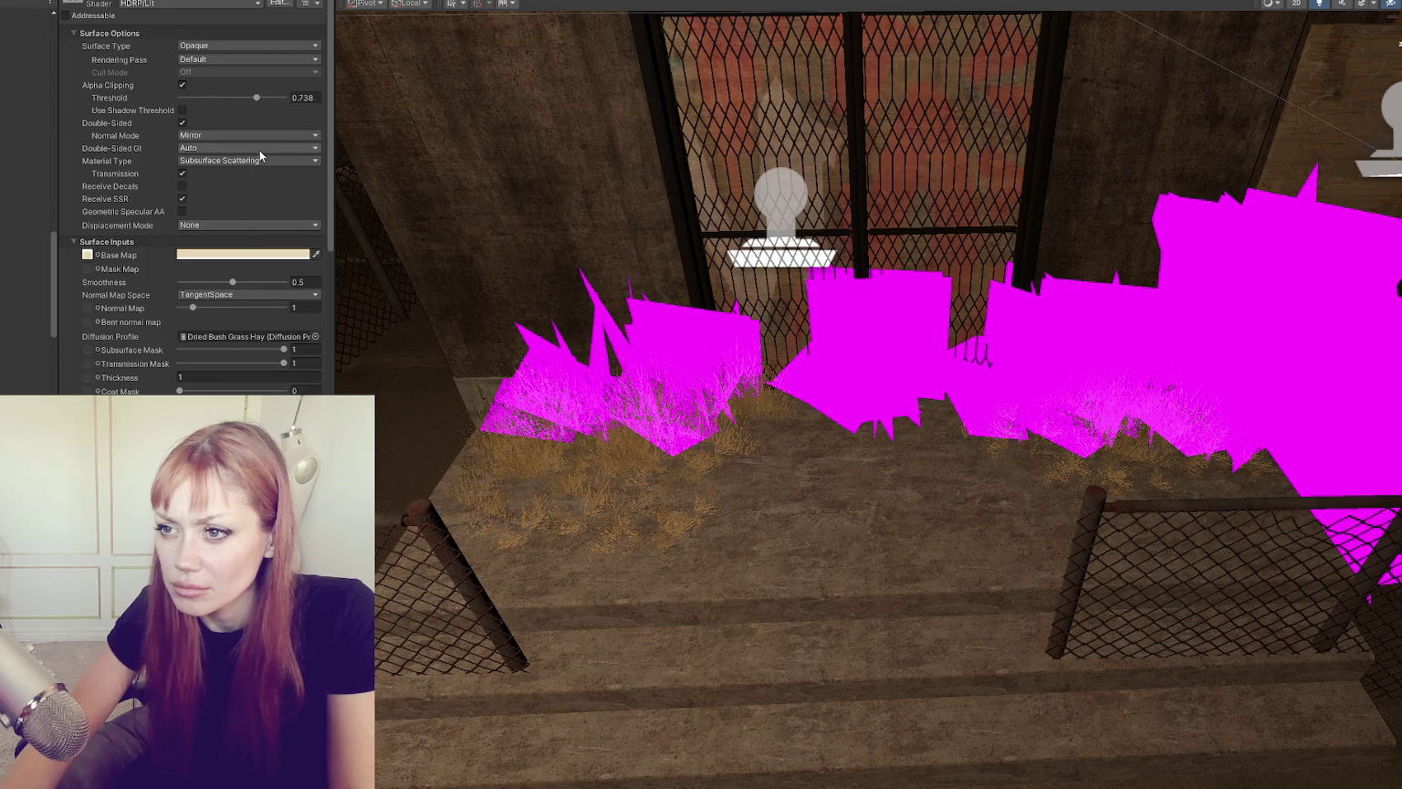
{"action": "scroll", "coordinate": [259, 225], "scroll_direction": "down", "scroll_amount": 3}
{"action": "scroll", "coordinate": [259, 229], "scroll_direction": "down", "scroll_amount": 2}
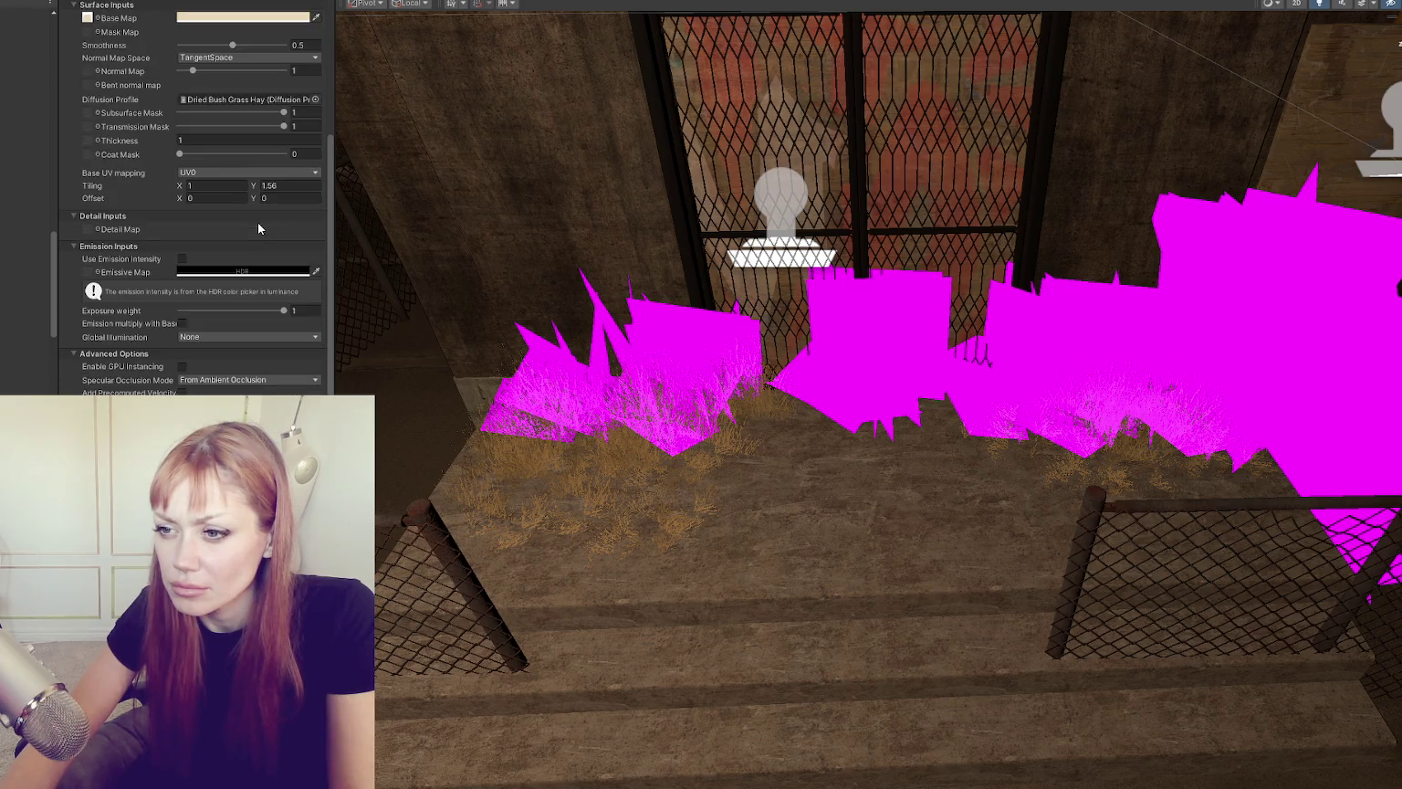
{"action": "left_click", "coordinate": [270, 186]}
{"action": "type", "text": "1"}
Step: Select all the Dried Grass objects and assign them the dried bush grass hay 4 material
{"action": "left_click", "coordinate": [24, 163]}
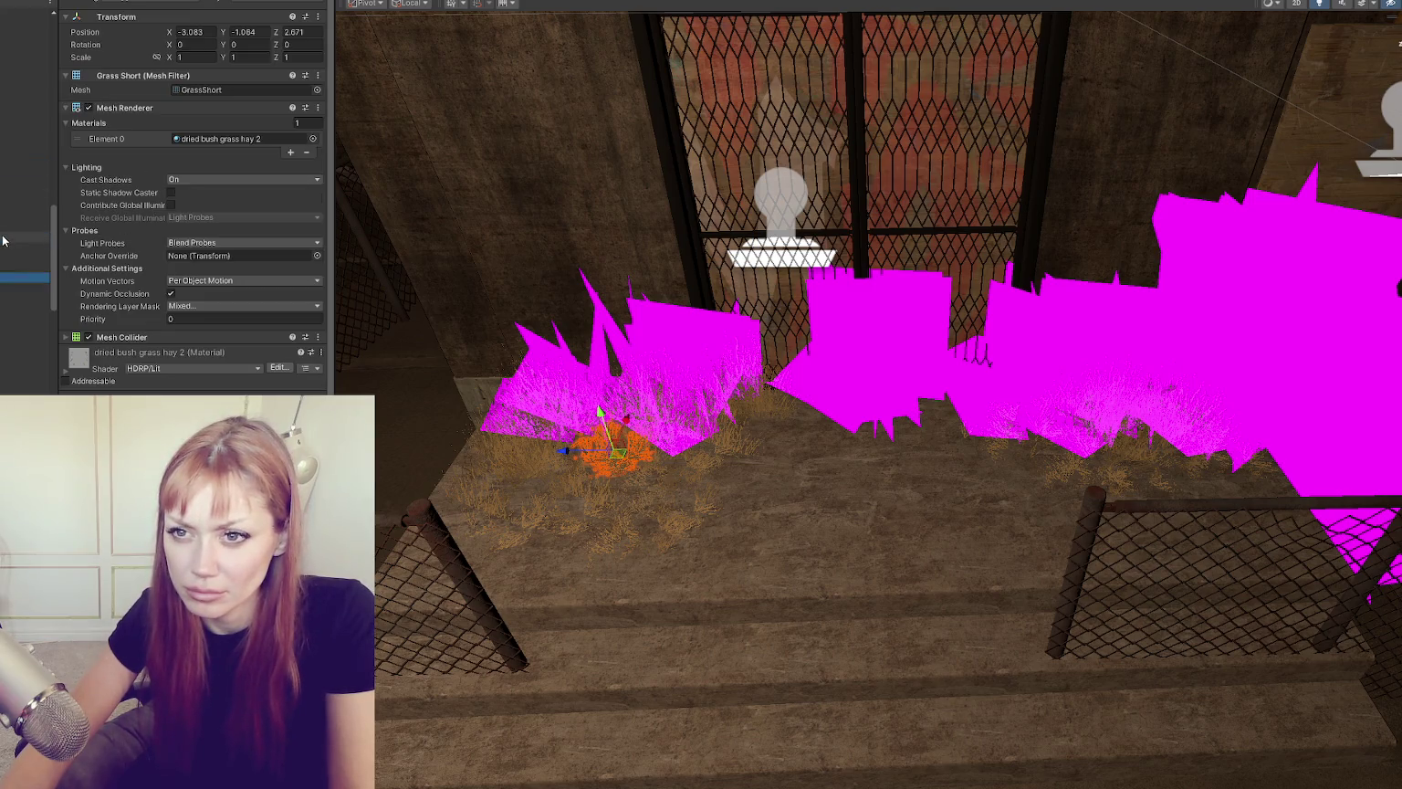
{"action": "left_click", "coordinate": [24, 20]}
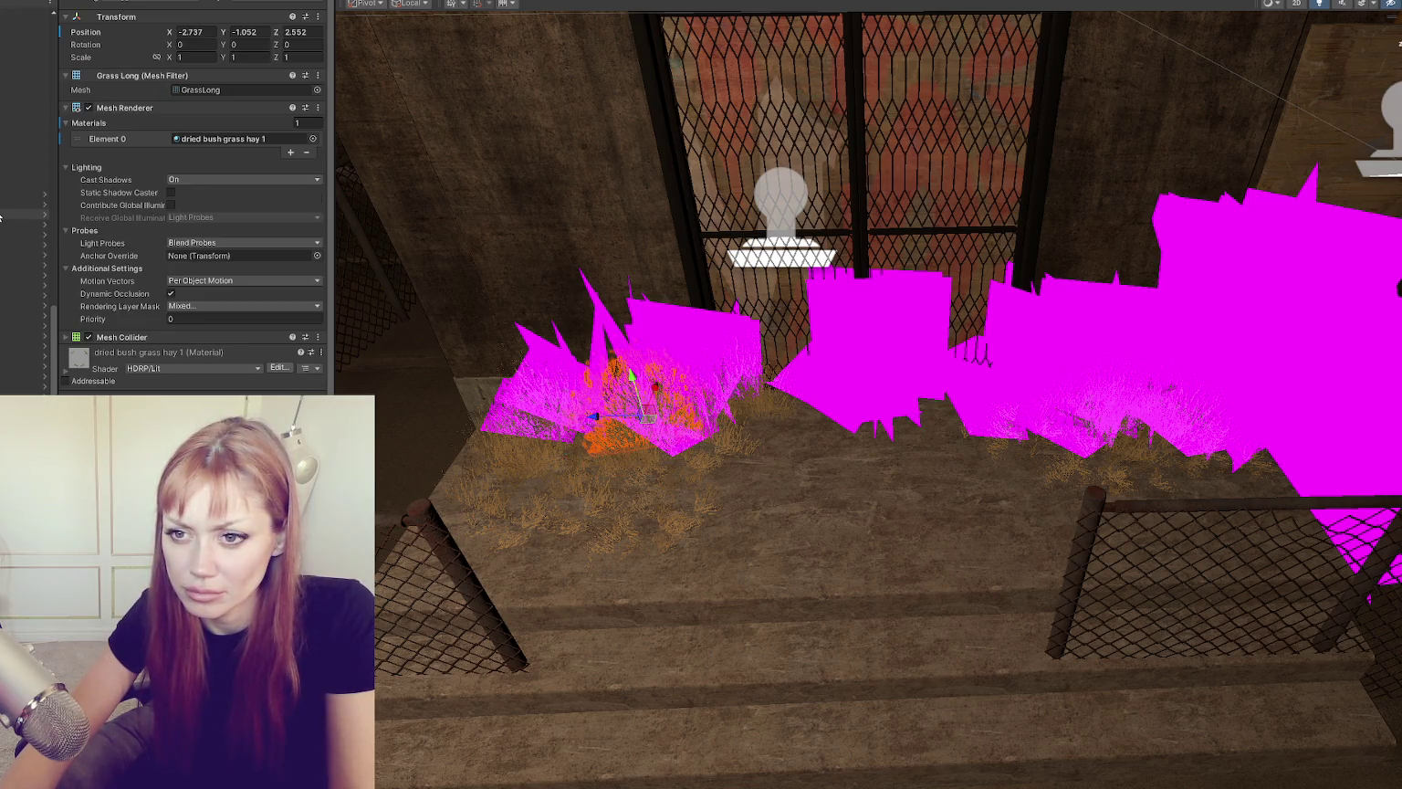
{"action": "left_click", "coordinate": [645, 339]}
{"action": "left_click", "coordinate": [648, 331]}
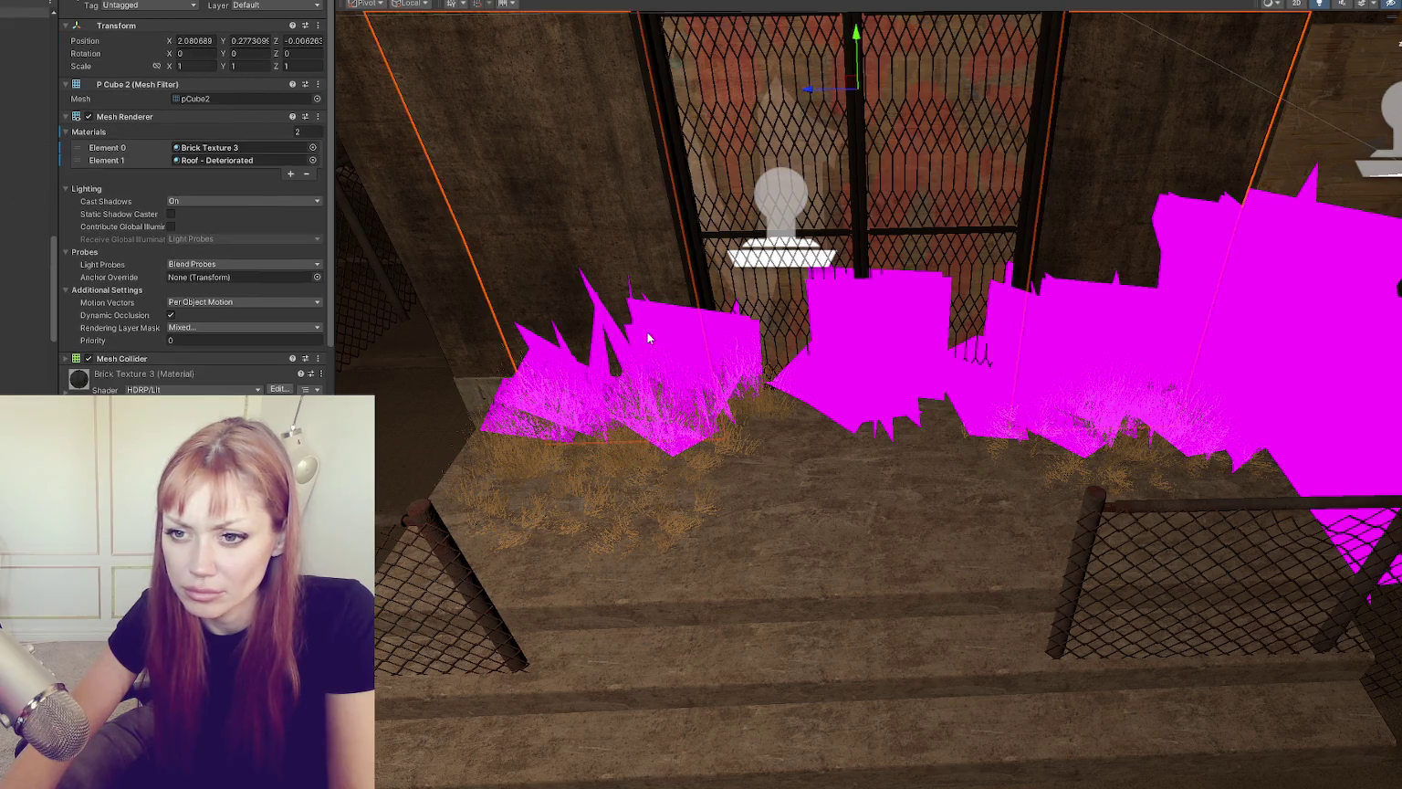
{"action": "left_click", "coordinate": [1271, 334]}
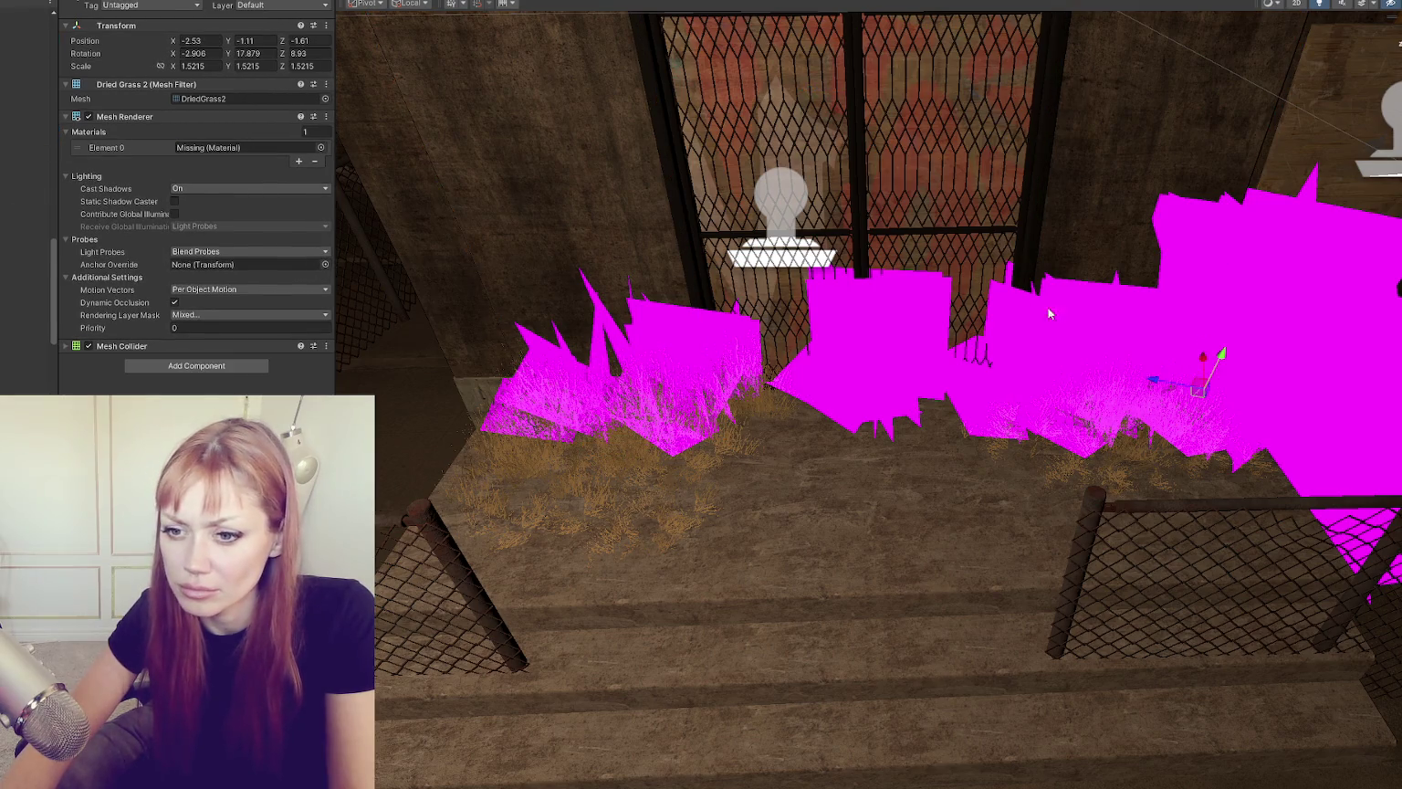
{"action": "left_click", "coordinate": [27, 194]}
{"action": "left_click", "coordinate": [27, 305], "text": "shift"}
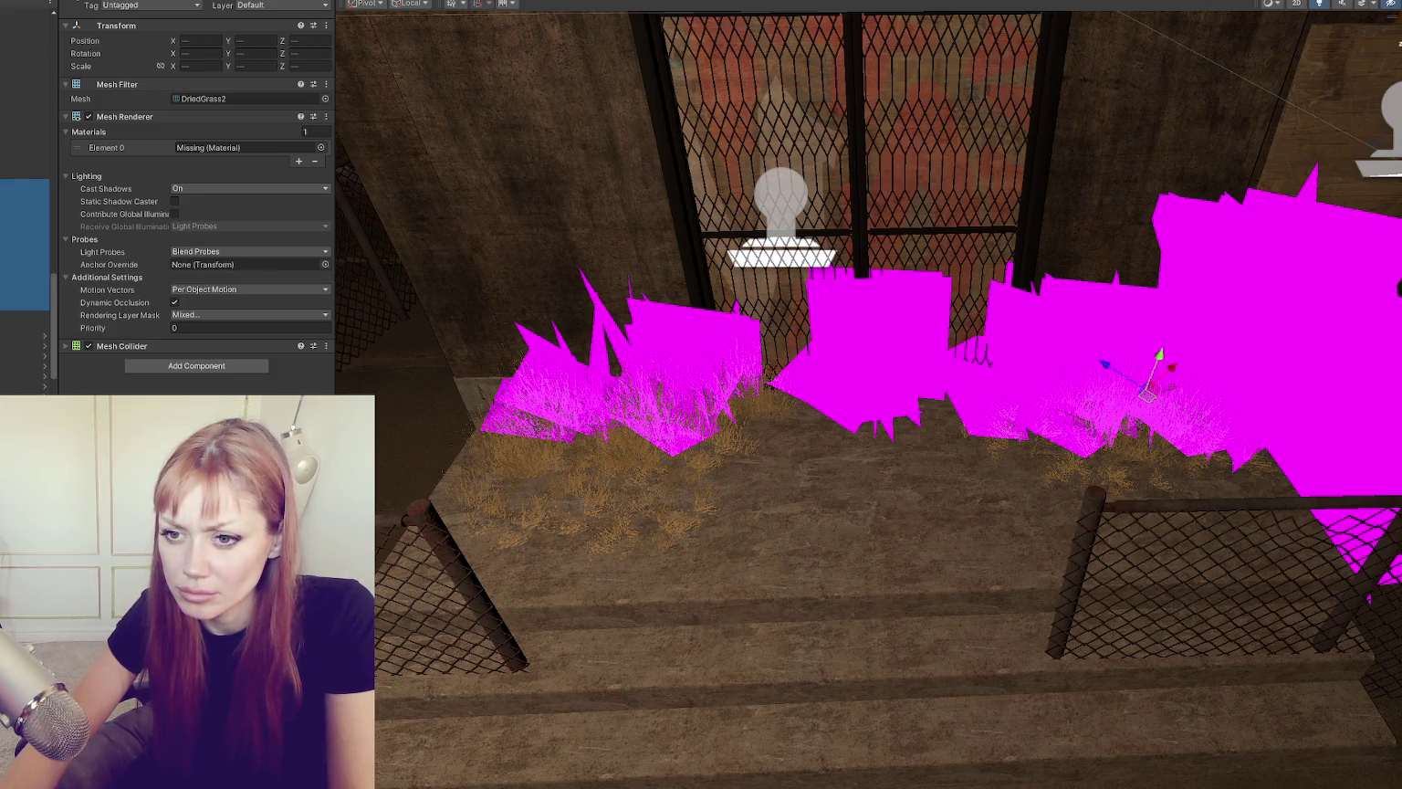
{"action": "left_click_drag", "start_coordinate": [183, 548], "coordinate": [255, 383]}
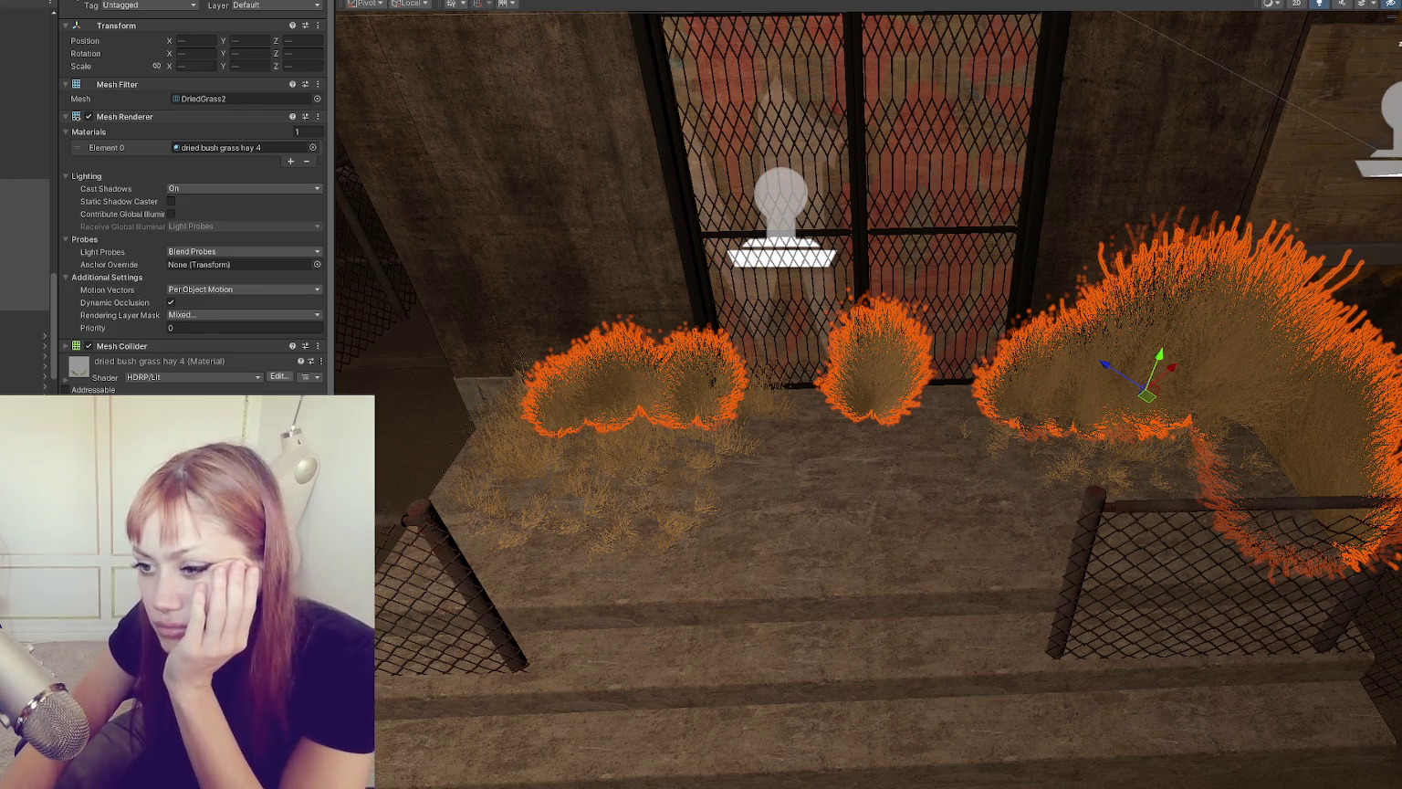
Step: Select the gate's dried grass clump and set Wind Speed to 0.1/0.1 and Wind Strength to 0.1
{"action": "left_click", "coordinate": [846, 407]}
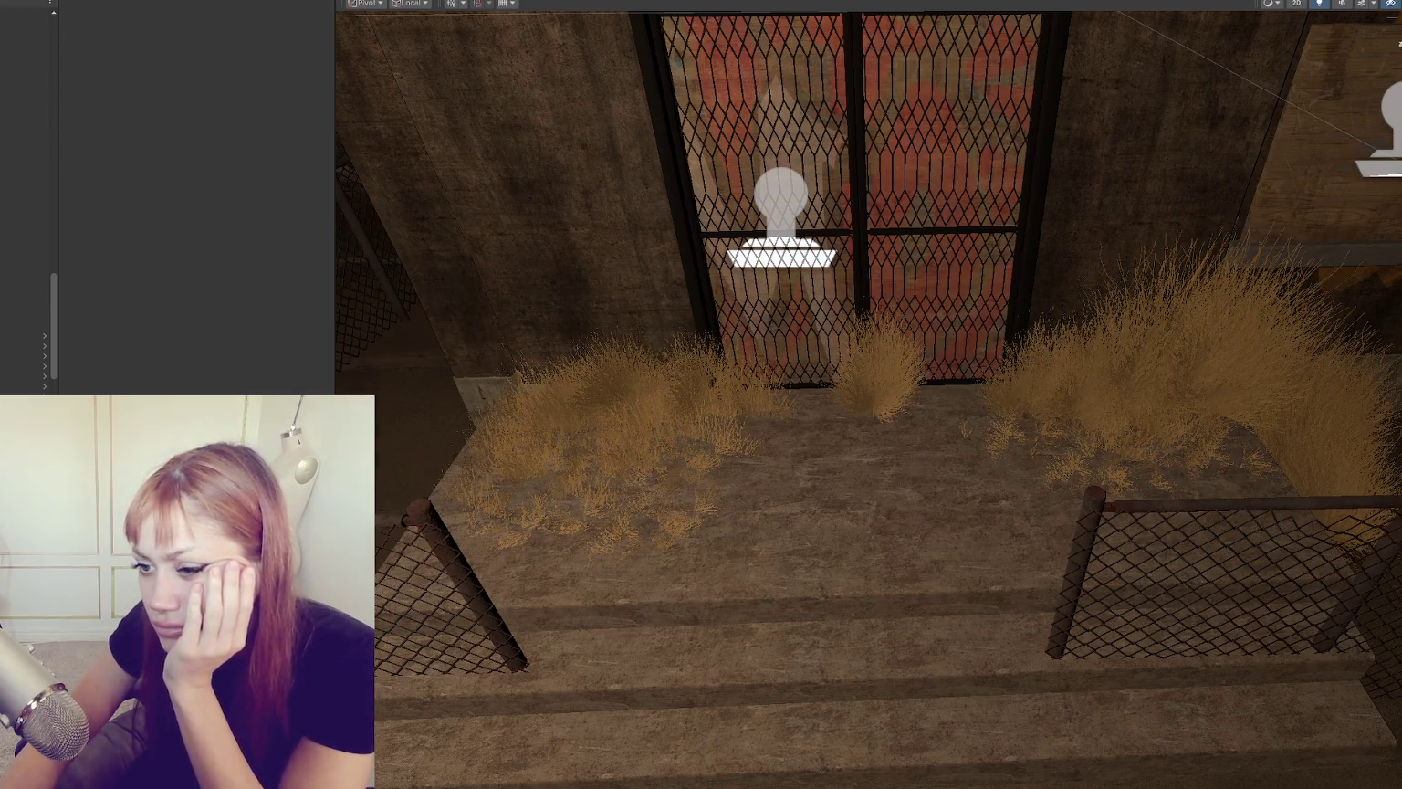
{"action": "left_click", "coordinate": [808, 403]}
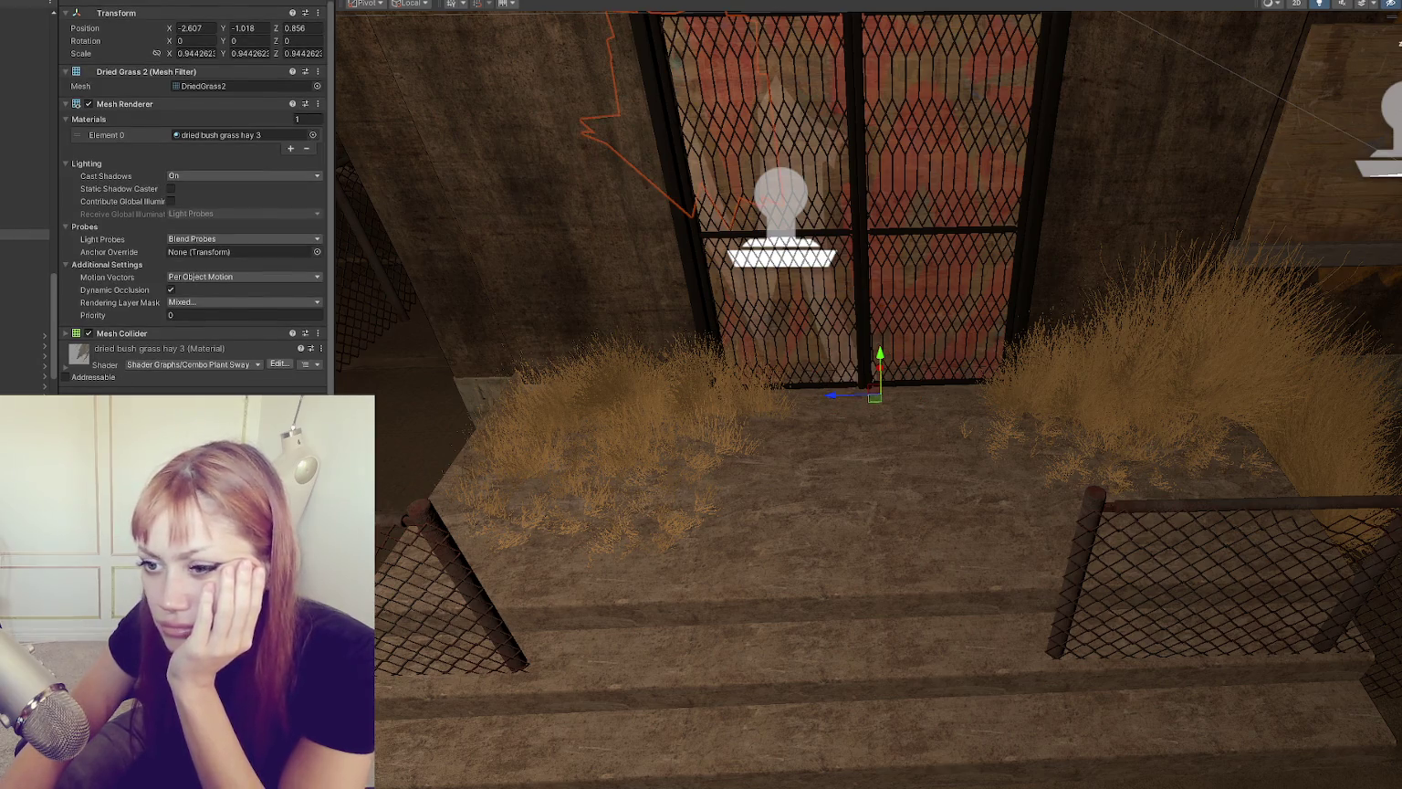
{"action": "scroll", "coordinate": [106, 357], "scroll_direction": "down", "scroll_amount": 15}
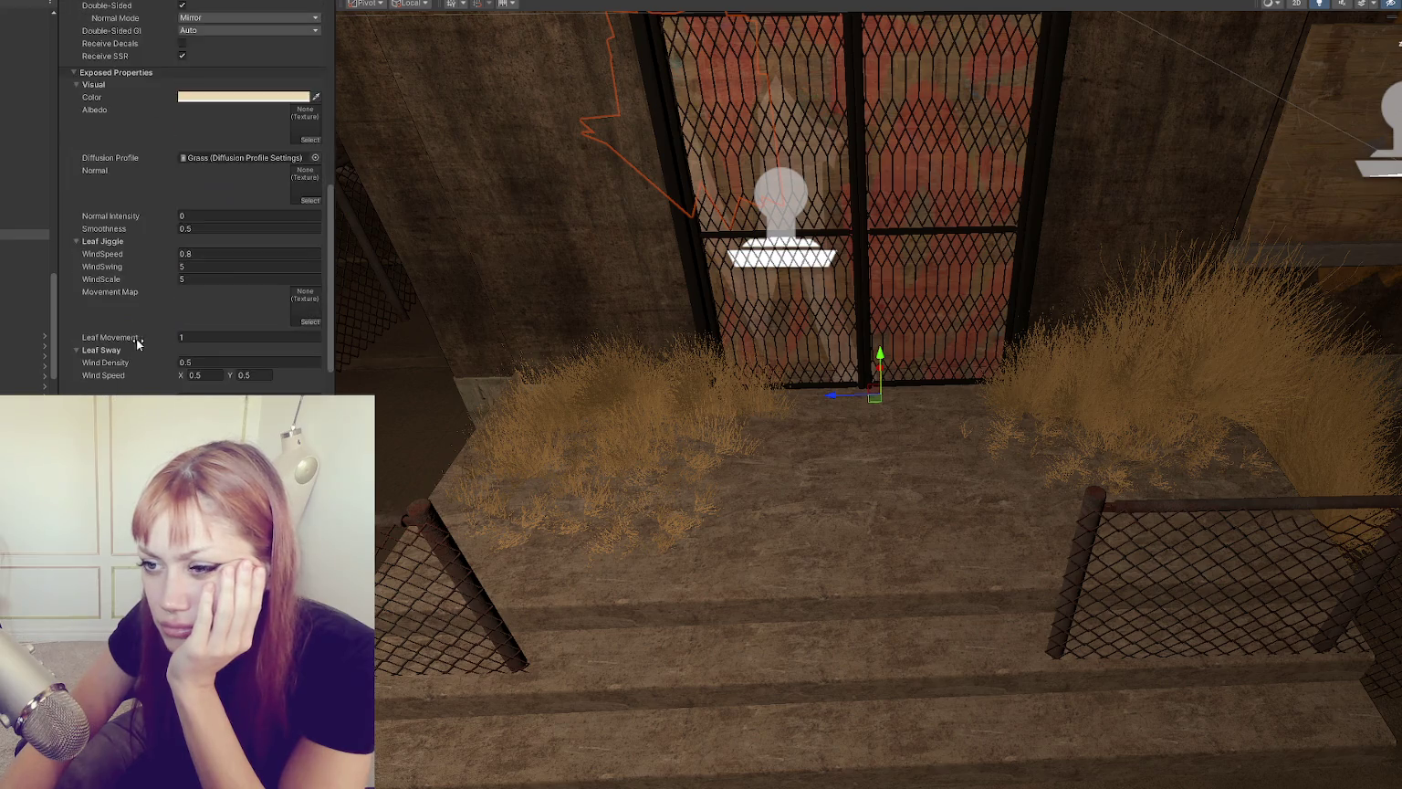
{"action": "left_click", "coordinate": [207, 285]}
{"action": "type", "text": "0.1"}
{"action": "left_click", "coordinate": [250, 285]}
{"action": "type", "text": "0.1"}
{"action": "left_click", "coordinate": [217, 309]}
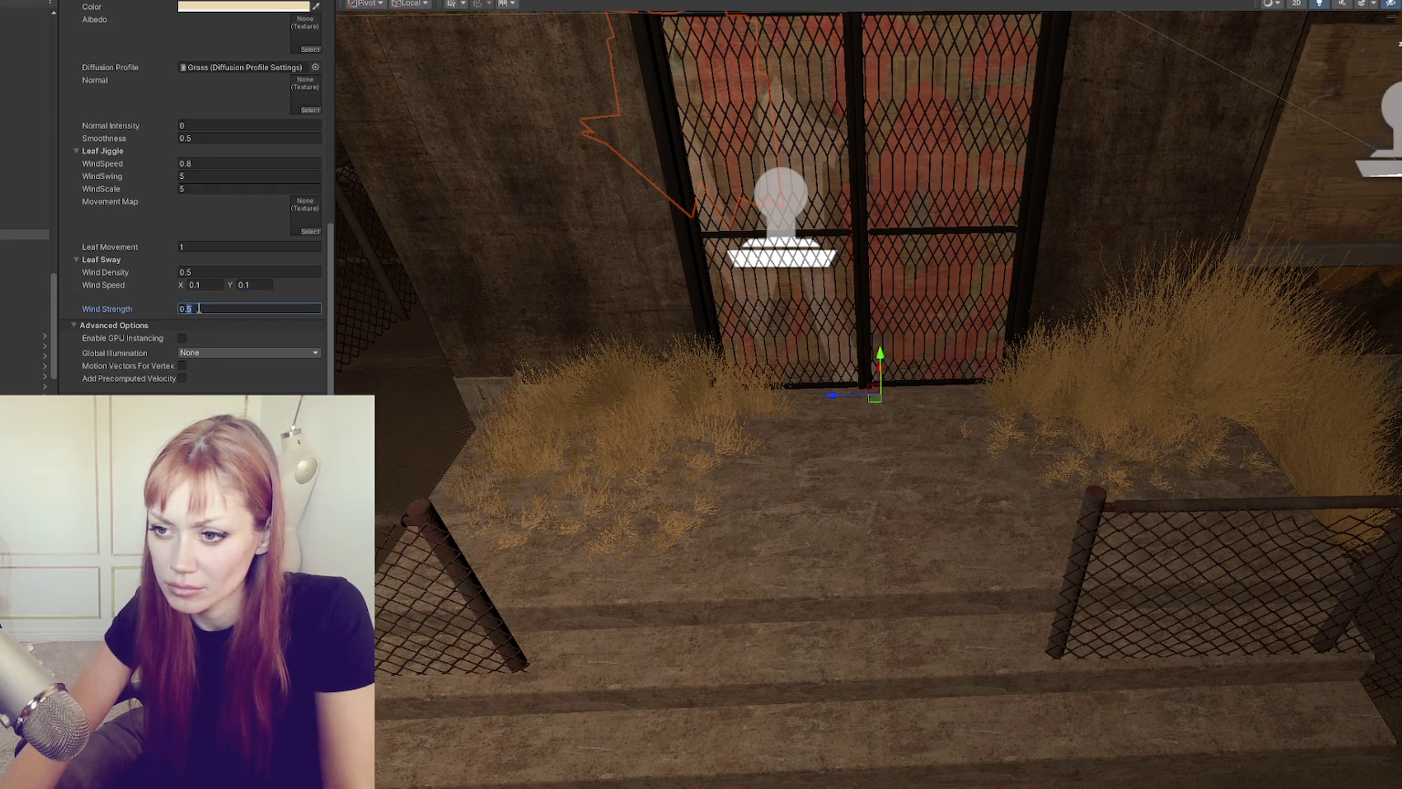
{"action": "type", "text": "0.1"}
{"action": "left_click", "coordinate": [186, 271]}
Step: Set Wind Density 0.1, WindScale and WindSwing 0, WindSpeed 0.2 and Smoothness 0.1
{"action": "left_click", "coordinate": [187, 176]}
{"action": "type", "text": "1"}
{"action": "left_click", "coordinate": [190, 188]}
{"action": "type", "text": "1"}
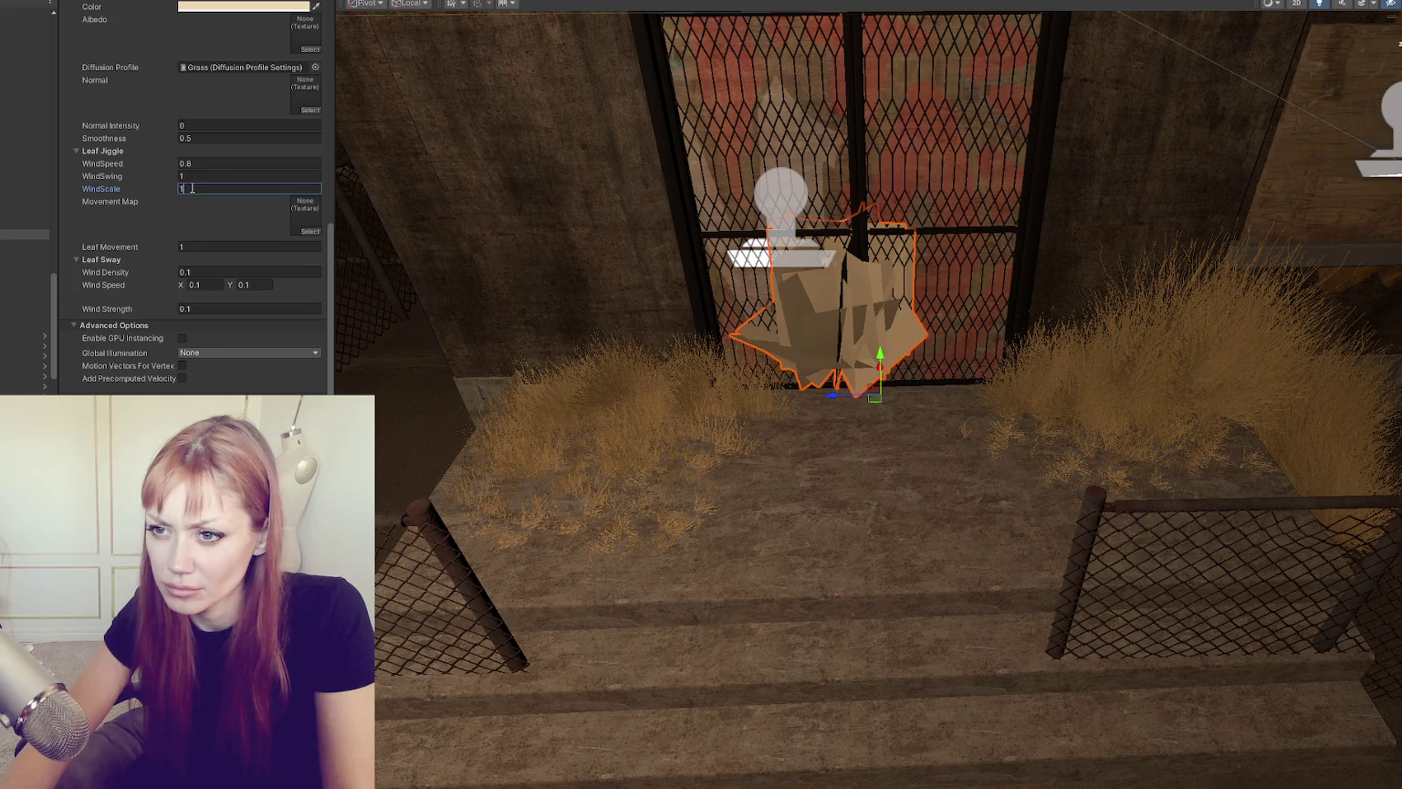
{"action": "key", "text": "shift+Tab"}
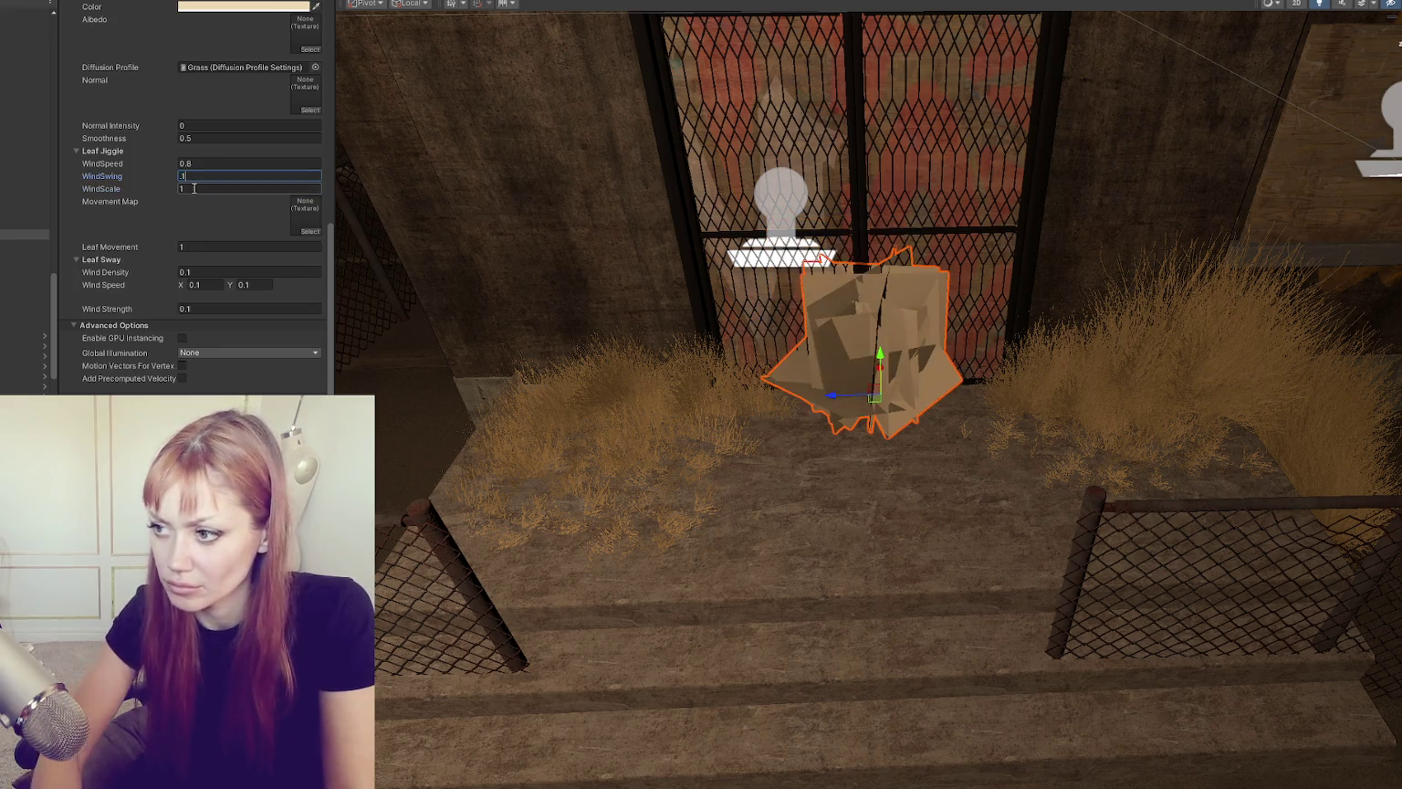
{"action": "type", "text": "00"}
{"action": "key", "text": "shift+Tab"}
{"action": "type", "text": "2"}
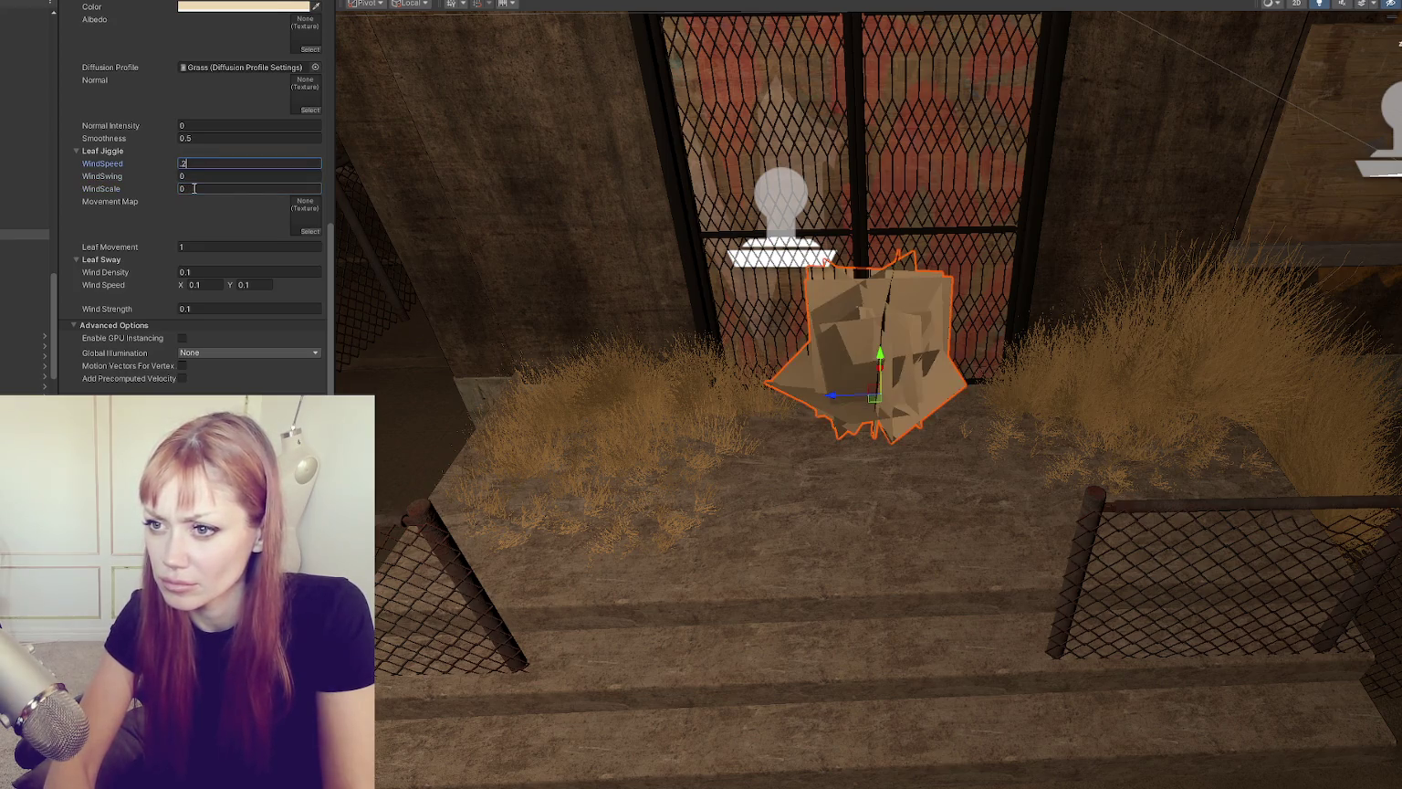
{"action": "left_click", "coordinate": [213, 133]}
{"action": "type", "text": ".1"}
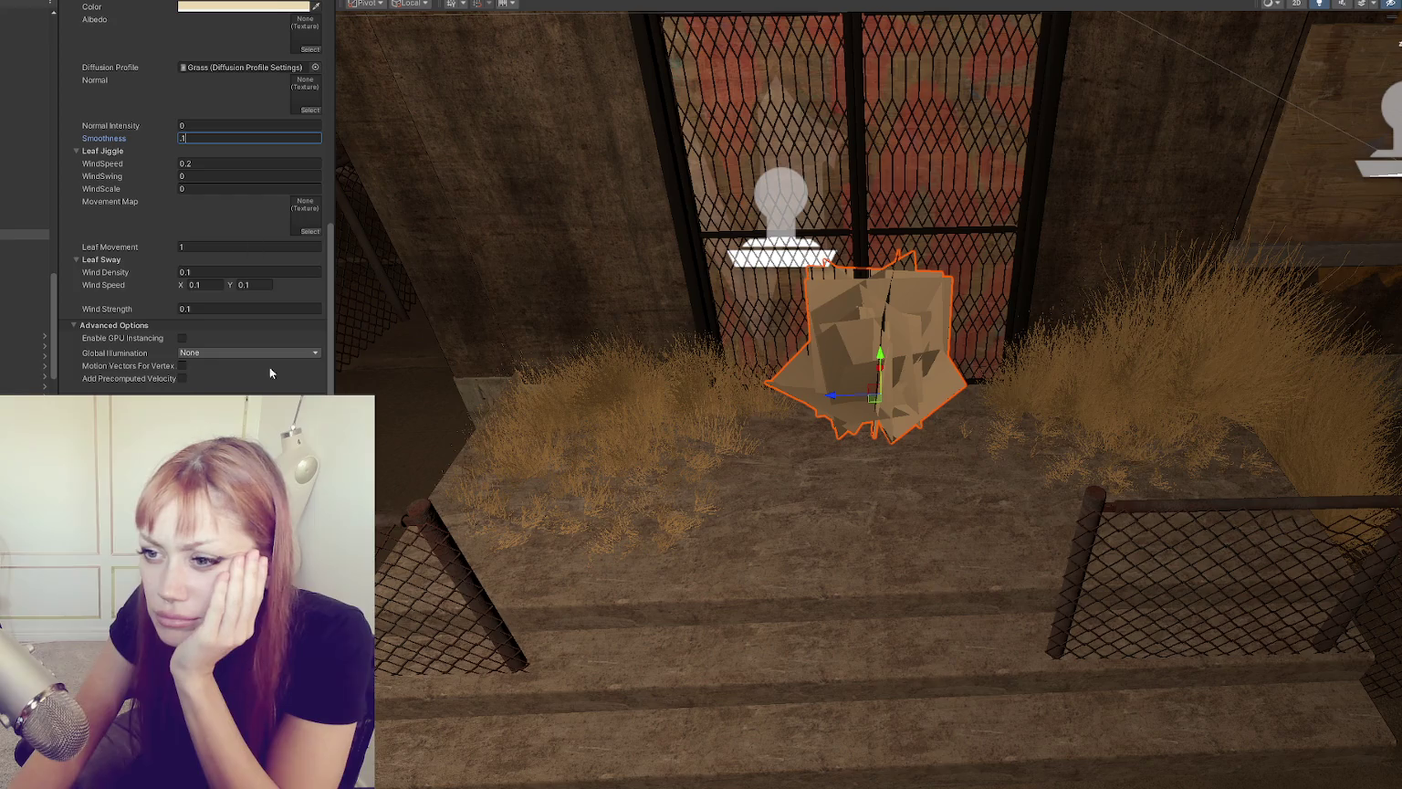
Step: Assign the grass texture to Albedo and place a reed grass prefab in the scene
{"action": "left_click_drag", "start_coordinate": [29, 233], "coordinate": [305, 37]}
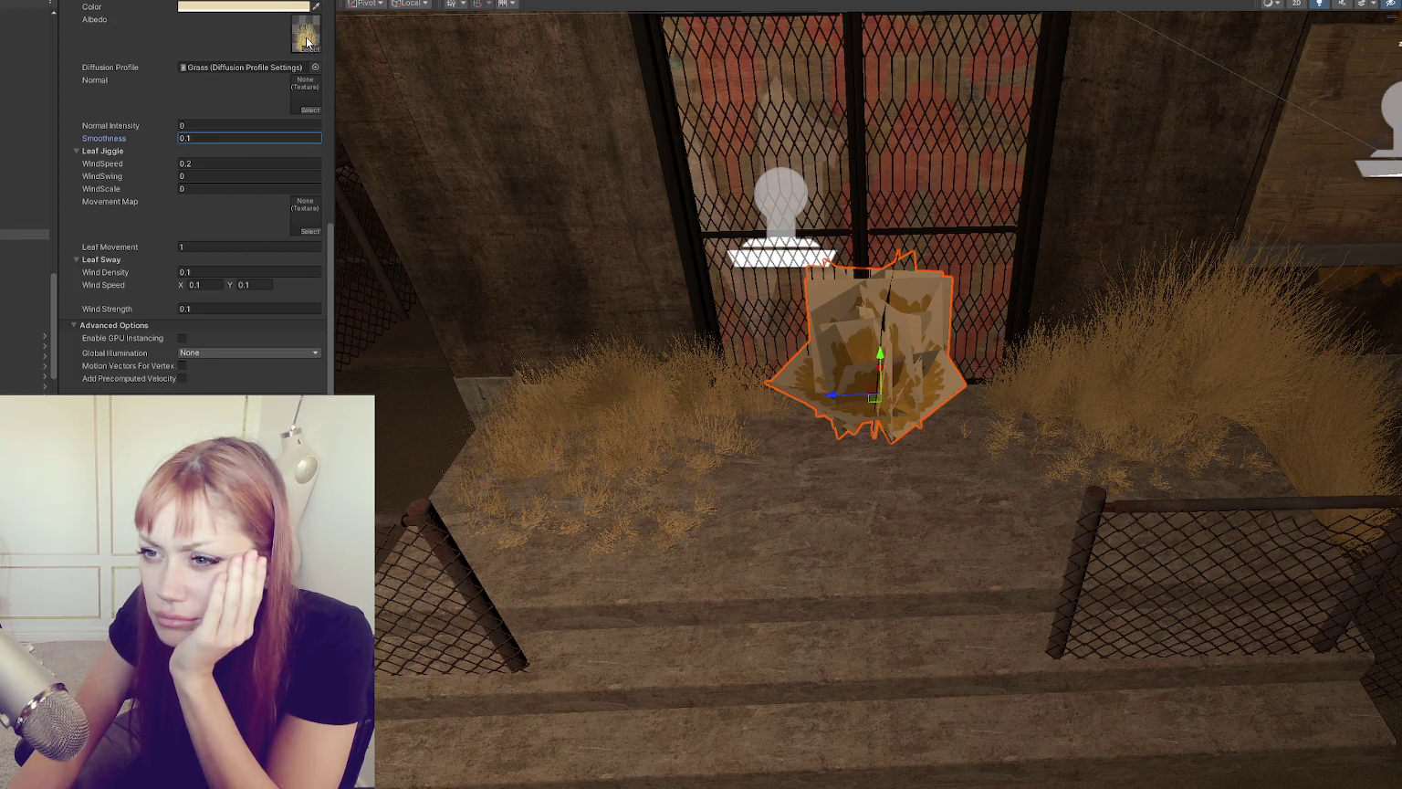
{"action": "scroll", "coordinate": [283, 67], "scroll_direction": "up", "scroll_amount": 2}
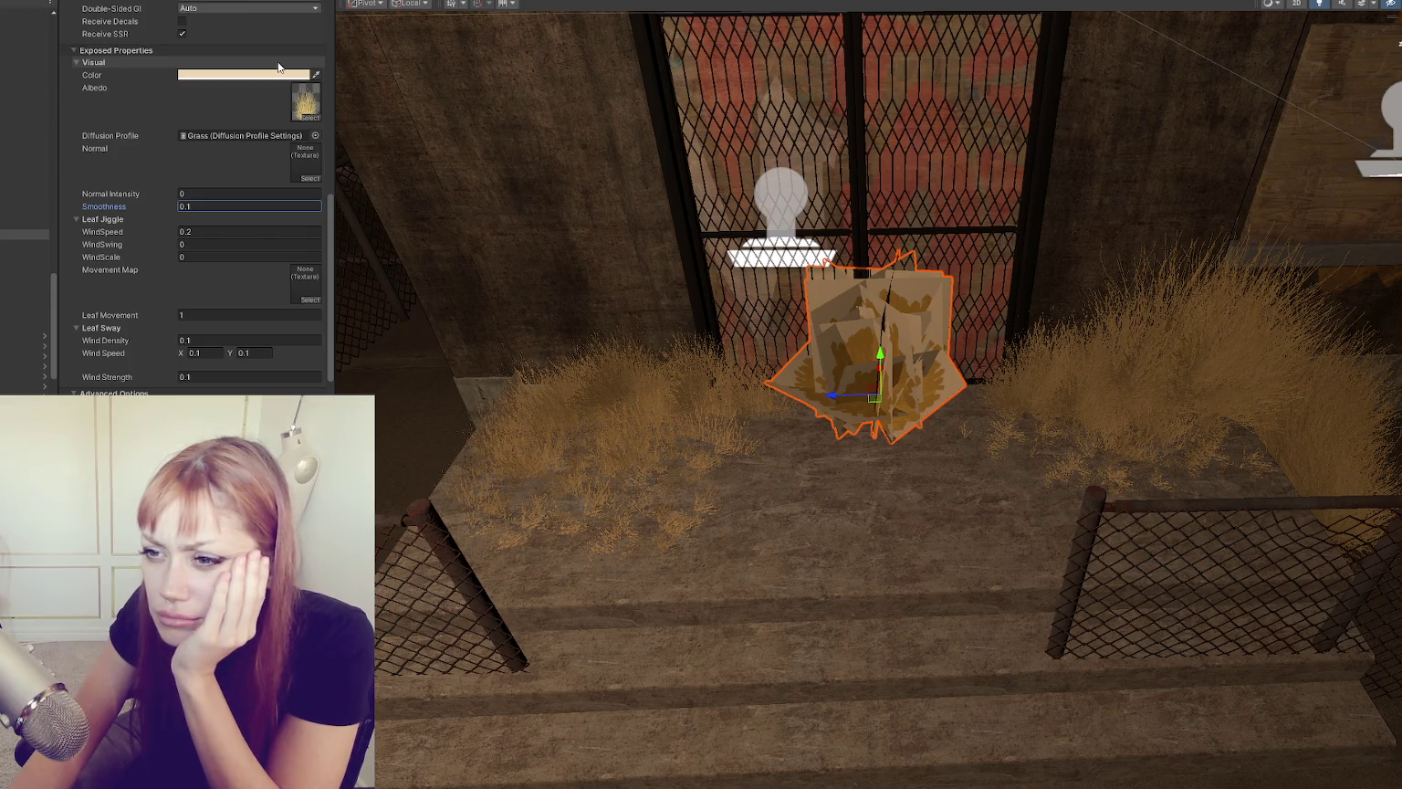
{"action": "scroll", "coordinate": [278, 65], "scroll_direction": "down", "scroll_amount": 3}
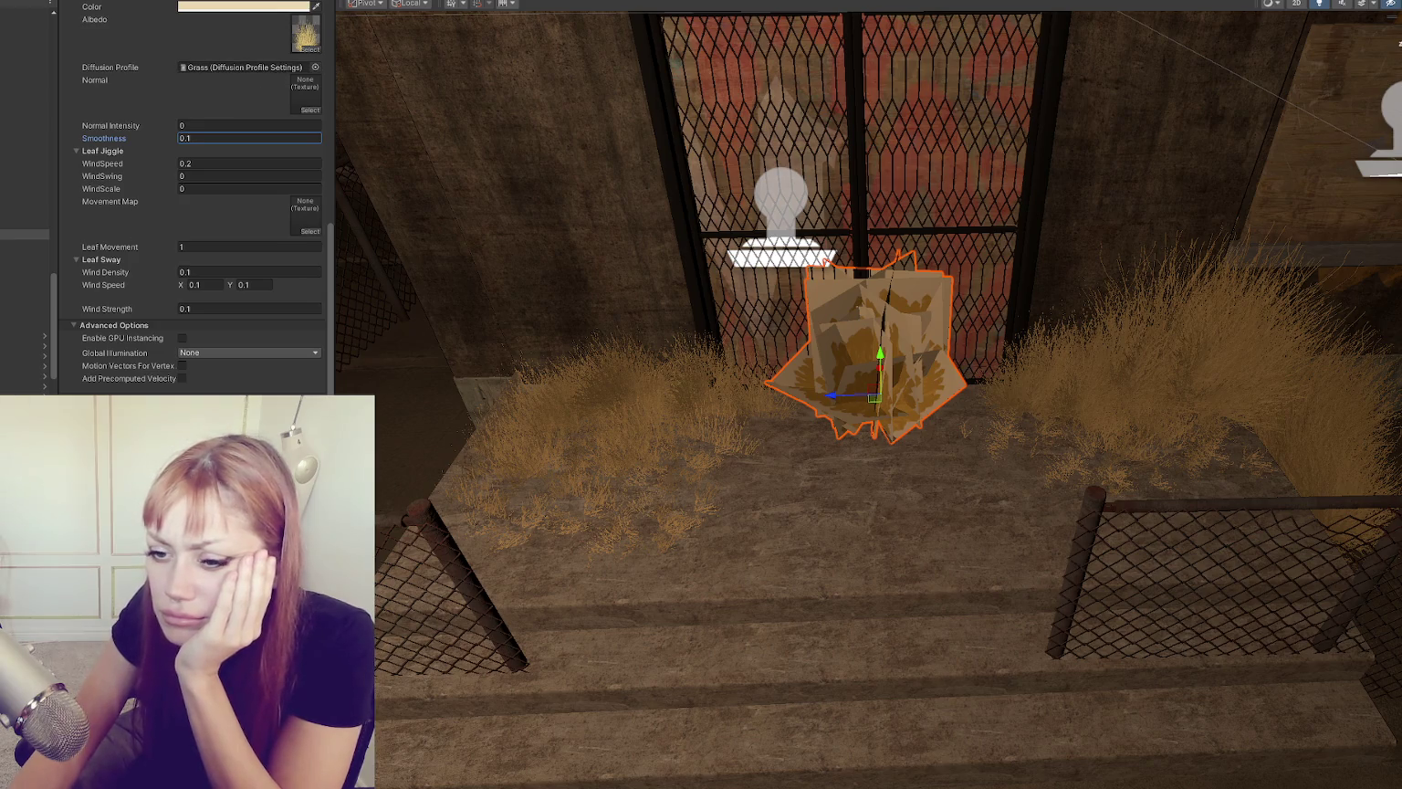
{"action": "key", "text": "Return"}
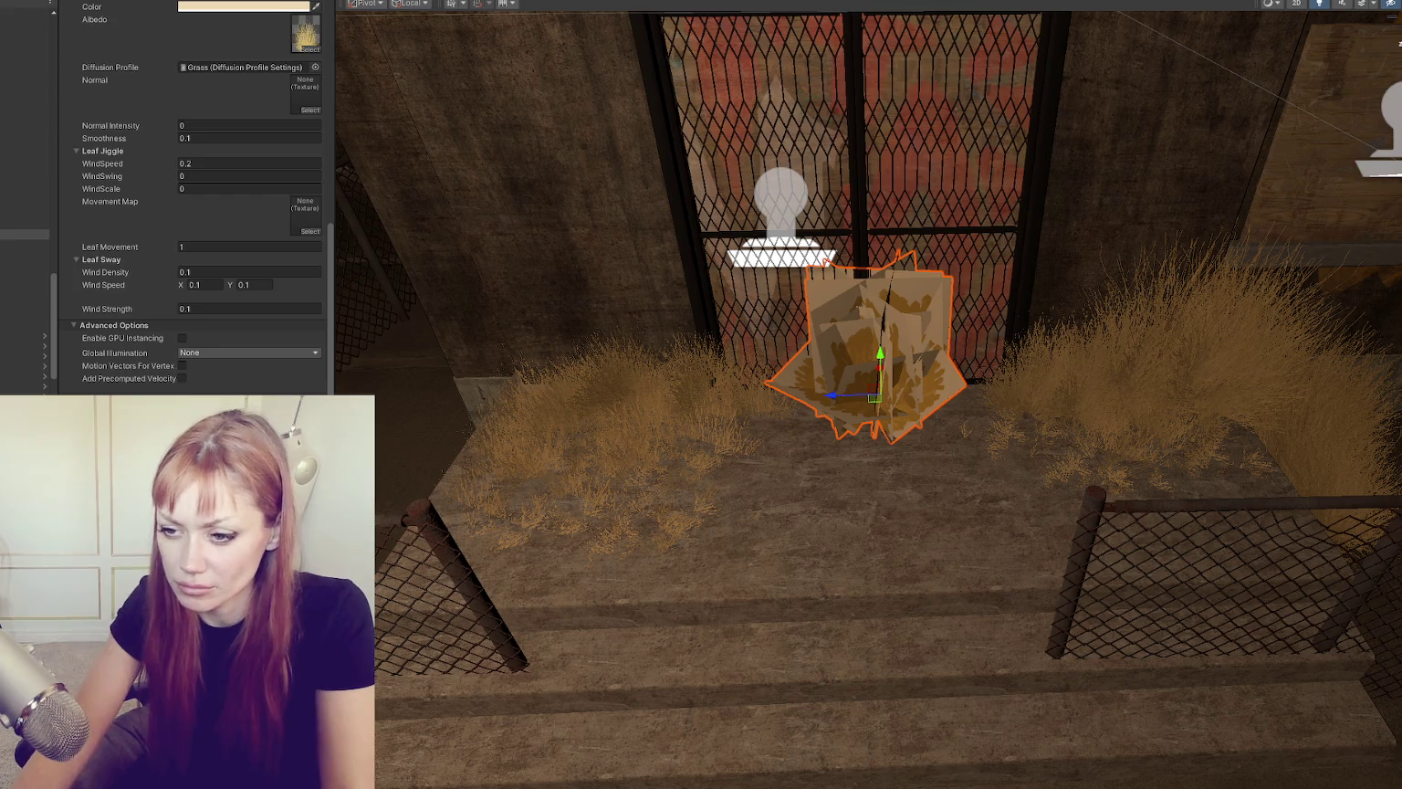
{"action": "mouse_move", "coordinate": [562, 497]}
{"action": "left_mouse_down"}
{"action": "mouse_move", "coordinate": [984, 491]}
{"action": "mouse_move", "coordinate": [1003, 540]}
{"action": "left_mouse_up"}
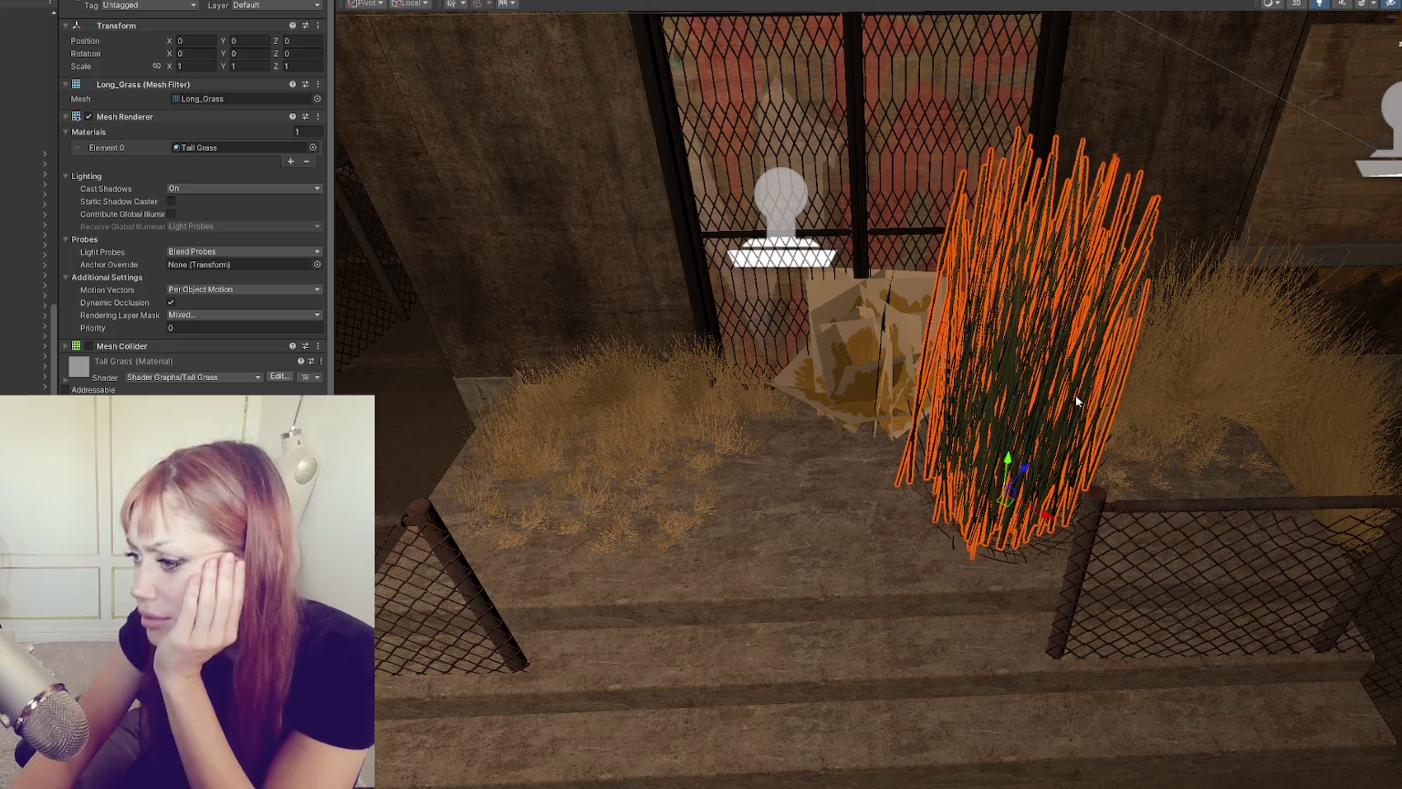
Step: Try placing a tall grass prefab, undo it, and select the tall grass clump's inner mesh
{"action": "scroll", "coordinate": [136, 292], "scroll_direction": "down", "scroll_amount": 1}
{"action": "scroll", "coordinate": [148, 281], "scroll_direction": "down", "scroll_amount": 10}
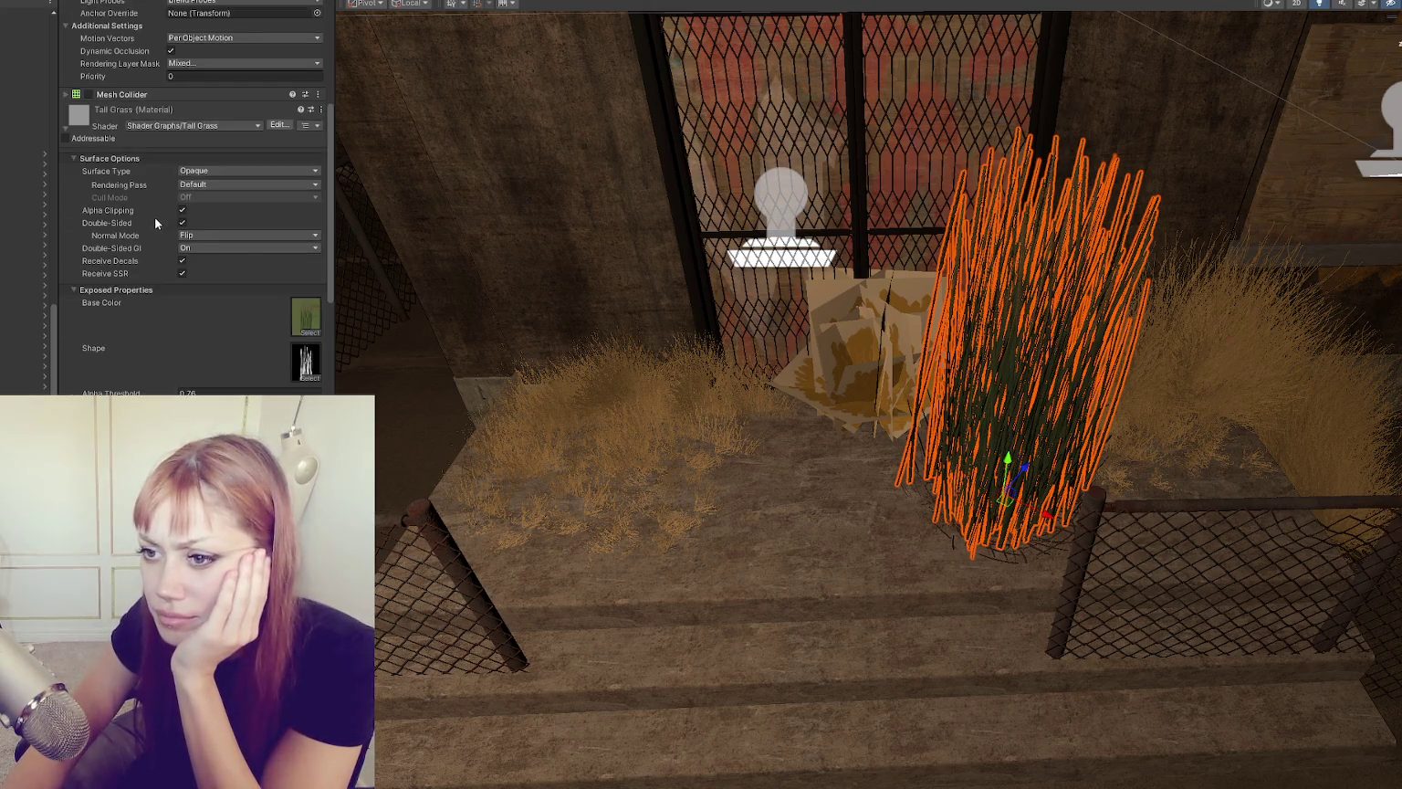
{"action": "scroll", "coordinate": [167, 189], "scroll_direction": "up", "scroll_amount": 3}
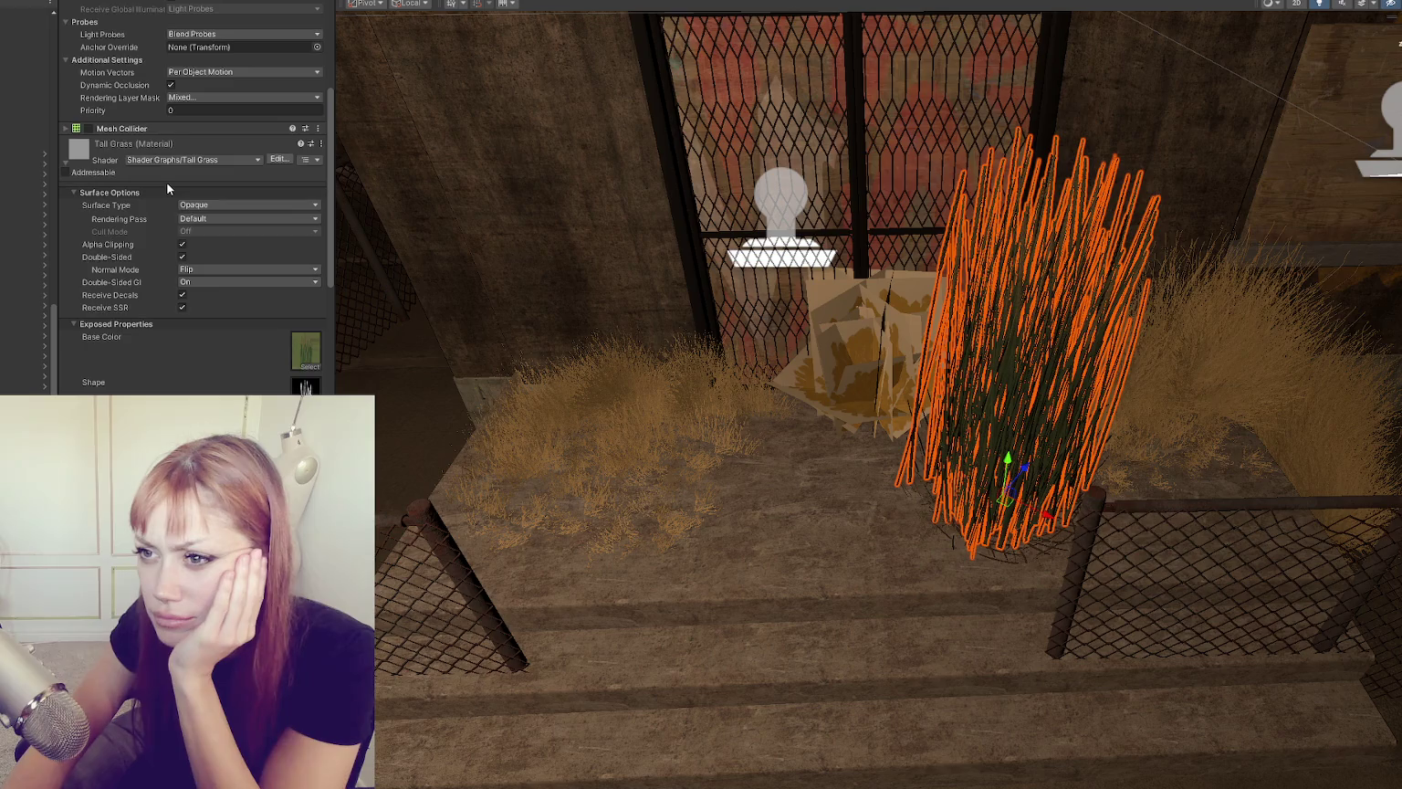
{"action": "scroll", "coordinate": [166, 189], "scroll_direction": "up", "scroll_amount": 3}
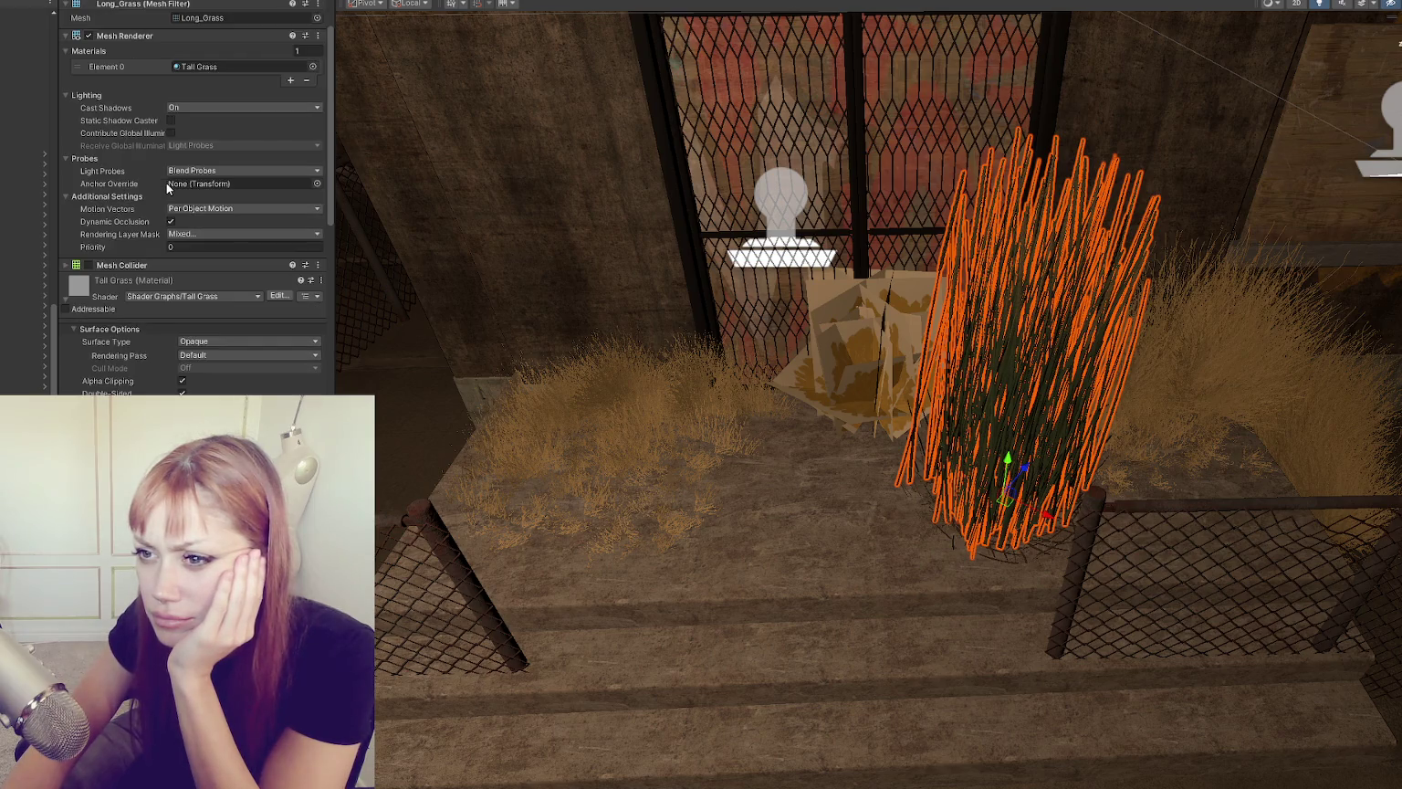
{"action": "scroll", "coordinate": [168, 188], "scroll_direction": "down", "scroll_amount": 5}
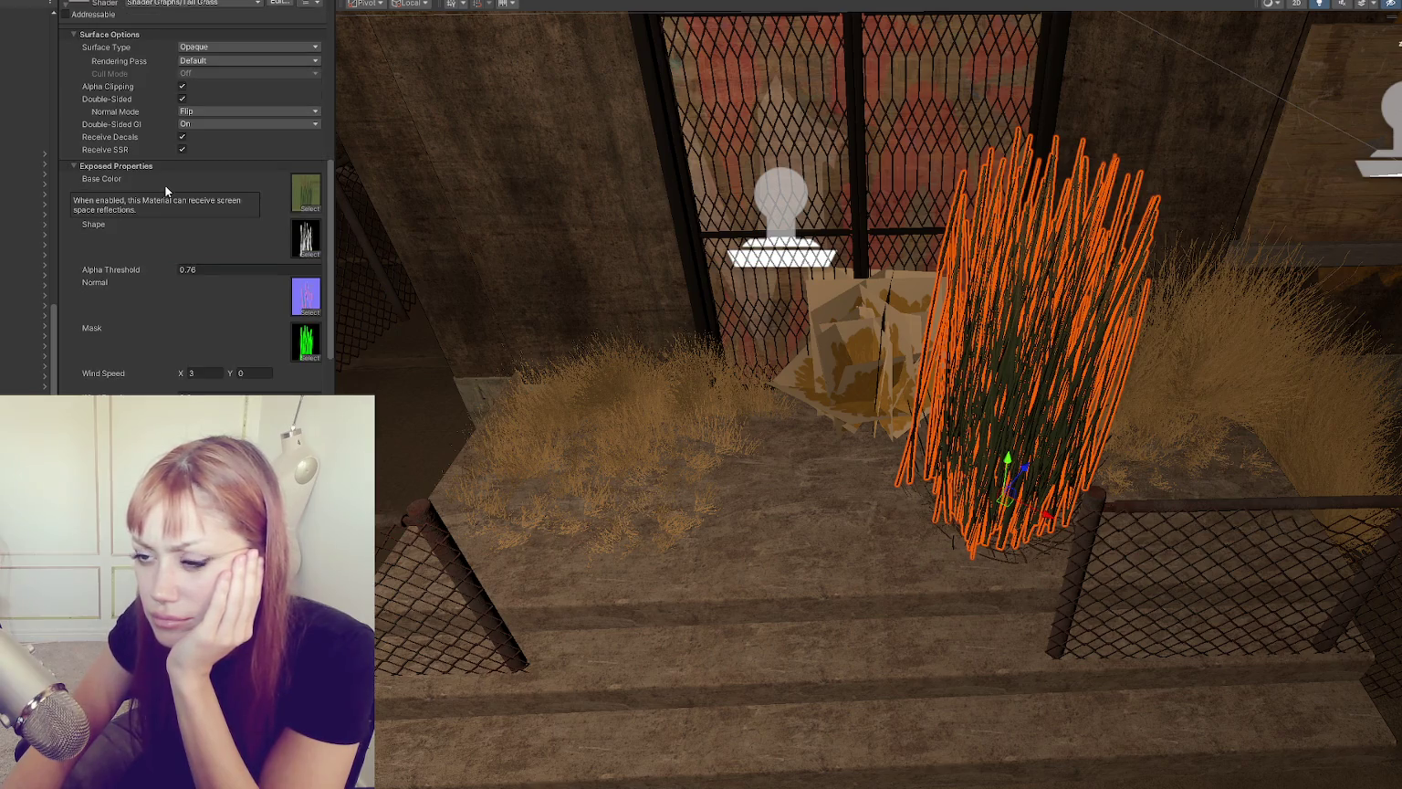
{"action": "mouse_move", "coordinate": [165, 191]}
{"action": "left_mouse_down"}
{"action": "mouse_move", "coordinate": [724, 507]}
{"action": "mouse_move", "coordinate": [558, 510]}
{"action": "left_mouse_up"}
{"action": "key", "text": "ctrl+z"}
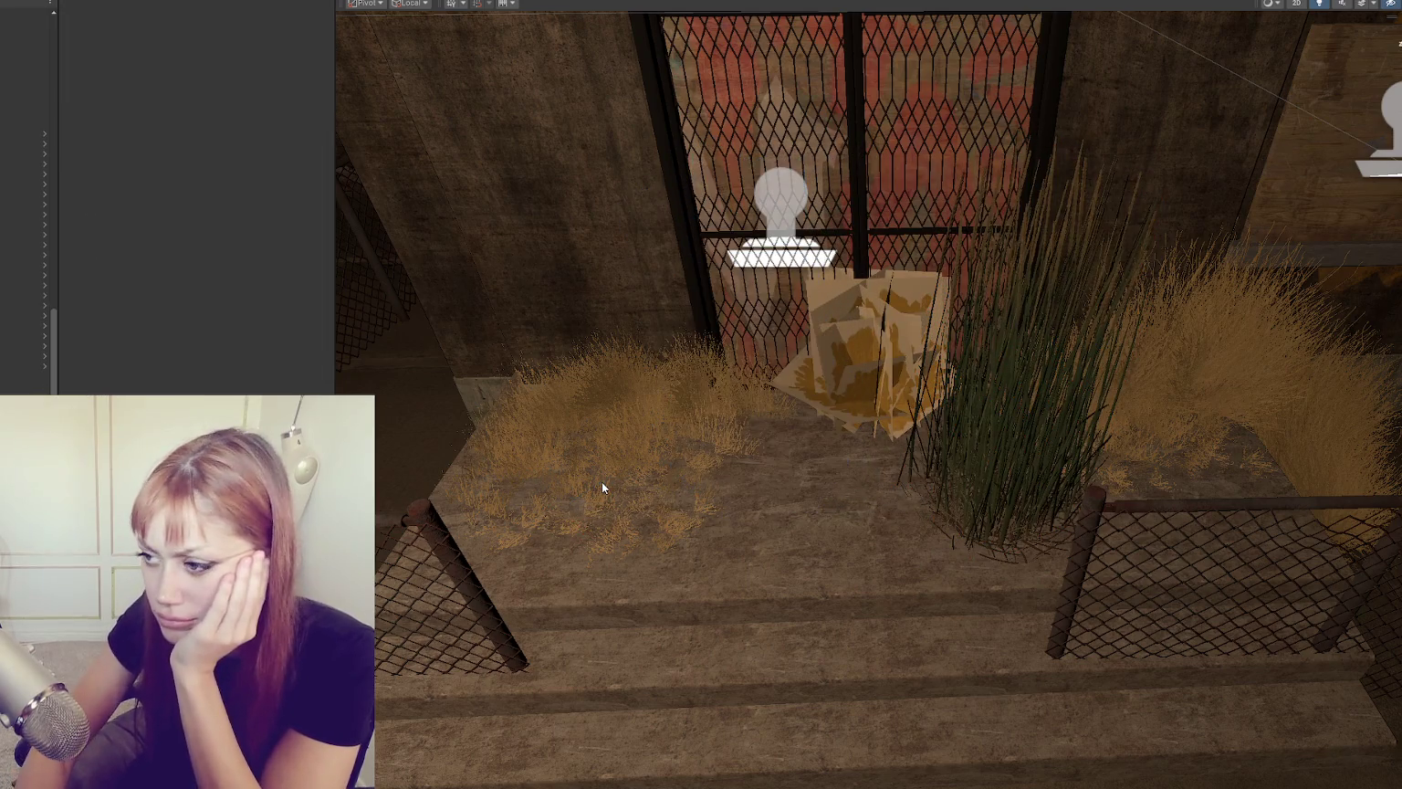
{"action": "left_click", "coordinate": [999, 473]}
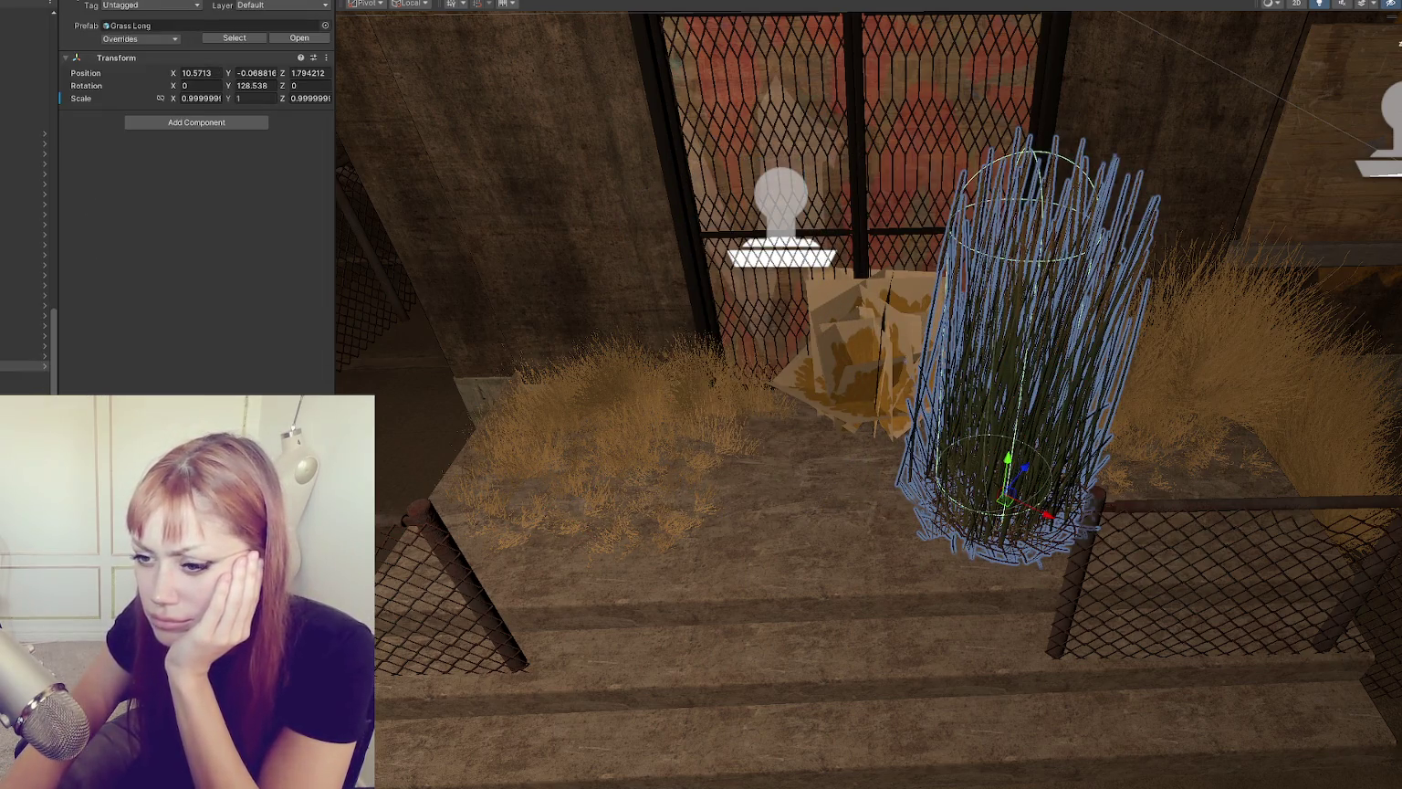
{"action": "key", "text": "ctrl+z"}
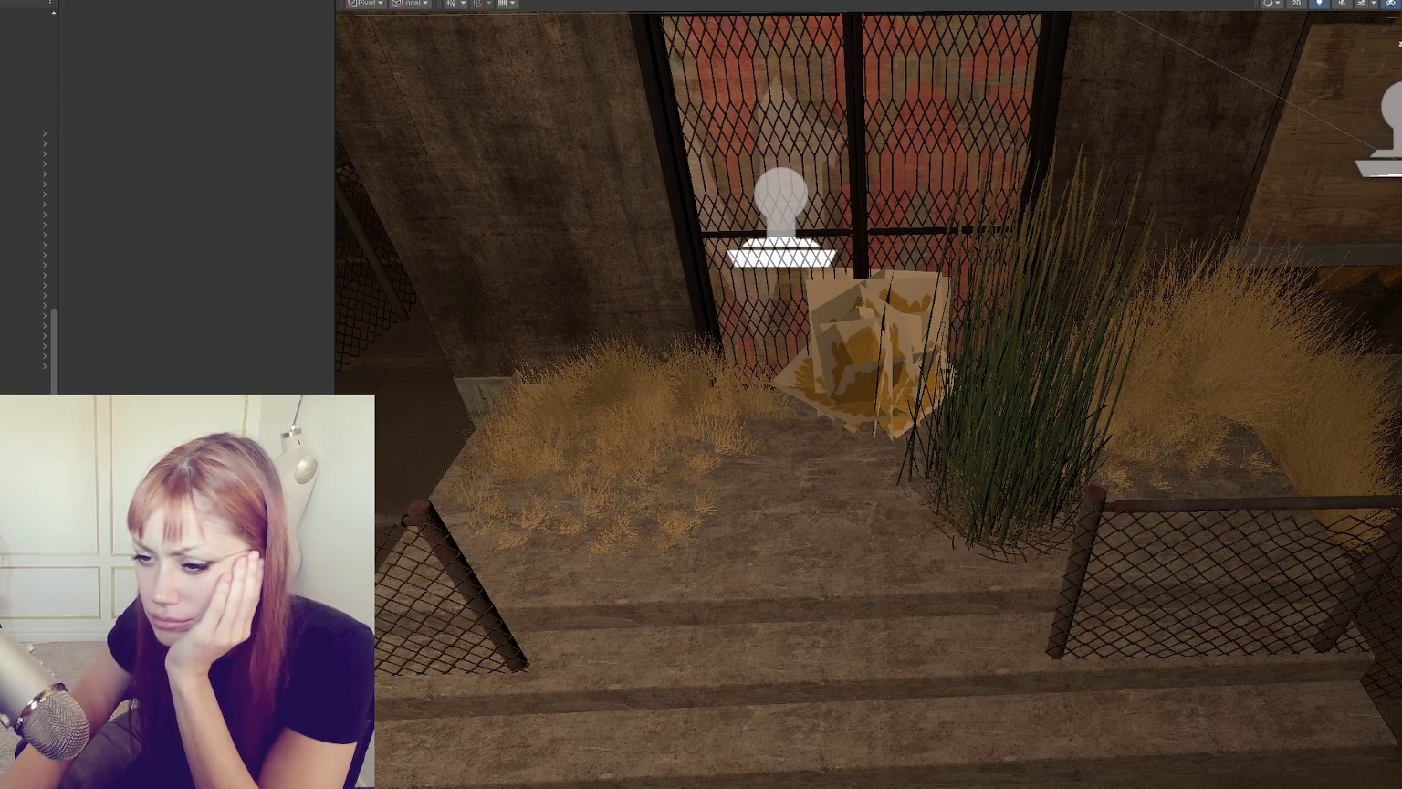
{"action": "left_click", "coordinate": [1019, 446]}
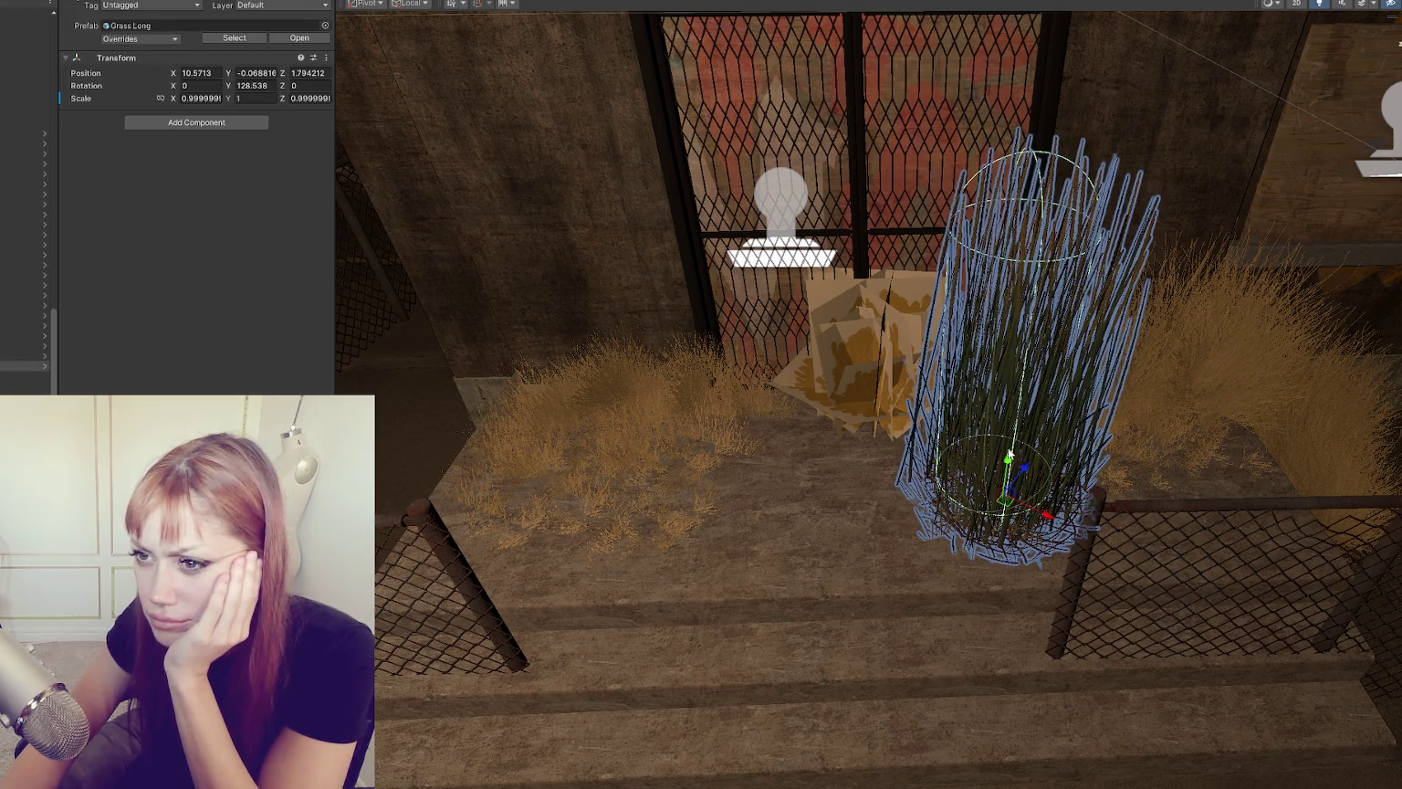
{"action": "left_click", "coordinate": [1019, 447]}
Step: Select the dried bush in front of the gate and leave its Surface Type as Opaque
{"action": "scroll", "coordinate": [192, 287], "scroll_direction": "down", "scroll_amount": 8}
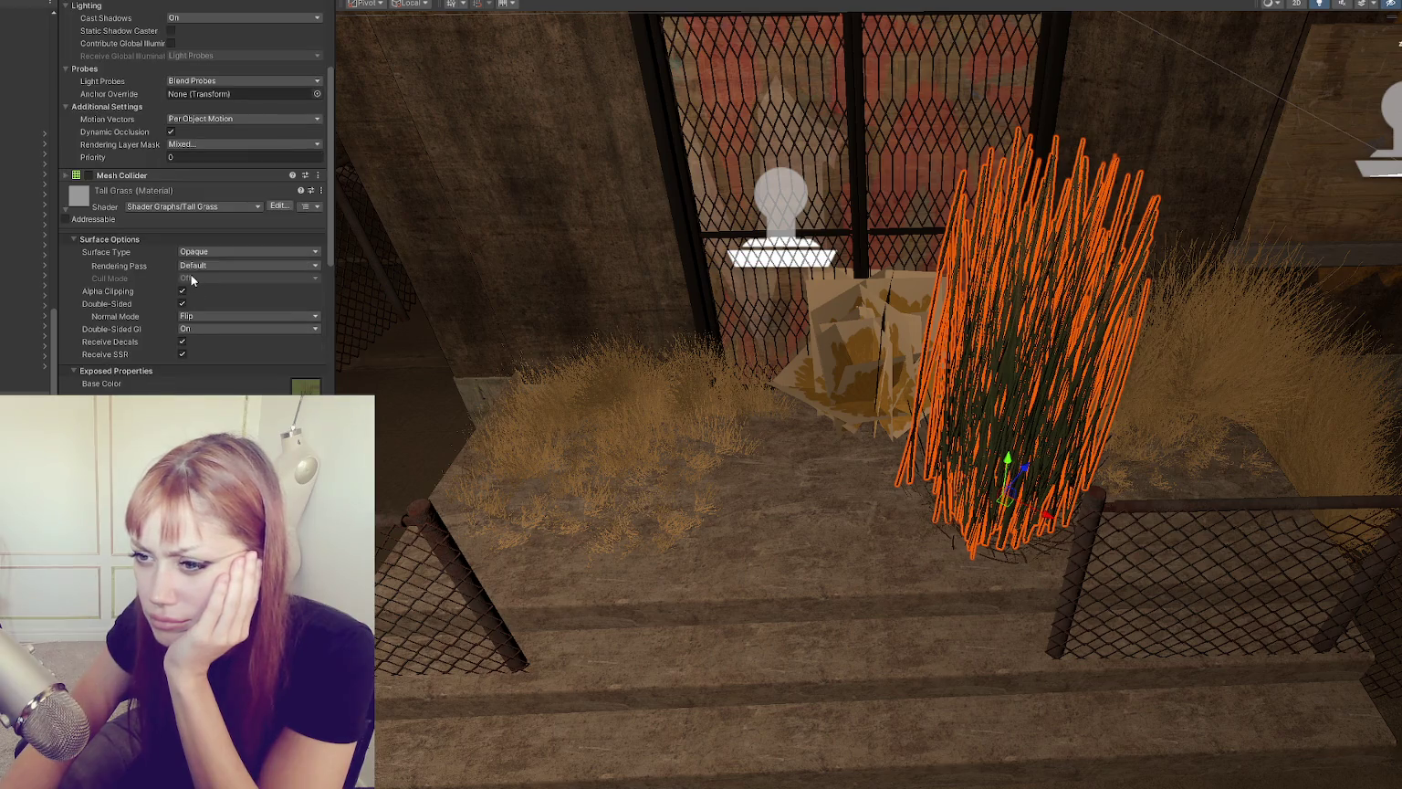
{"action": "scroll", "coordinate": [195, 270], "scroll_direction": "up", "scroll_amount": 1}
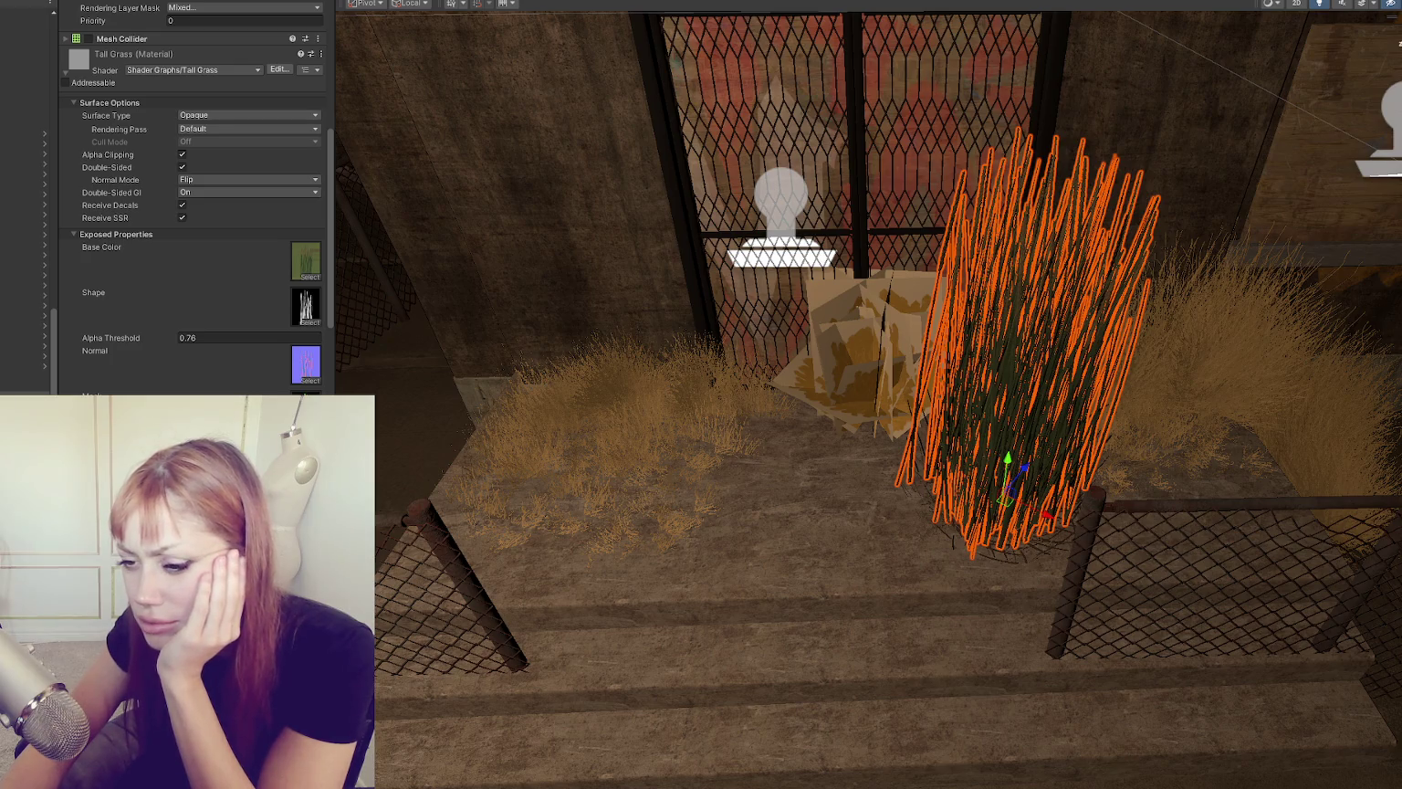
{"action": "left_click", "coordinate": [866, 349]}
{"action": "left_click", "coordinate": [243, 116]}
{"action": "left_click", "coordinate": [288, 156]}
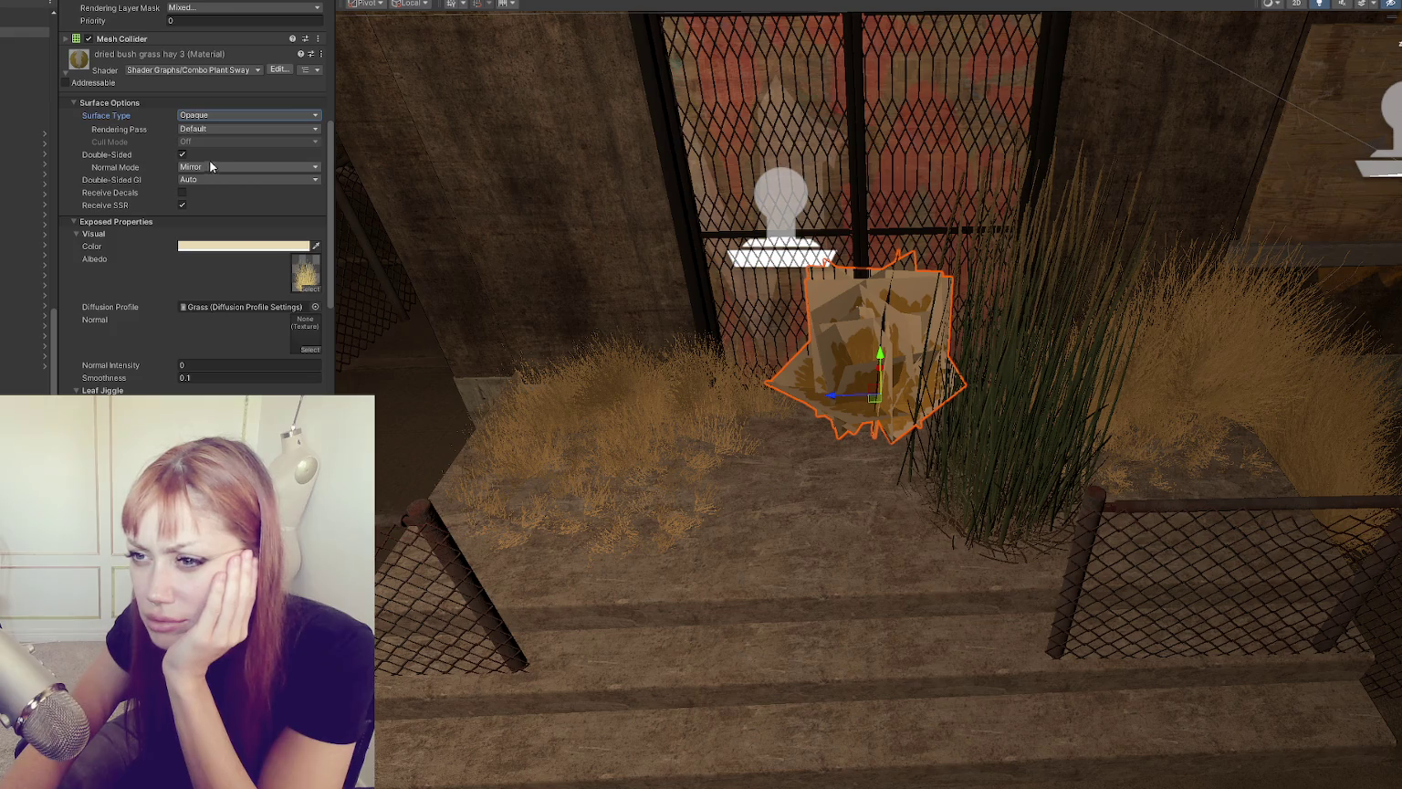
{"action": "scroll", "coordinate": [216, 145], "scroll_direction": "down", "scroll_amount": 8}
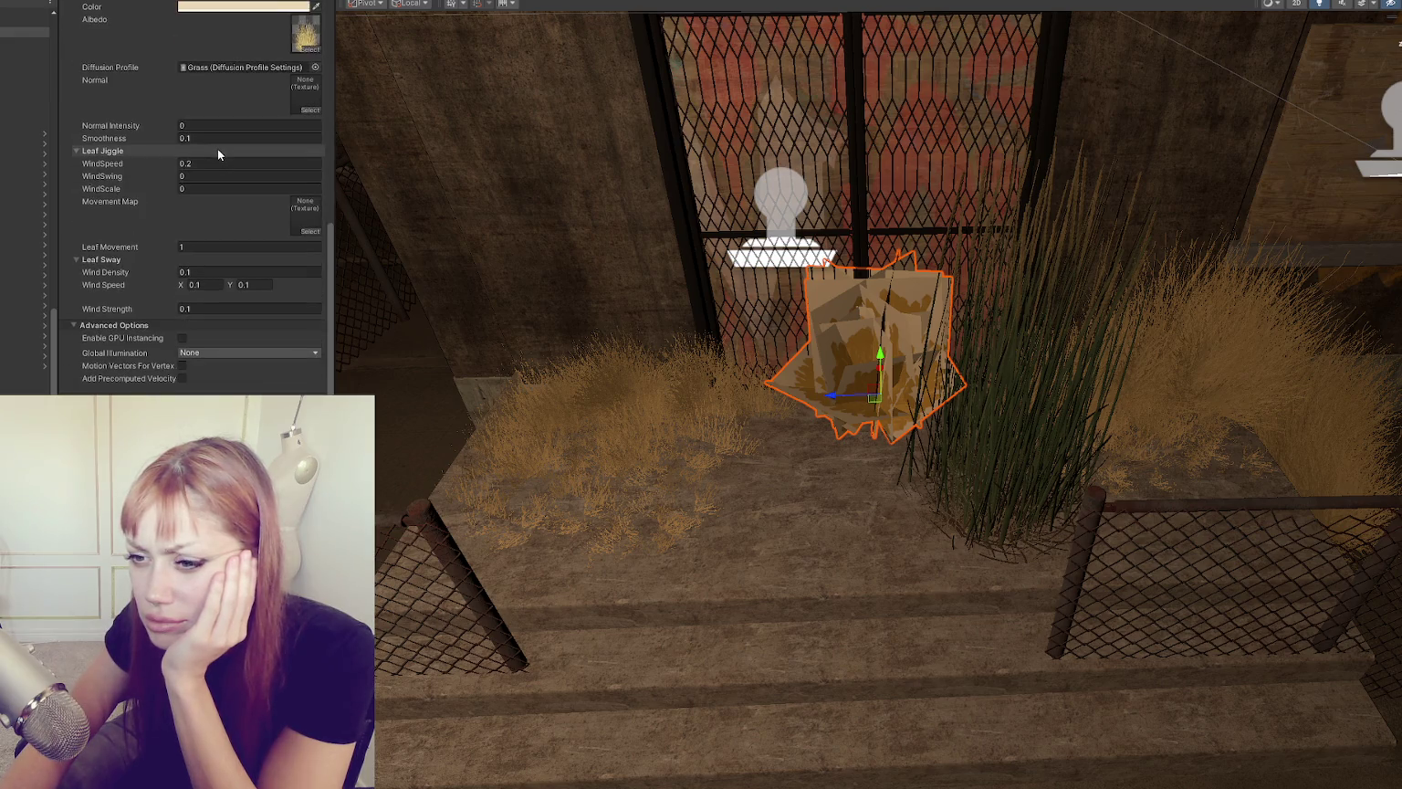
{"action": "scroll", "coordinate": [219, 155], "scroll_direction": "up", "scroll_amount": 10}
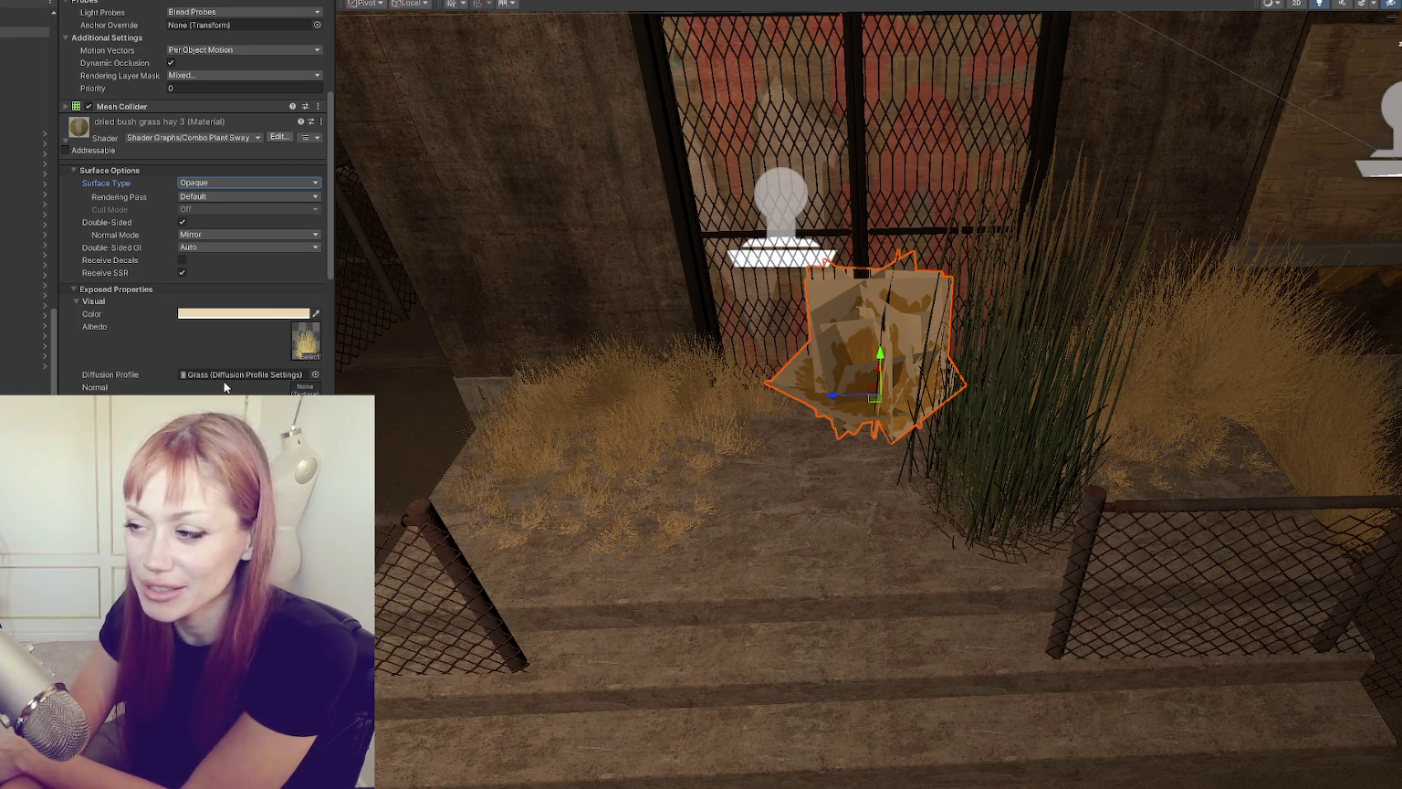
Step: Open the Combo Plant Sway shader used by the bush's material in Shader Graph
{"action": "scroll", "coordinate": [173, 301], "scroll_direction": "down", "scroll_amount": 5}
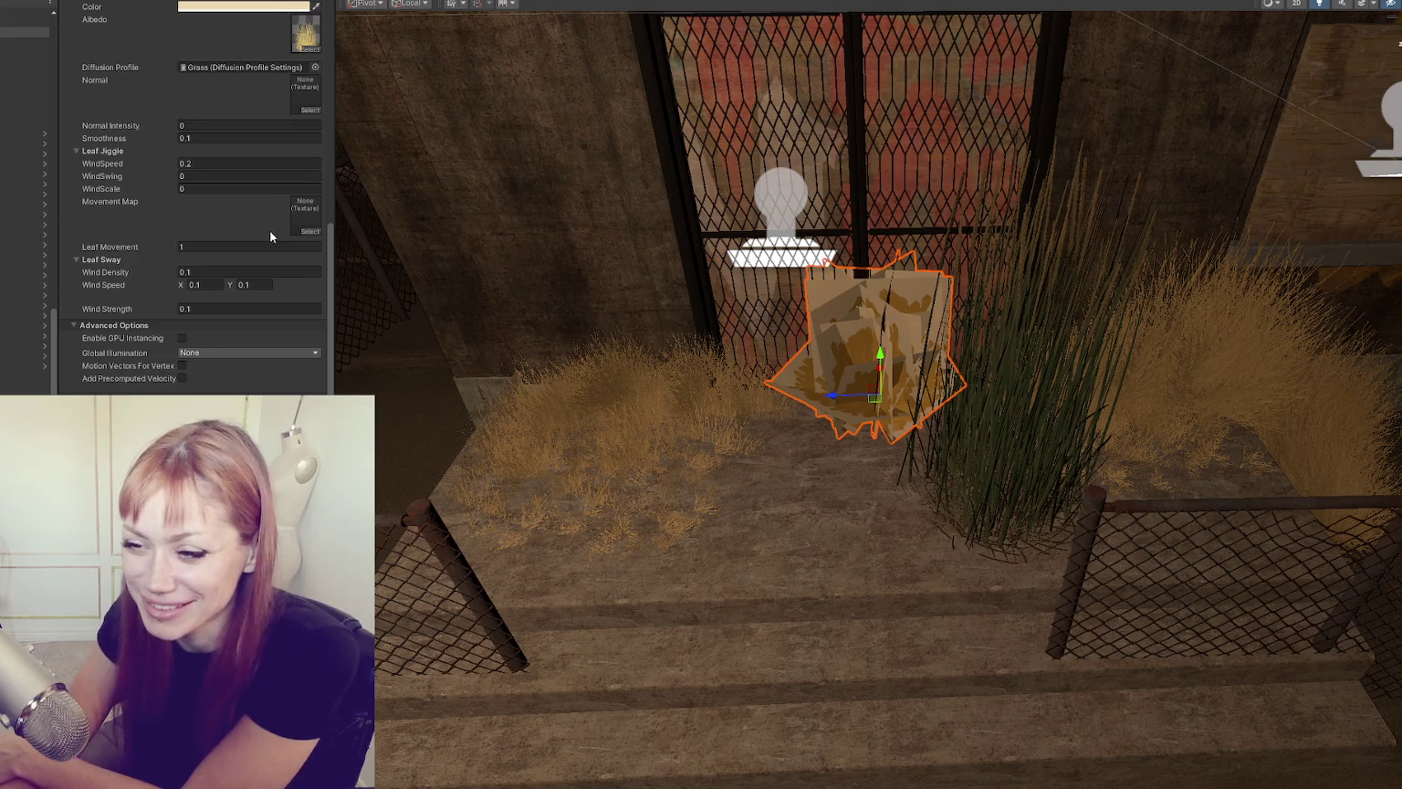
{"action": "scroll", "coordinate": [243, 219], "scroll_direction": "up", "scroll_amount": 2}
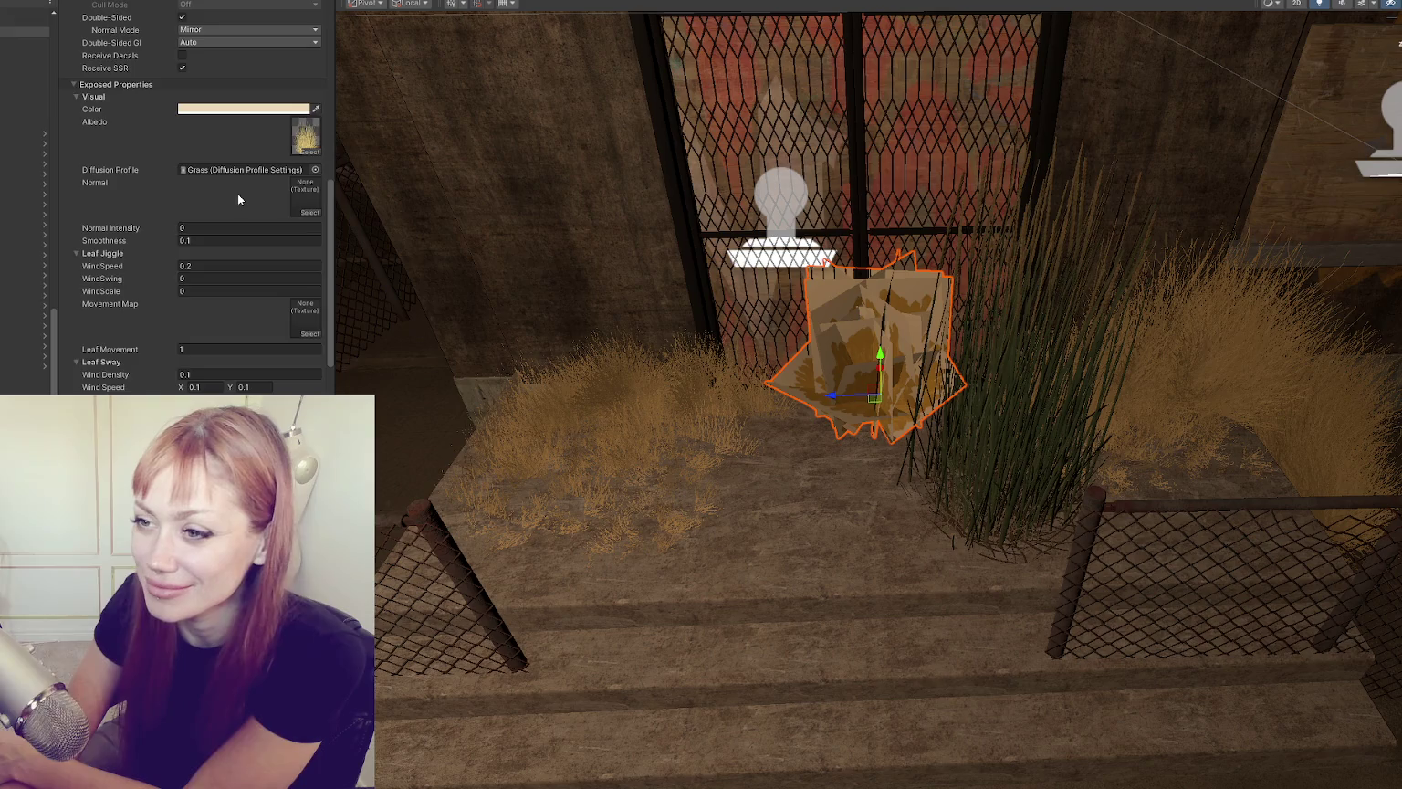
{"action": "scroll", "coordinate": [237, 198], "scroll_direction": "up", "scroll_amount": 2}
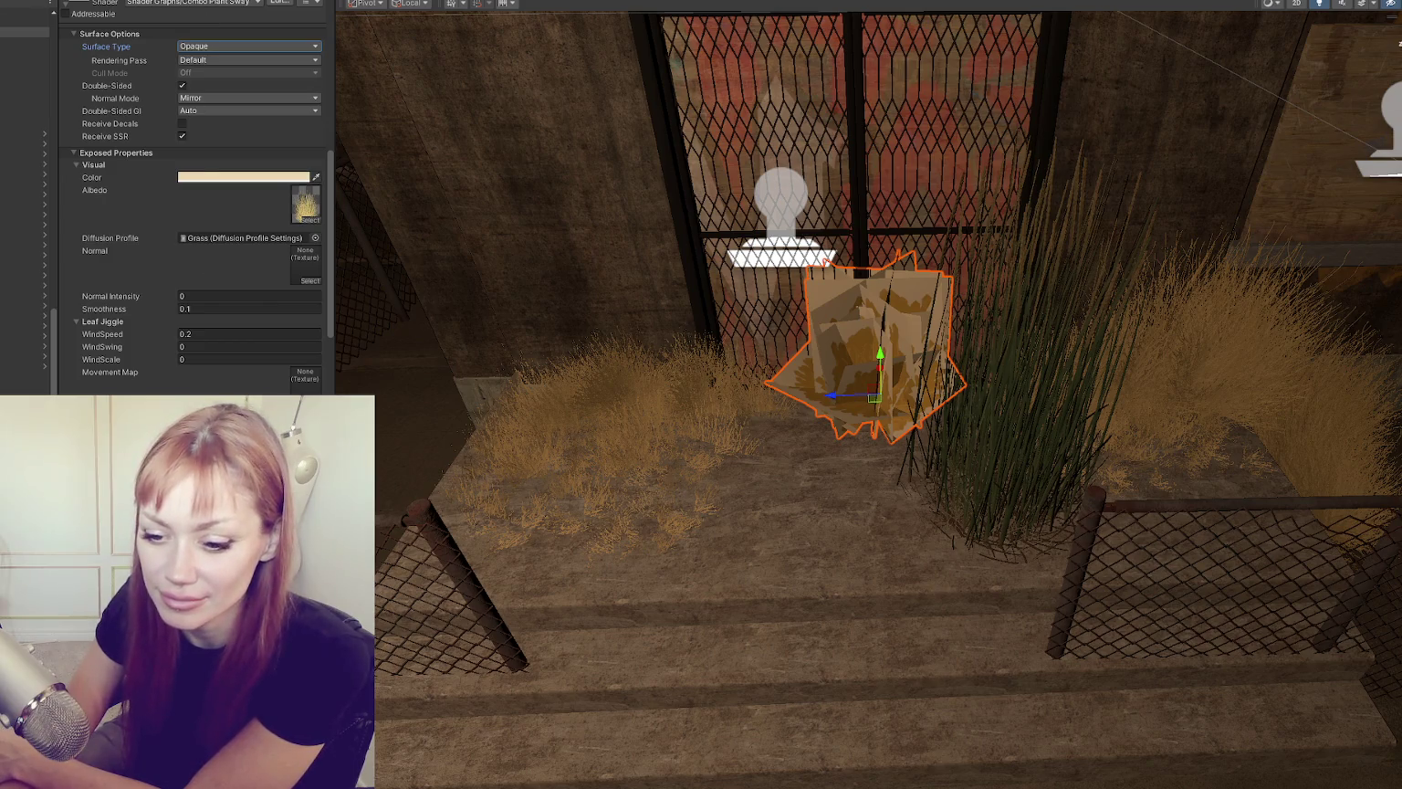
{"action": "key", "text": "ctrl+z"}
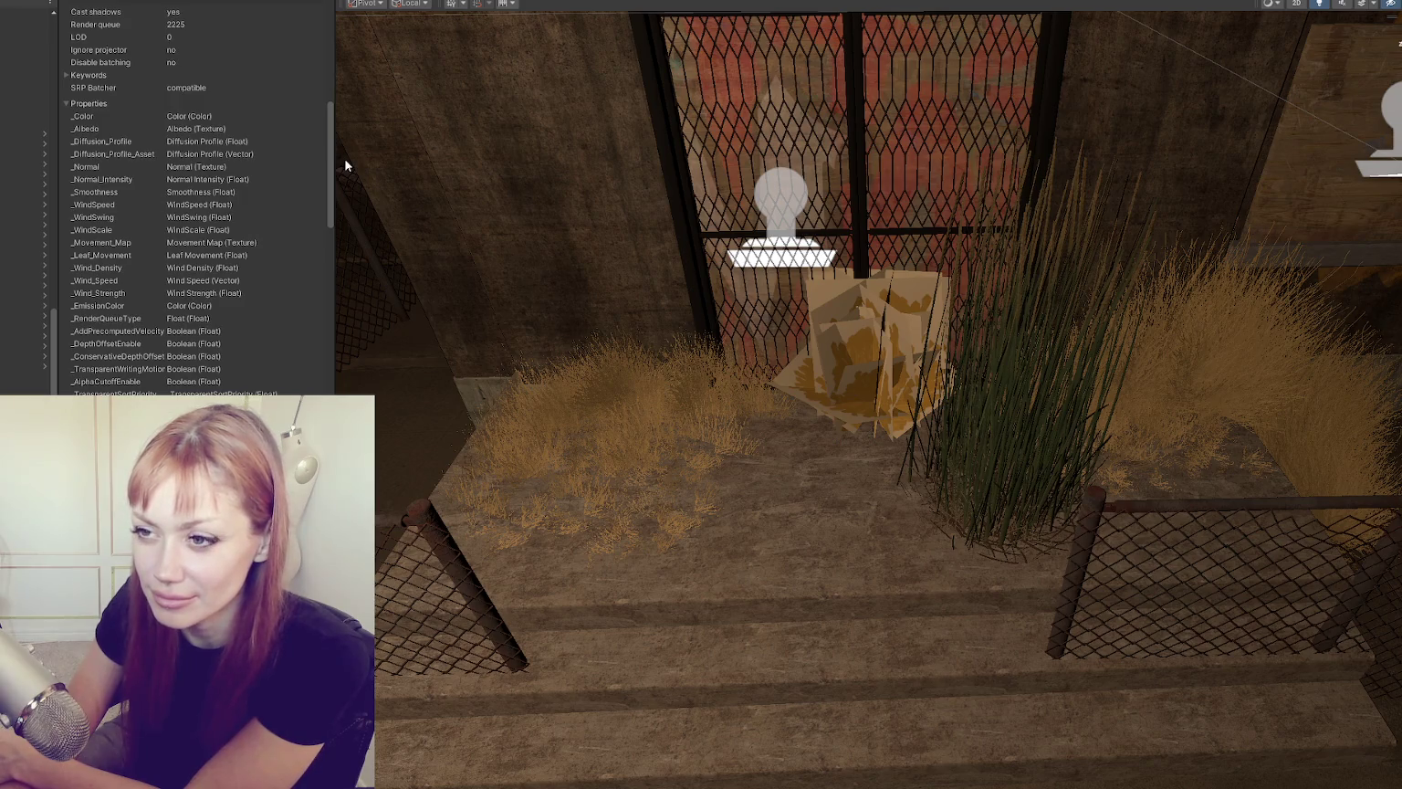
{"action": "scroll", "coordinate": [887, 308], "scroll_direction": "up", "scroll_amount": 8}
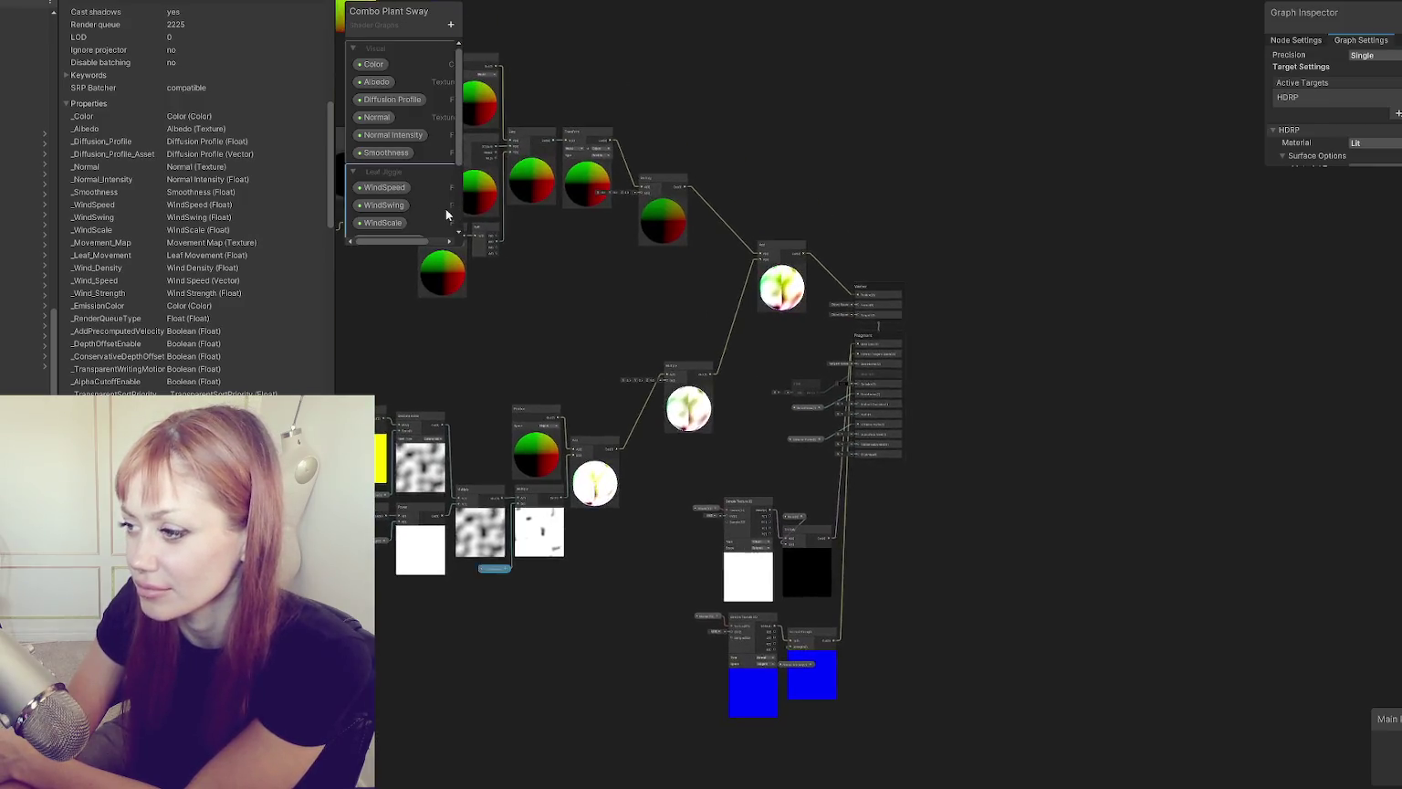
Step: Turn on Alpha Clipping in the shader's Graph Settings
{"action": "mouse_move", "coordinate": [1011, 470]}
{"action": "left_mouse_down"}
{"action": "mouse_move", "coordinate": [999, 273]}
{"action": "mouse_move", "coordinate": [999, 287]}
{"action": "left_mouse_up"}
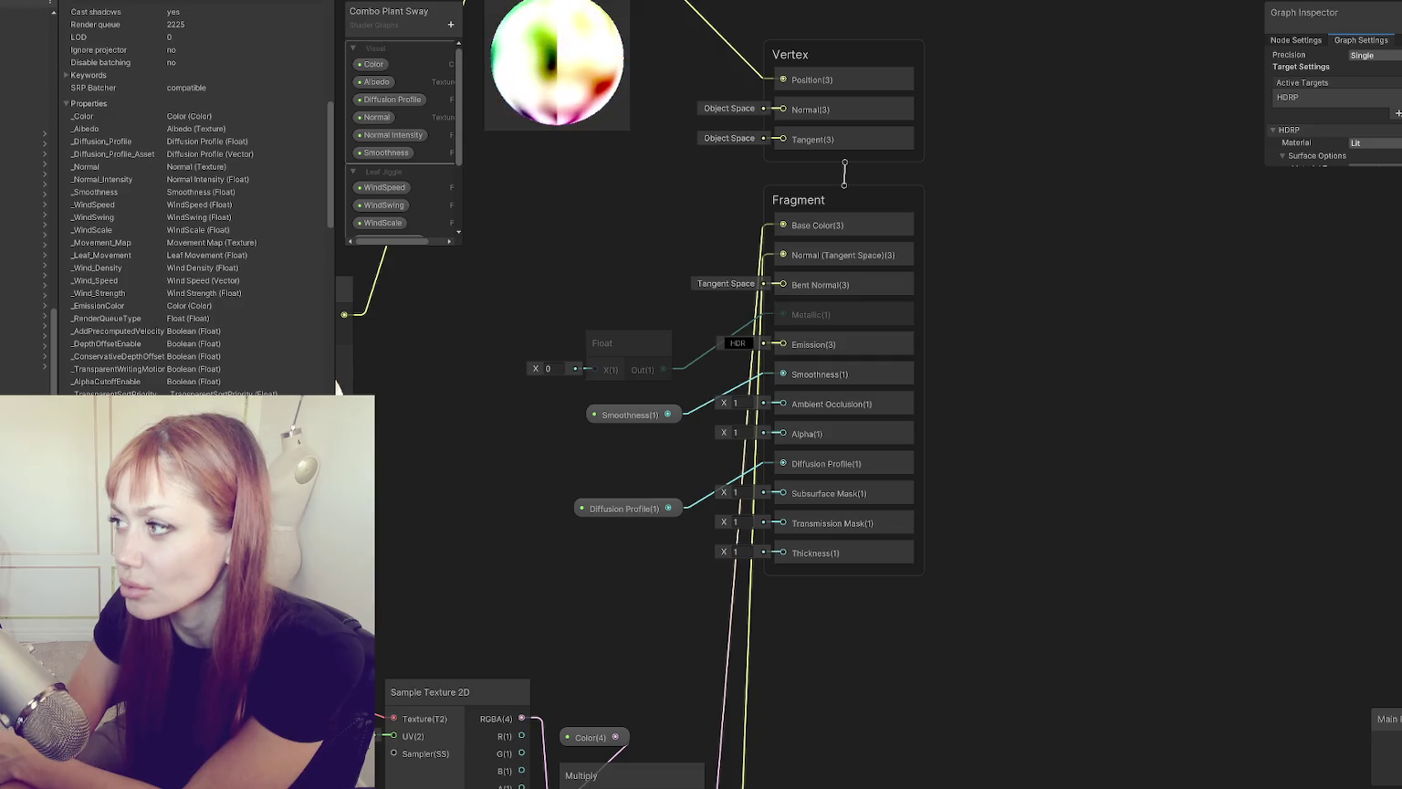
{"action": "mouse_move", "coordinate": [1365, 13]}
{"action": "left_mouse_down"}
{"action": "mouse_move", "coordinate": [469, 271]}
{"action": "mouse_move", "coordinate": [454, 291]}
{"action": "left_mouse_up"}
{"action": "left_click_drag", "start_coordinate": [520, 428], "coordinate": [552, 676]}
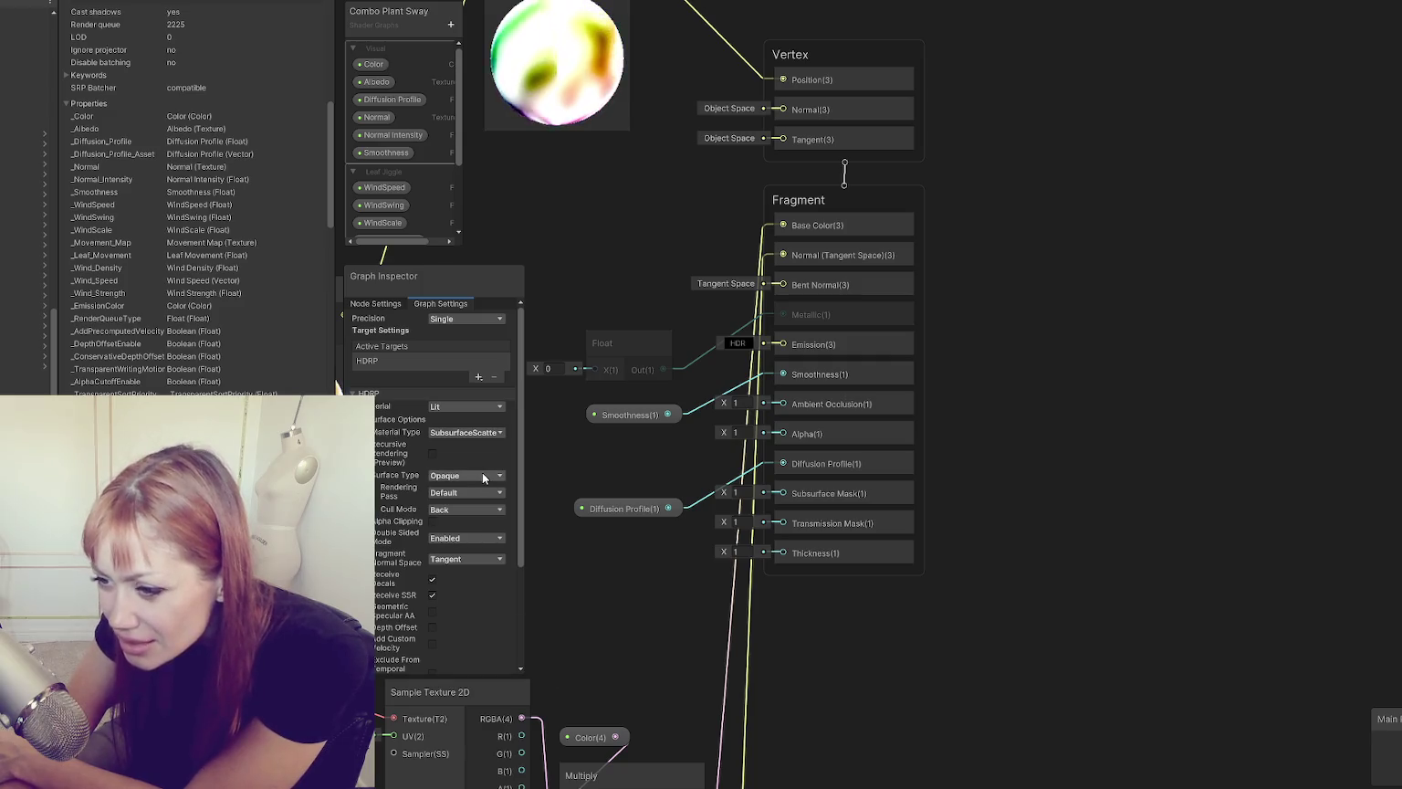
{"action": "left_click", "coordinate": [433, 521]}
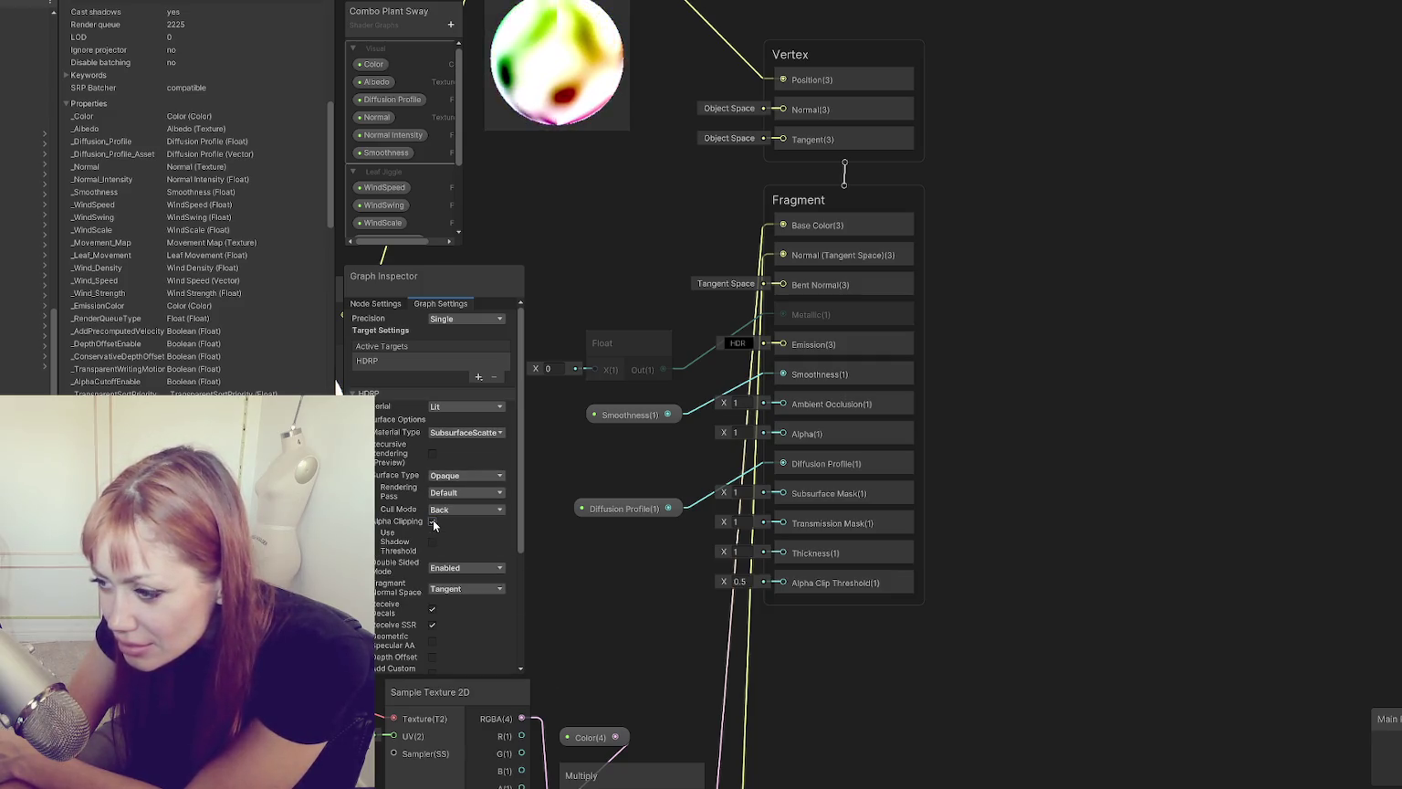
{"action": "left_click_drag", "start_coordinate": [458, 268], "coordinate": [1192, 180]}
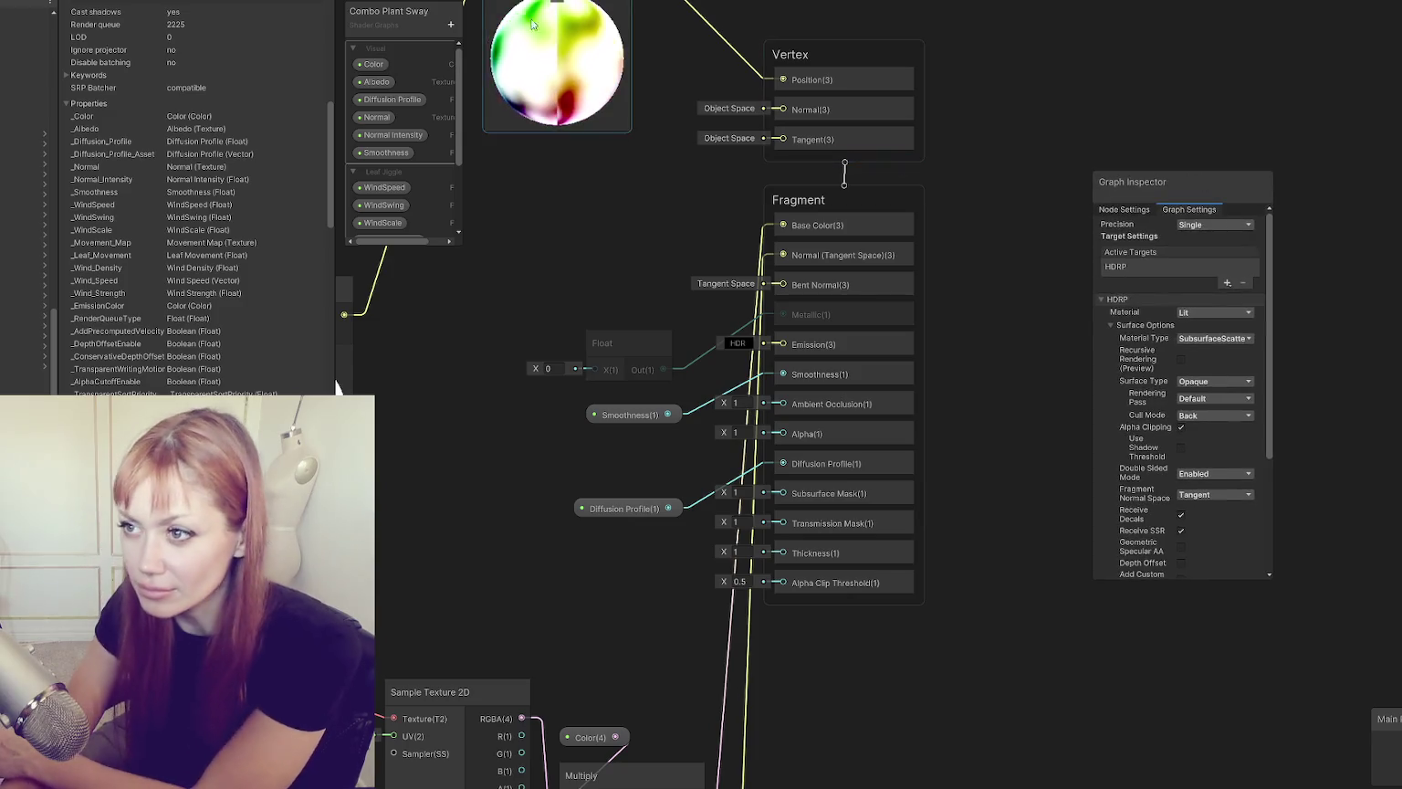
Step: Add a Boolean 'Alpha Clipping' property under Visual and wire it into Alpha Clip Threshold
{"action": "left_click", "coordinate": [451, 24]}
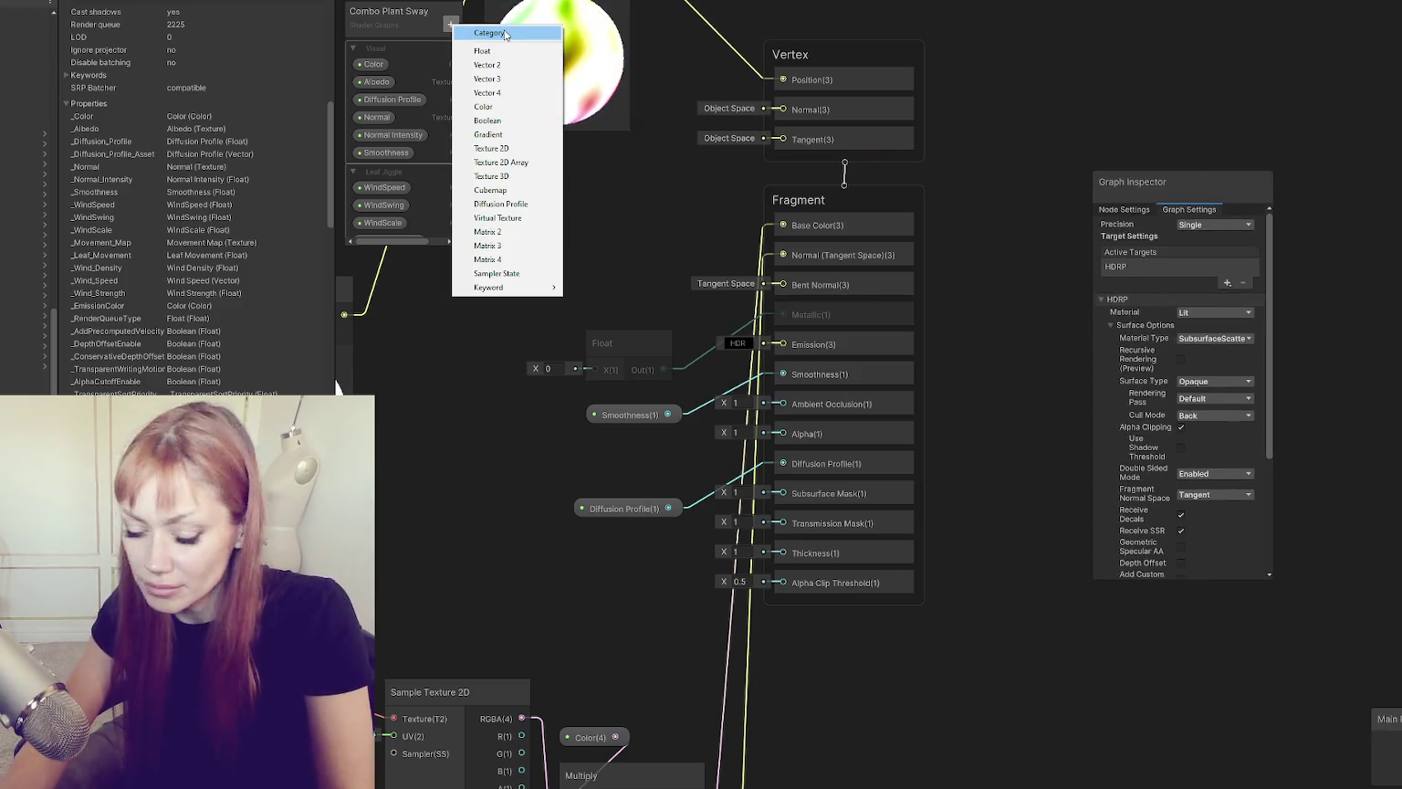
{"action": "left_click", "coordinate": [501, 112]}
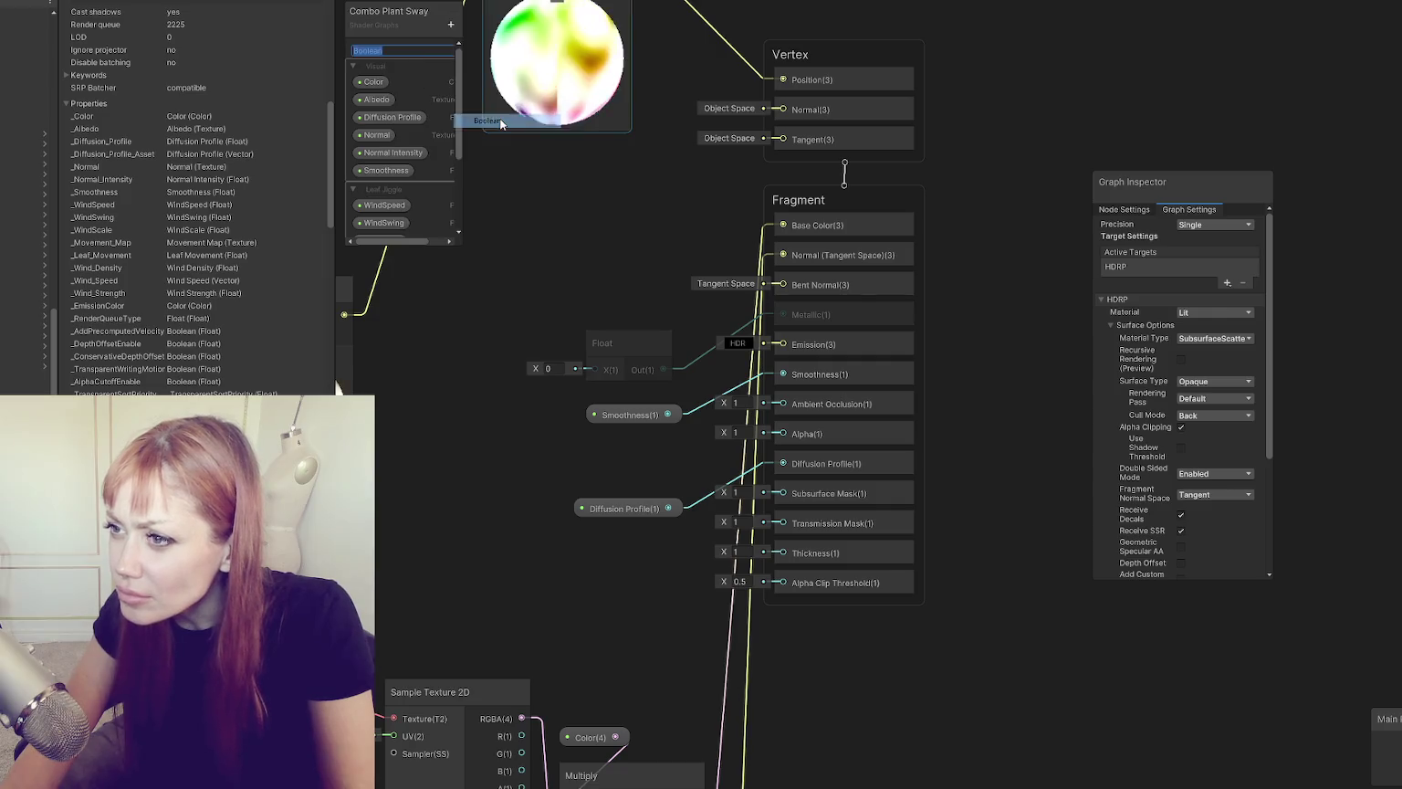
{"action": "type", "text": "al"}
{"action": "type", "text": "phaClip"}
{"action": "type", "text": "lph"}
{"action": "type", "text": " C"}
{"action": "type", "text": "g"}
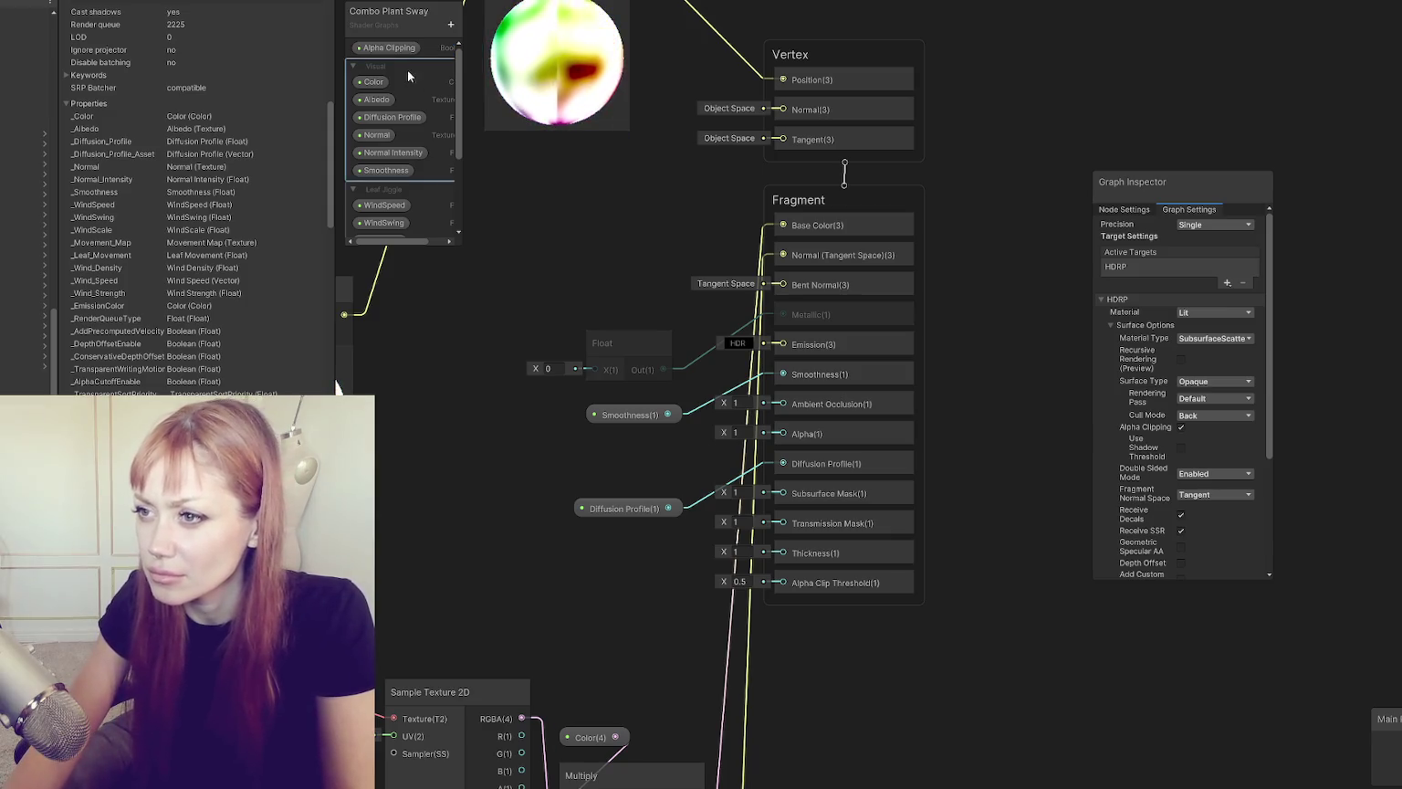
{"action": "key", "text": "Return"}
{"action": "left_click_drag", "start_coordinate": [627, 595], "coordinate": [640, 578]}
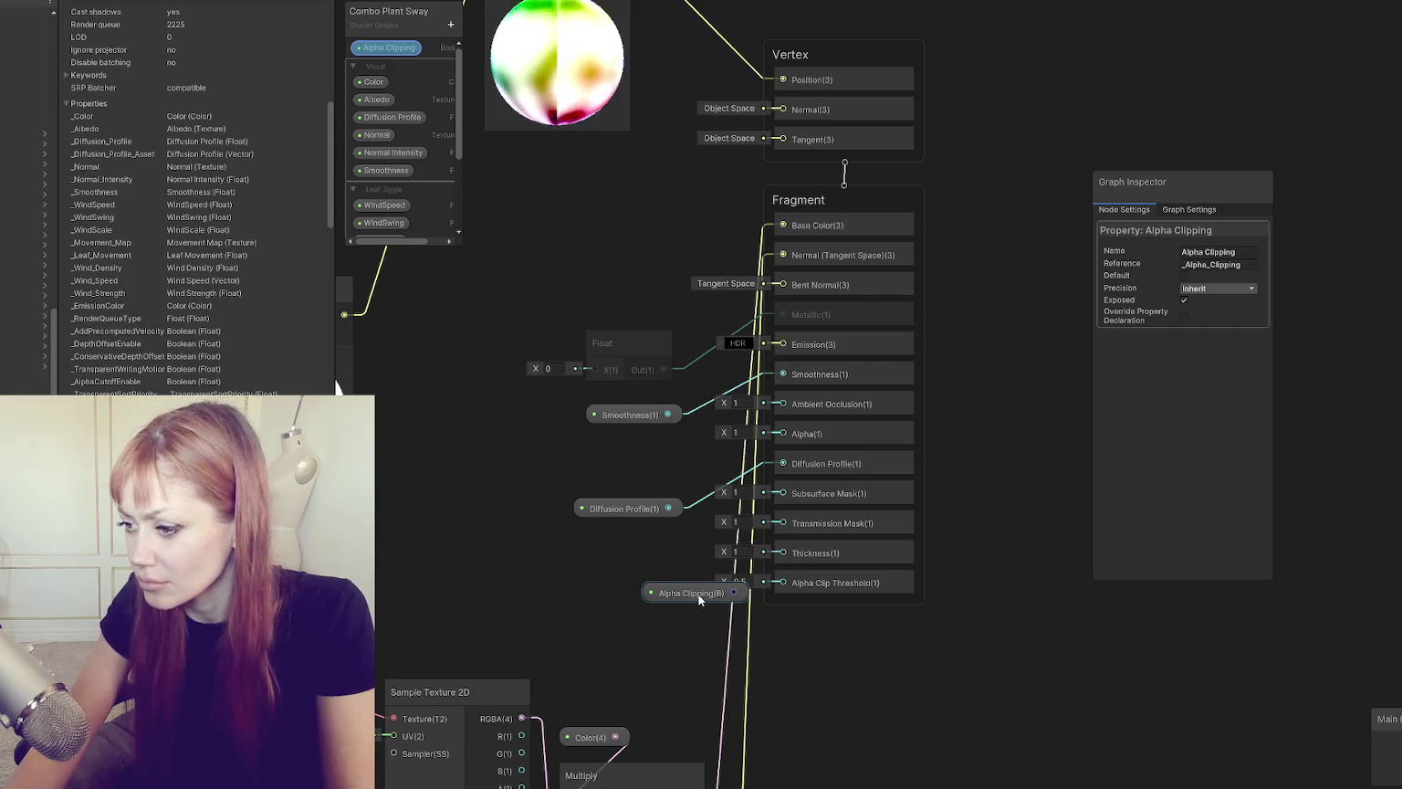
{"action": "scroll", "coordinate": [395, 148], "scroll_direction": "down", "scroll_amount": 2}
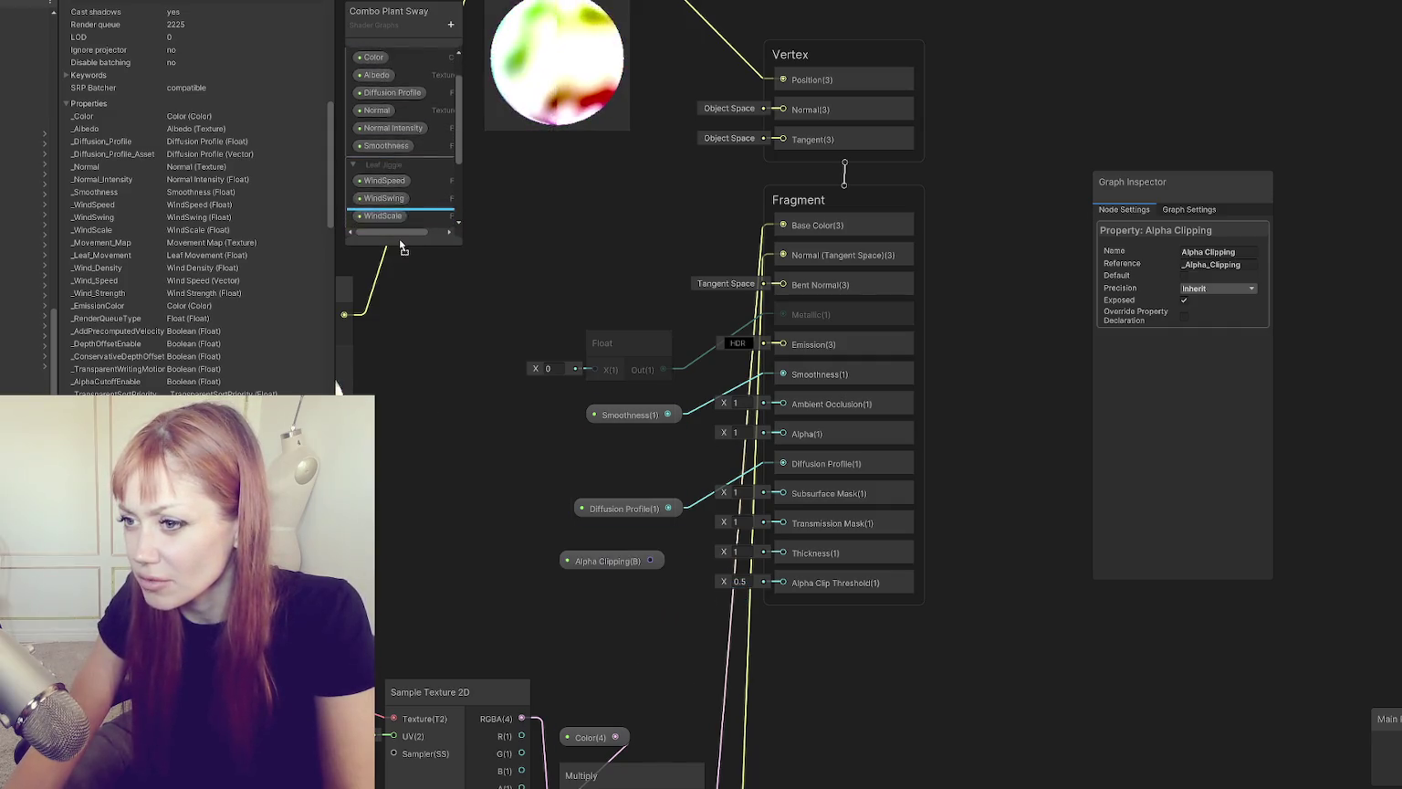
{"action": "scroll", "coordinate": [391, 55], "scroll_direction": "up", "scroll_amount": 2}
{"action": "left_click_drag", "start_coordinate": [388, 58], "coordinate": [395, 189]}
{"action": "mouse_move", "coordinate": [649, 561]}
{"action": "left_mouse_down"}
{"action": "mouse_move", "coordinate": [782, 582]}
{"action": "mouse_move", "coordinate": [610, 568]}
{"action": "mouse_move", "coordinate": [611, 578]}
{"action": "left_mouse_up"}
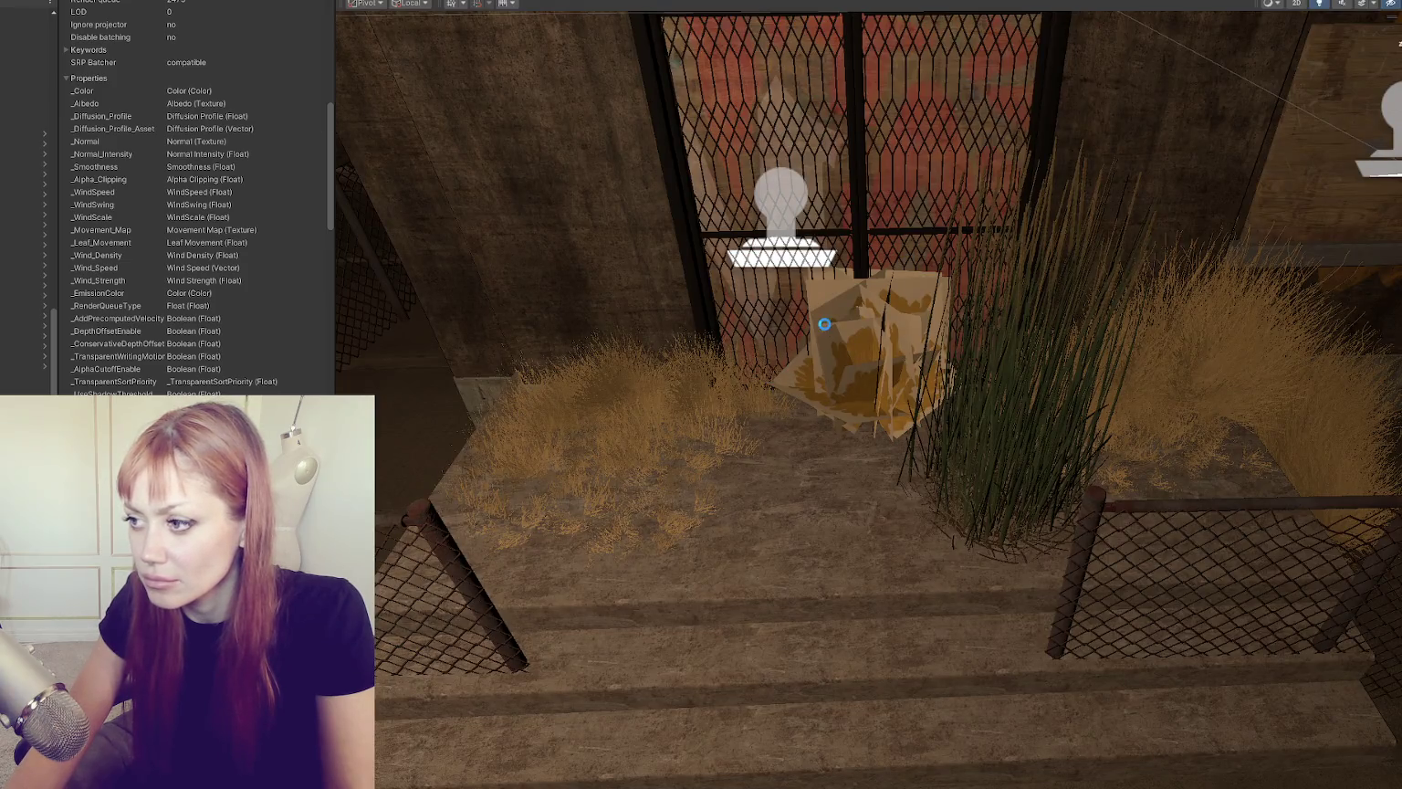
Step: Select the dried bush to view its material with the new Alpha Clipping toggle
{"action": "left_click", "coordinate": [825, 325]}
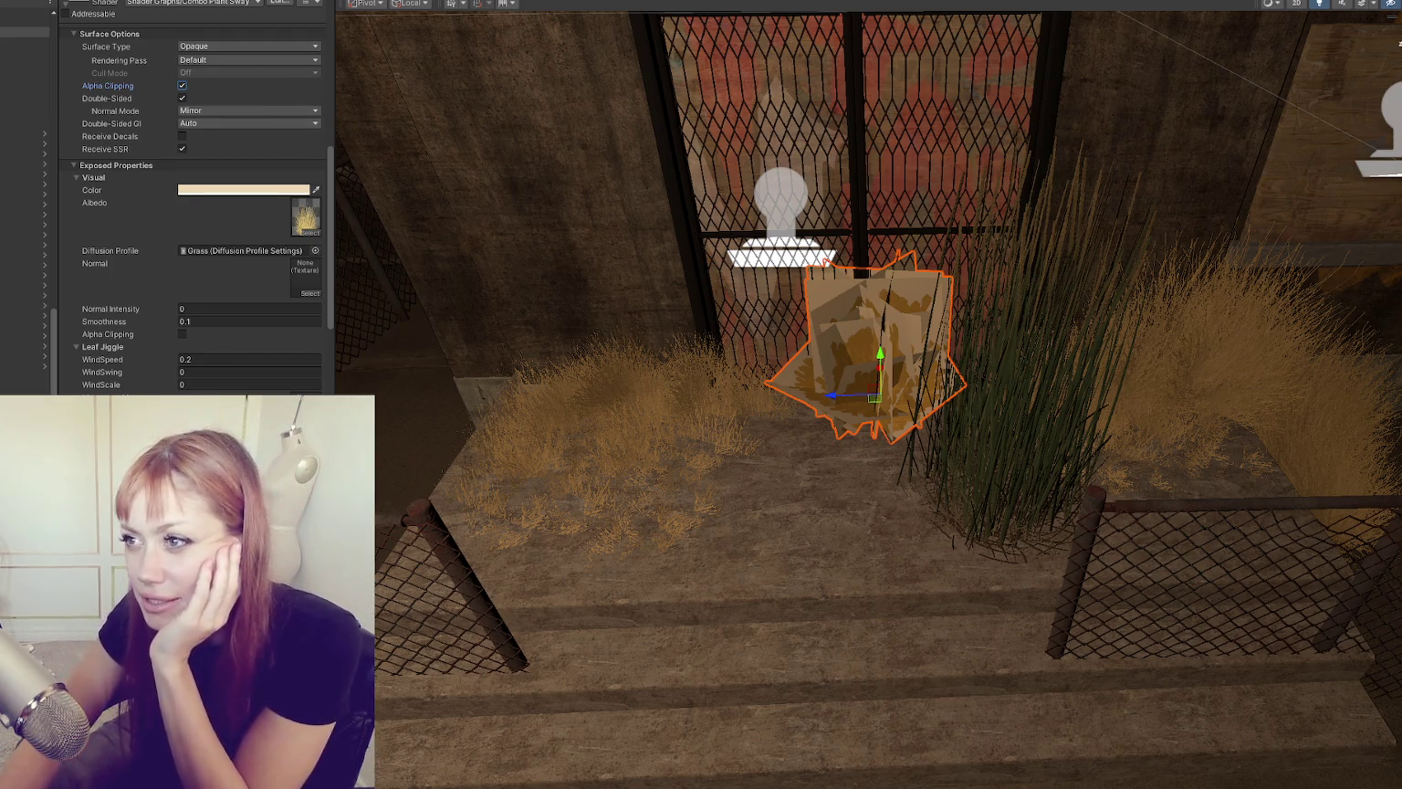
{"action": "scroll", "coordinate": [1005, 402], "scroll_direction": "up", "scroll_amount": 3}
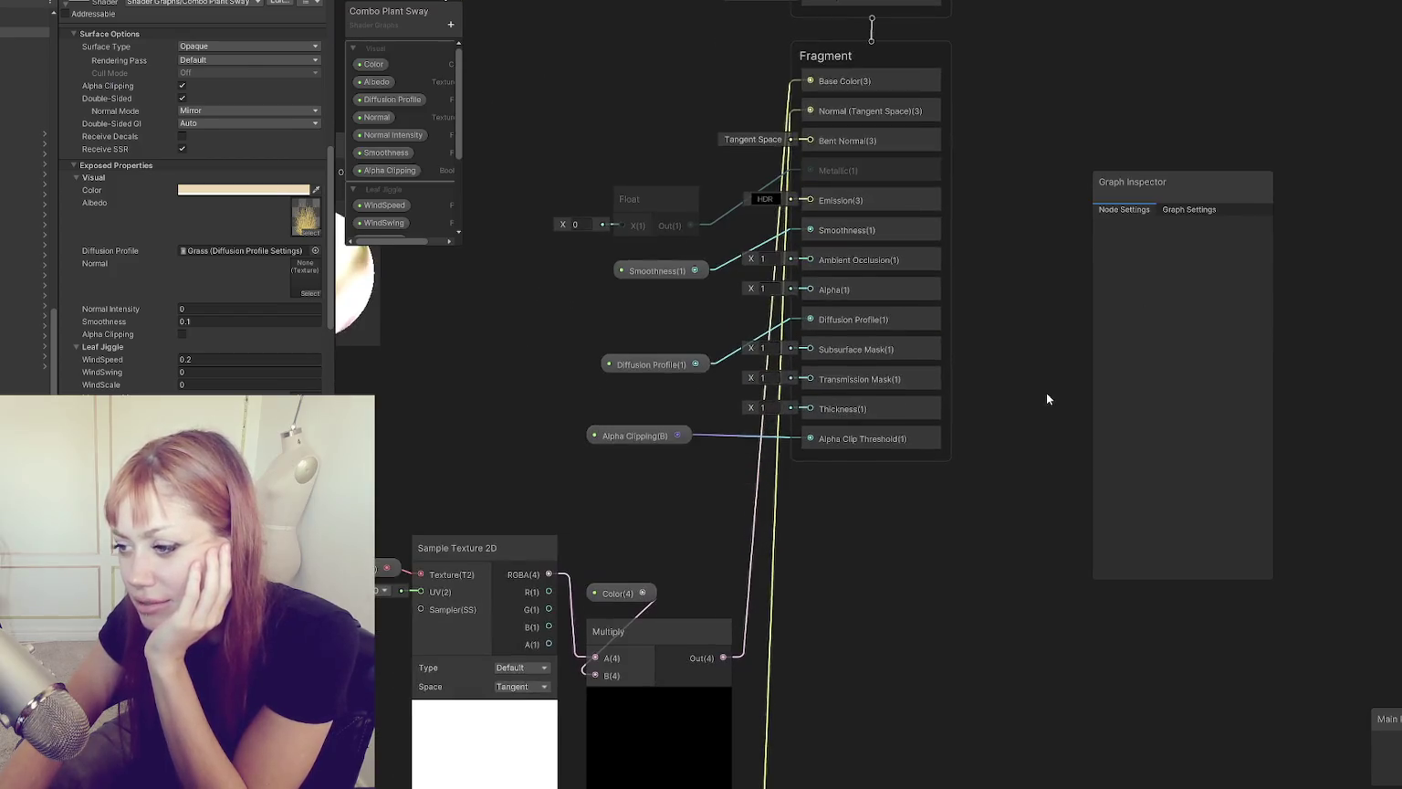
Step: Place the Albedo property in the graph and wire it into Alpha Clip Threshold
{"action": "left_click_drag", "start_coordinate": [827, 435], "coordinate": [827, 436]}
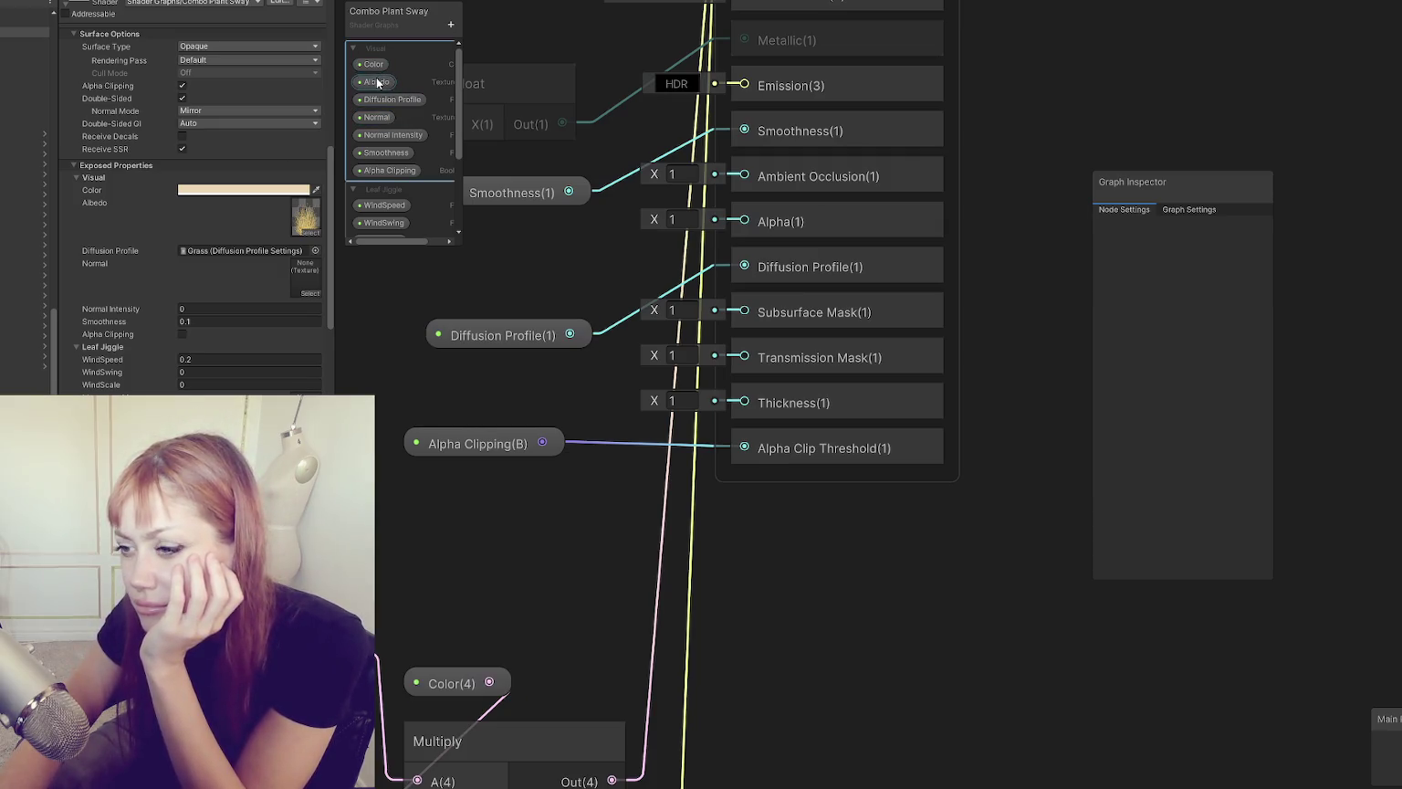
{"action": "mouse_move", "coordinate": [378, 82]}
{"action": "left_mouse_down"}
{"action": "mouse_move", "coordinate": [605, 497]}
{"action": "mouse_move", "coordinate": [541, 517]}
{"action": "left_mouse_up"}
{"action": "left_click", "coordinate": [625, 513]}
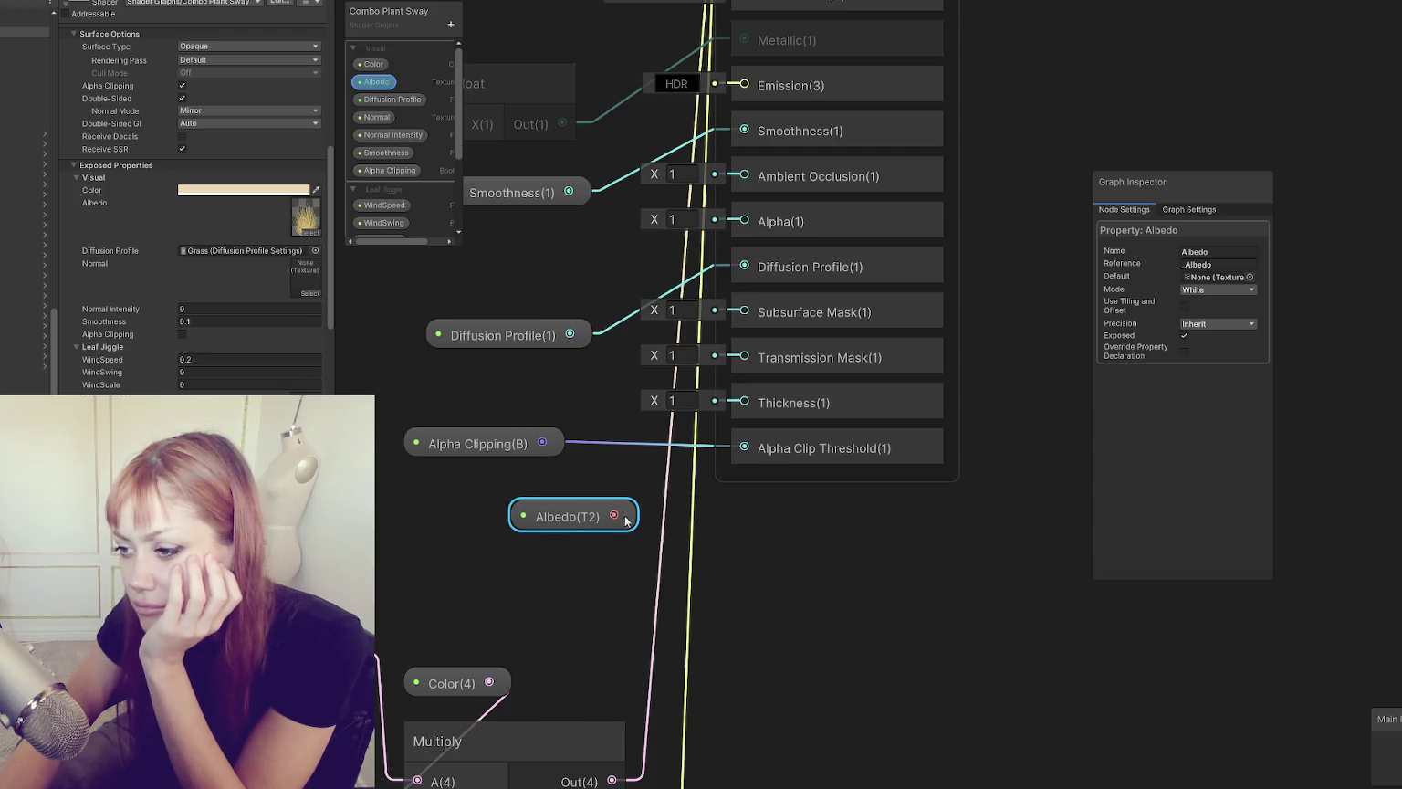
{"action": "right_click", "coordinate": [723, 462]}
{"action": "left_click", "coordinate": [710, 508]}
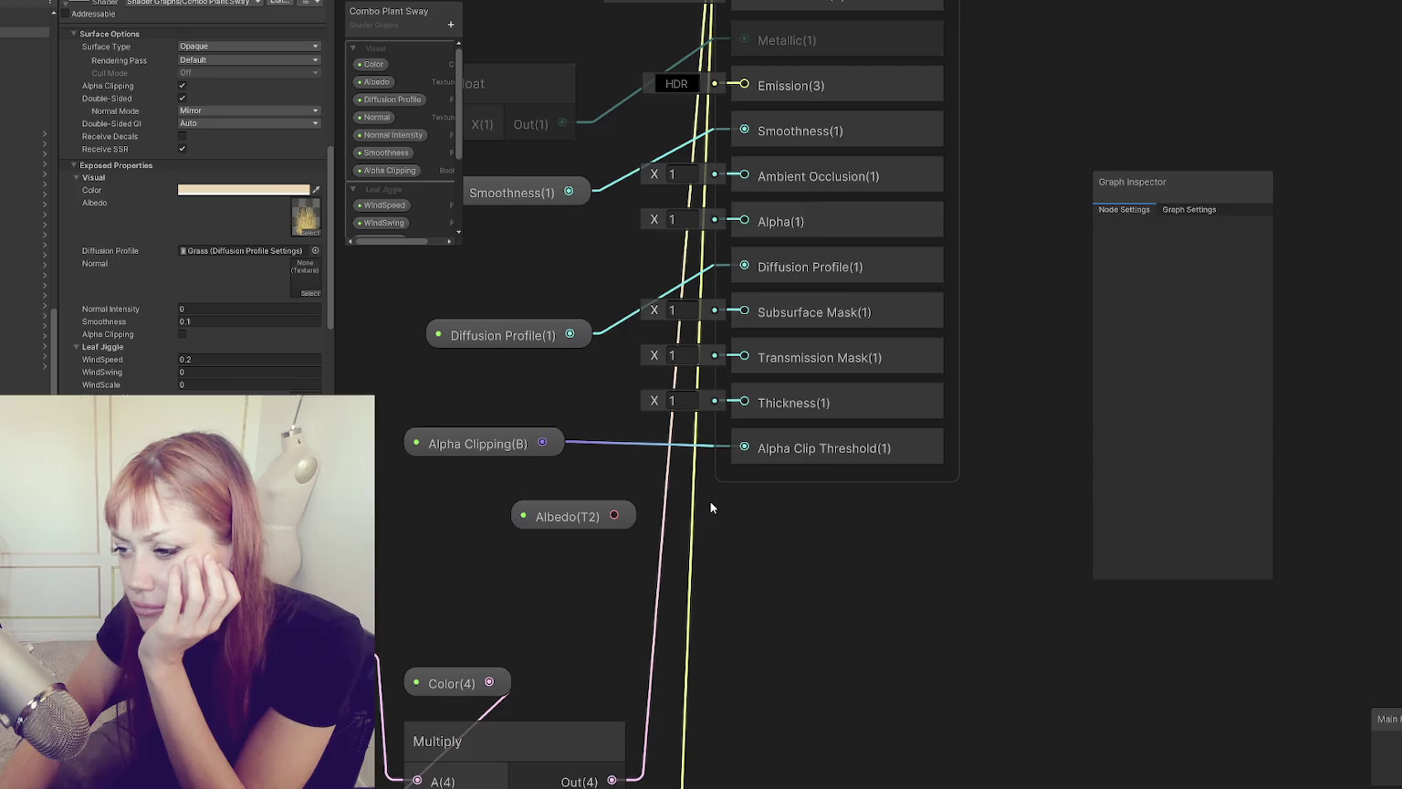
{"action": "mouse_move", "coordinate": [615, 515]}
{"action": "left_mouse_down"}
{"action": "mouse_move", "coordinate": [693, 455]}
{"action": "mouse_move", "coordinate": [742, 447]}
{"action": "left_mouse_up"}
{"action": "left_click", "coordinate": [762, 456]}
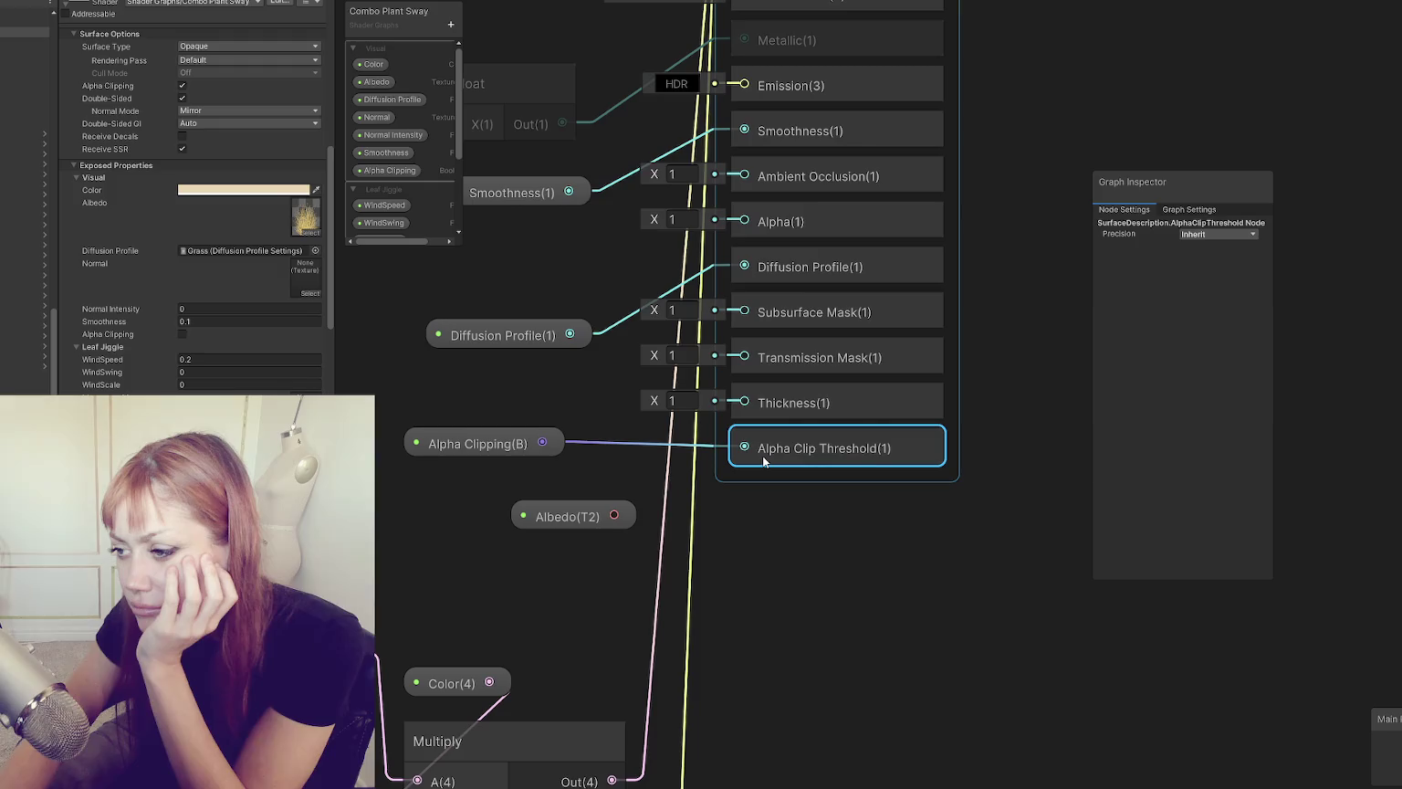
Step: In Graph Settings, keep Alpha Clipping on and enable Use Shadow Threshold
{"action": "left_click", "coordinate": [1189, 210]}
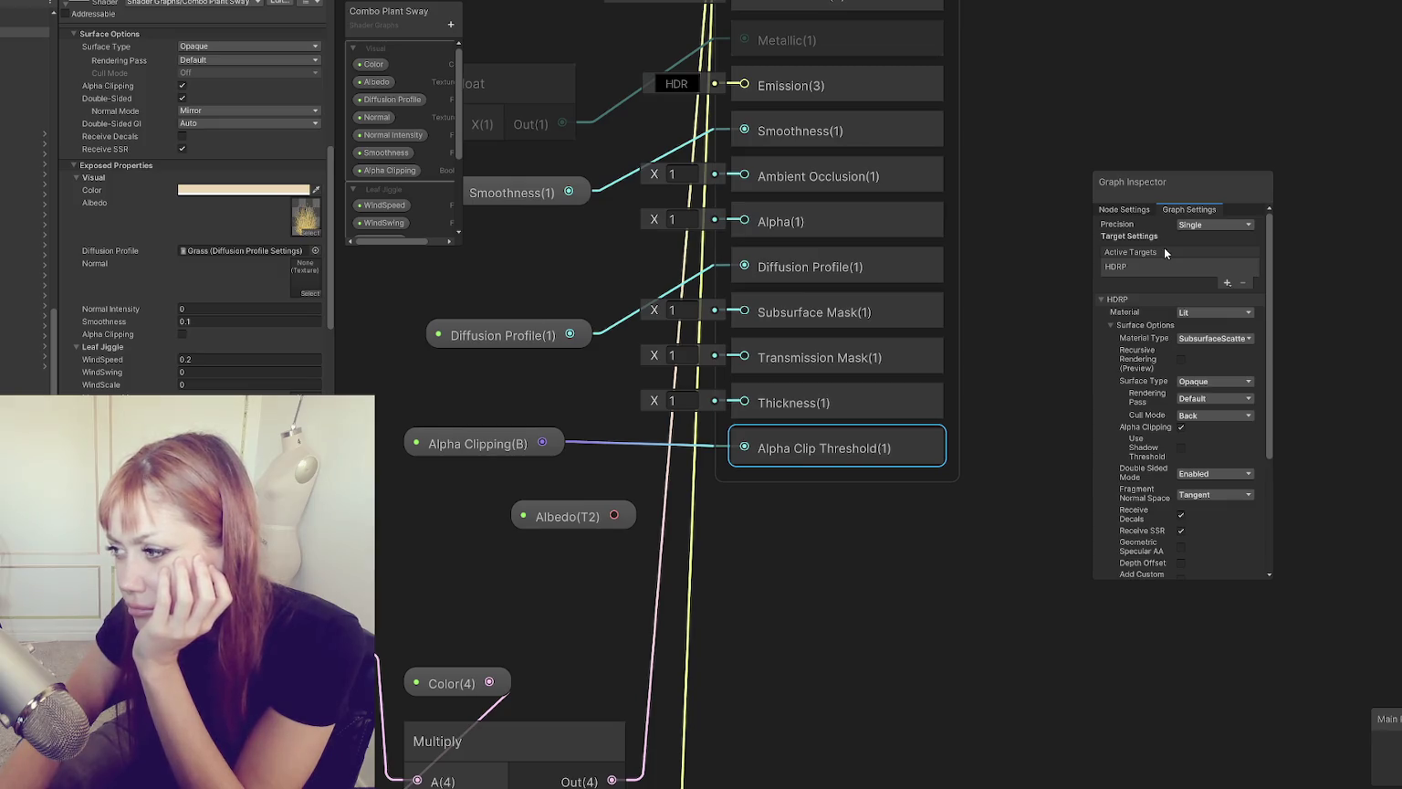
{"action": "left_click", "coordinate": [1181, 427]}
{"action": "left_click", "coordinate": [1181, 427]}
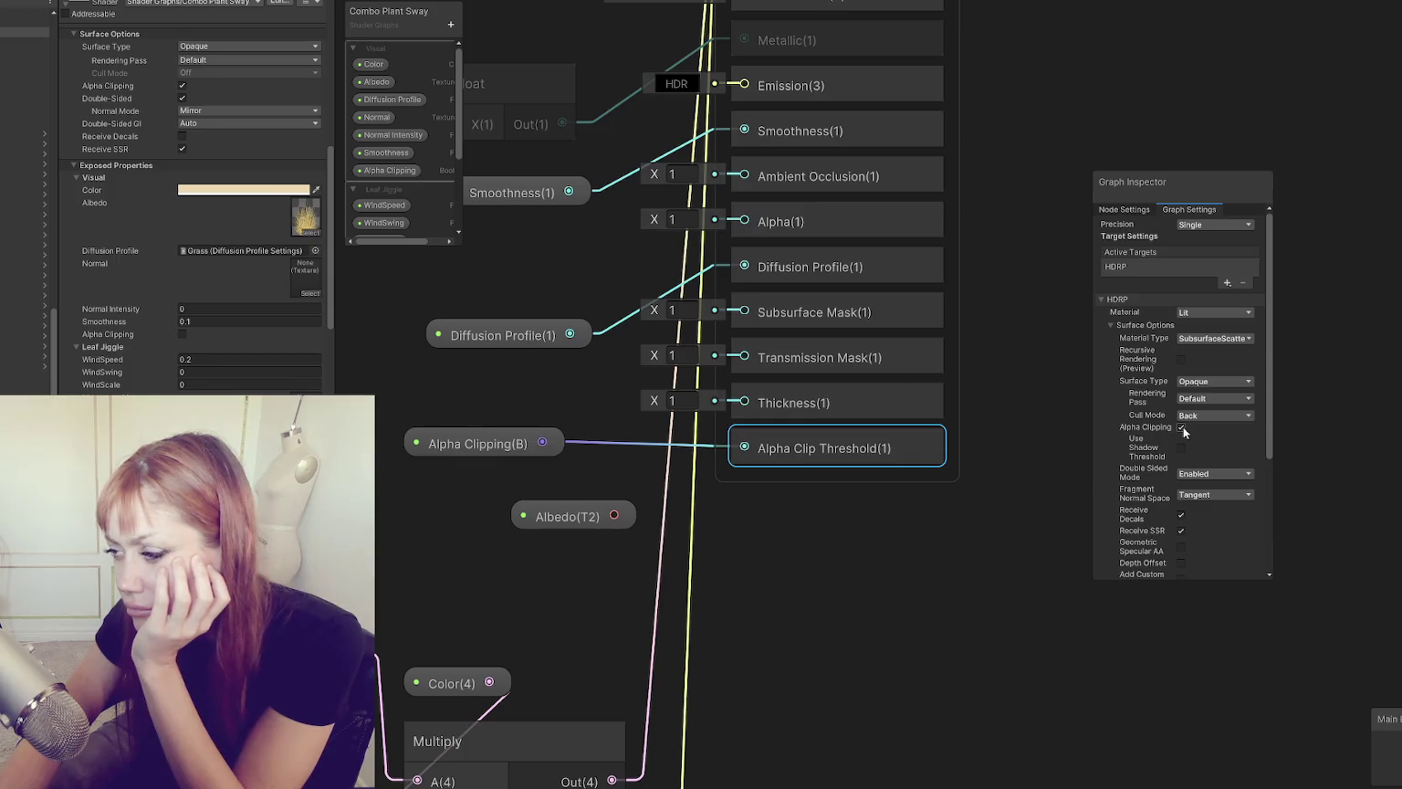
{"action": "left_click", "coordinate": [1181, 447]}
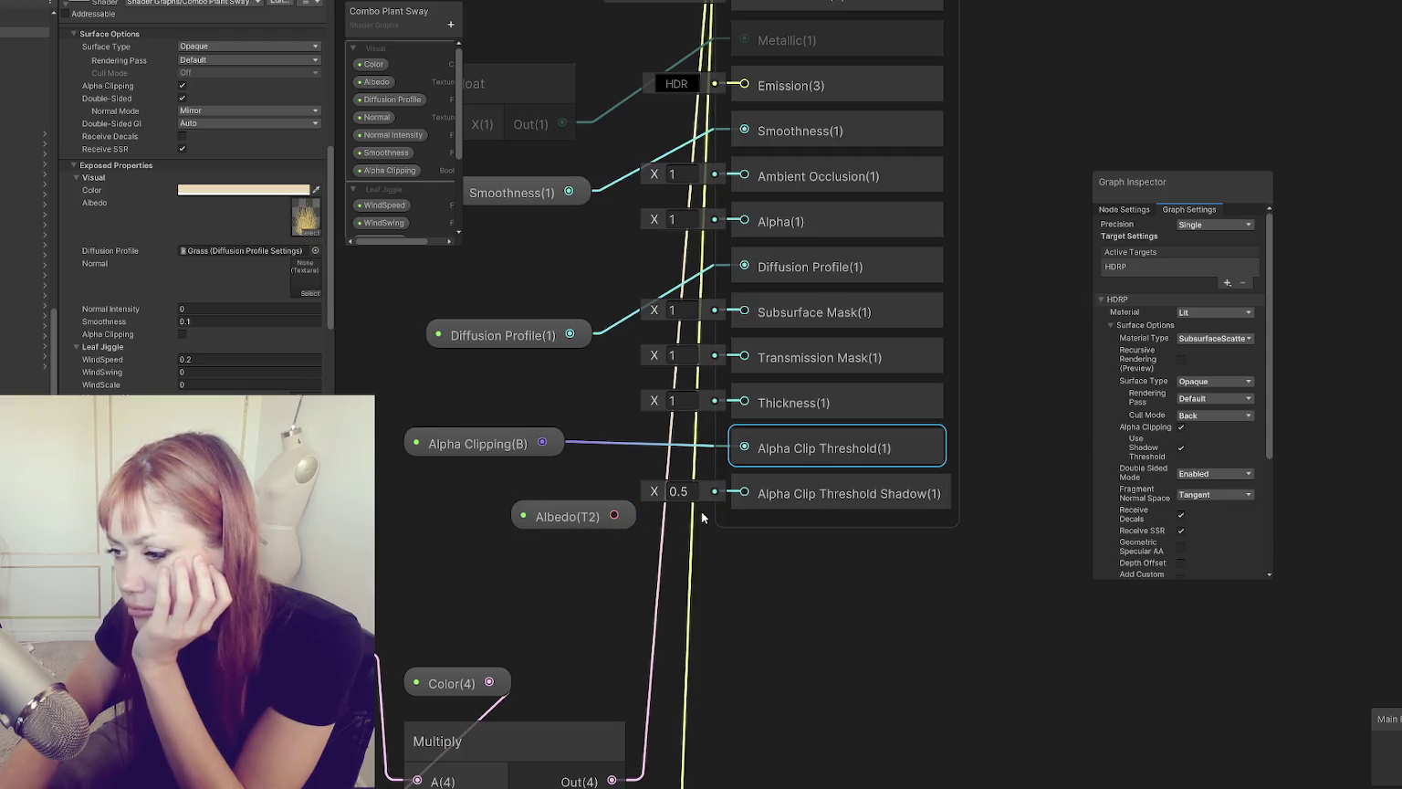
Step: Add a Float property named 'Clipping Amount' and wire it into Alpha Clip Threshold Shadow
{"action": "left_click", "coordinate": [451, 24]}
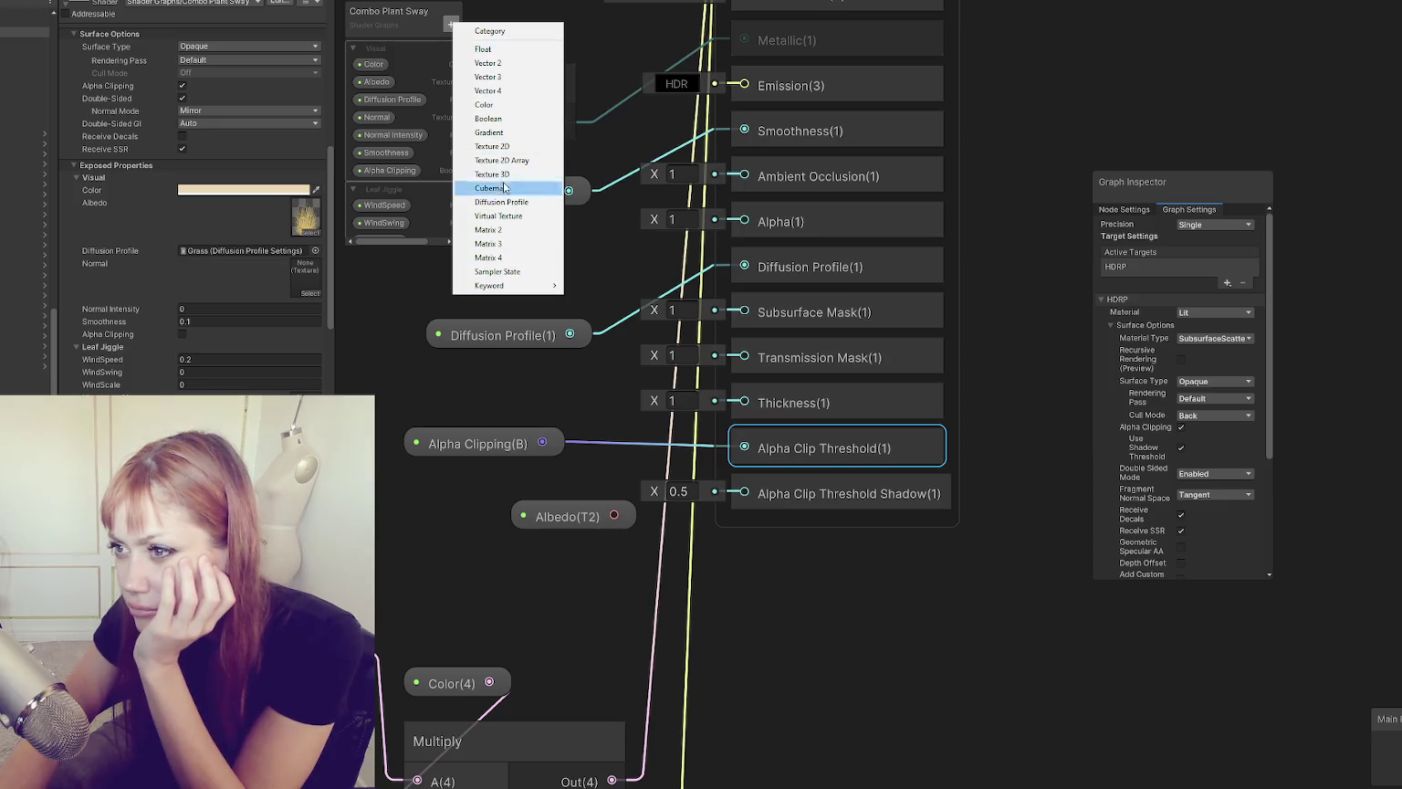
{"action": "left_click", "coordinate": [486, 49]}
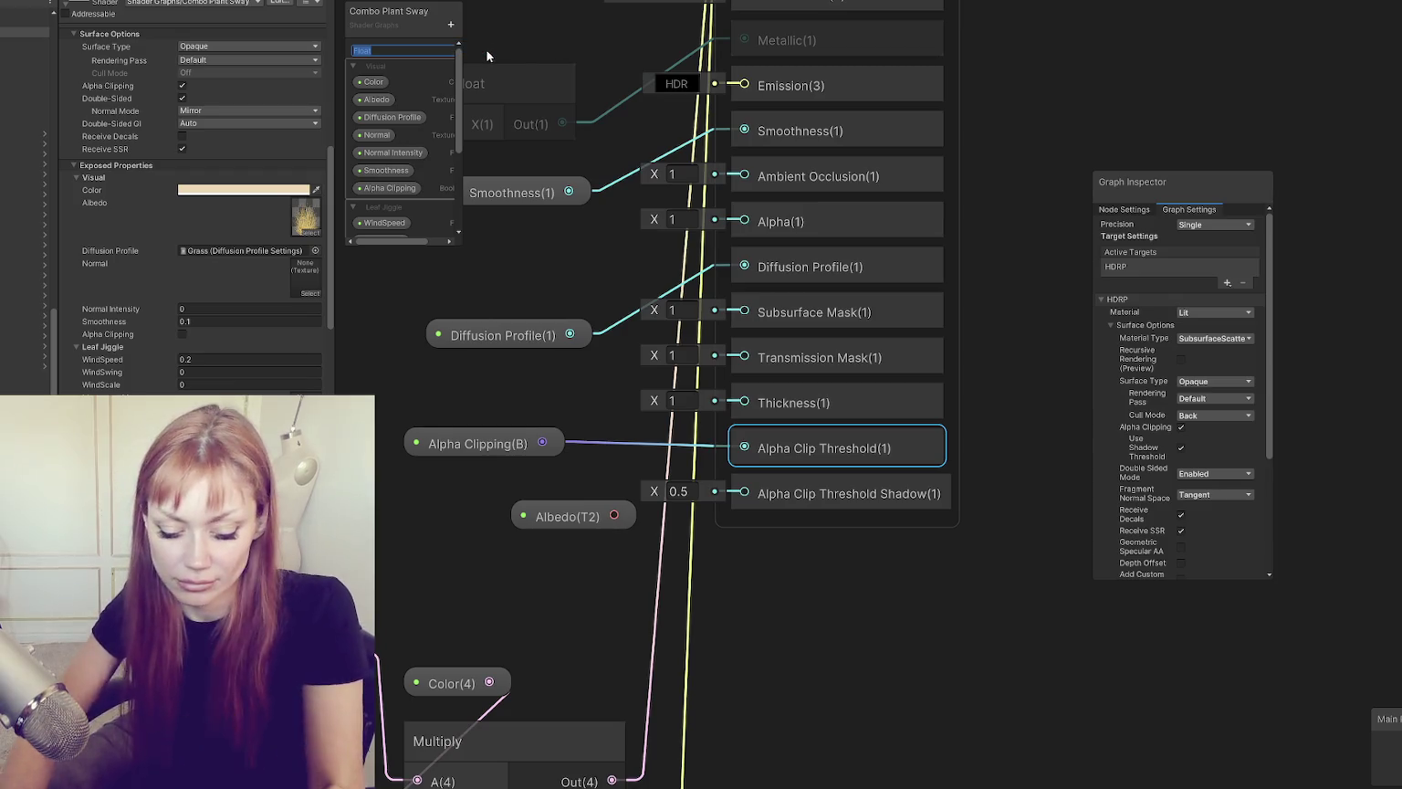
{"action": "type", "text": "Clipping Amount"}
{"action": "key", "text": "Return"}
{"action": "mouse_move", "coordinate": [393, 48]}
{"action": "left_mouse_down"}
{"action": "mouse_move", "coordinate": [611, 484]}
{"action": "mouse_move", "coordinate": [585, 558]}
{"action": "left_mouse_up"}
{"action": "left_click_drag", "start_coordinate": [724, 574], "coordinate": [746, 494]}
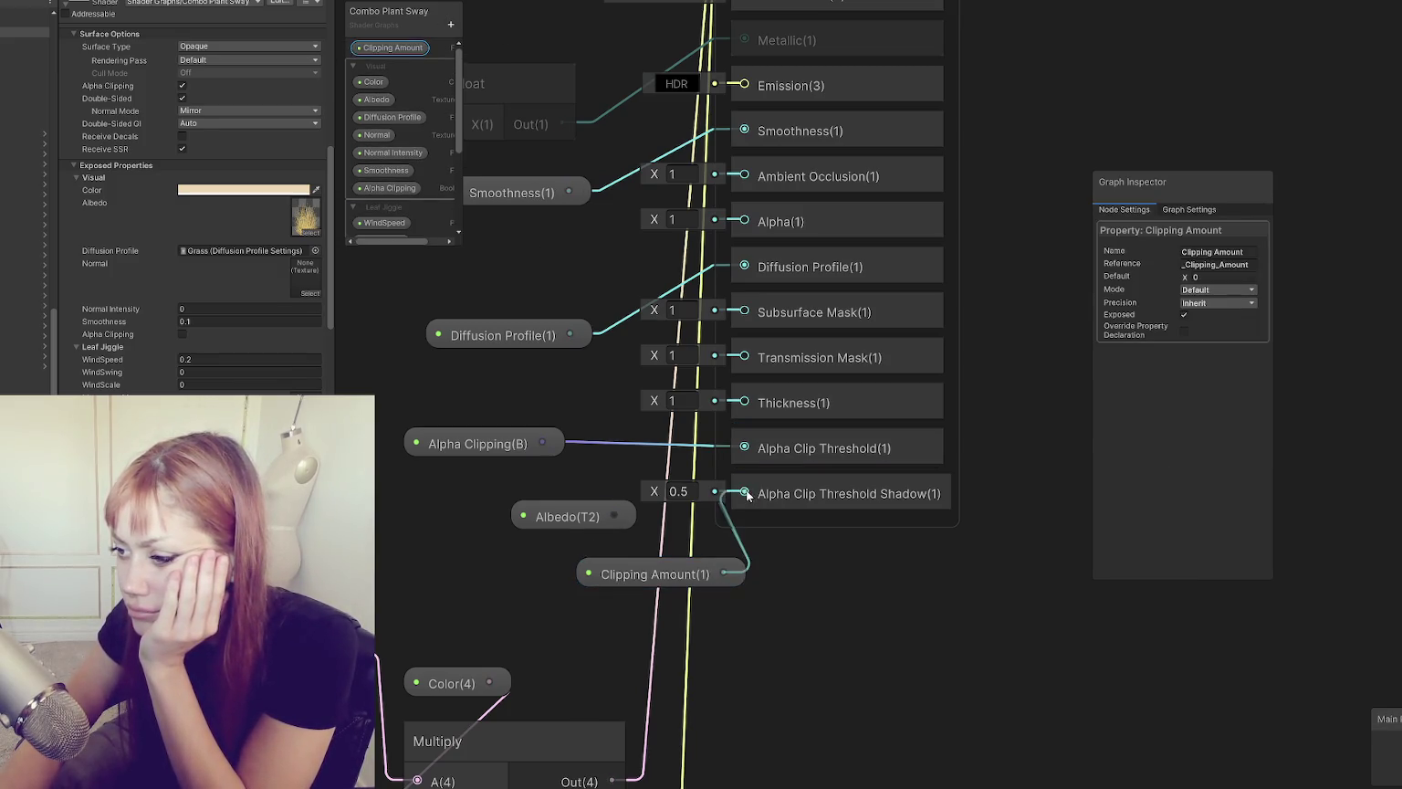
Step: Delete the unused Albedo node and move Clipping Amount into the Visual category
{"action": "left_click", "coordinate": [553, 519]}
{"action": "key", "text": "Delete"}
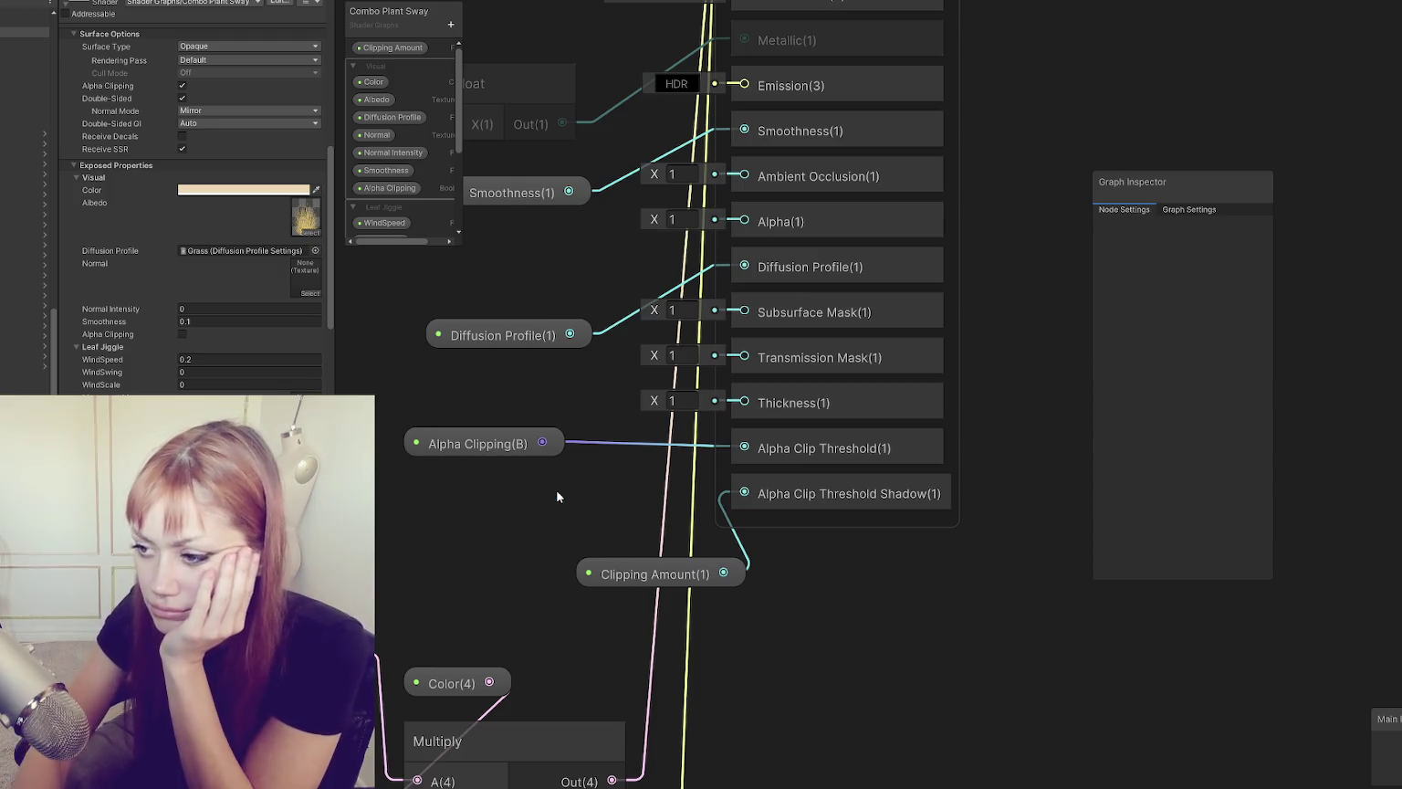
{"action": "left_click_drag", "start_coordinate": [393, 48], "coordinate": [413, 208]}
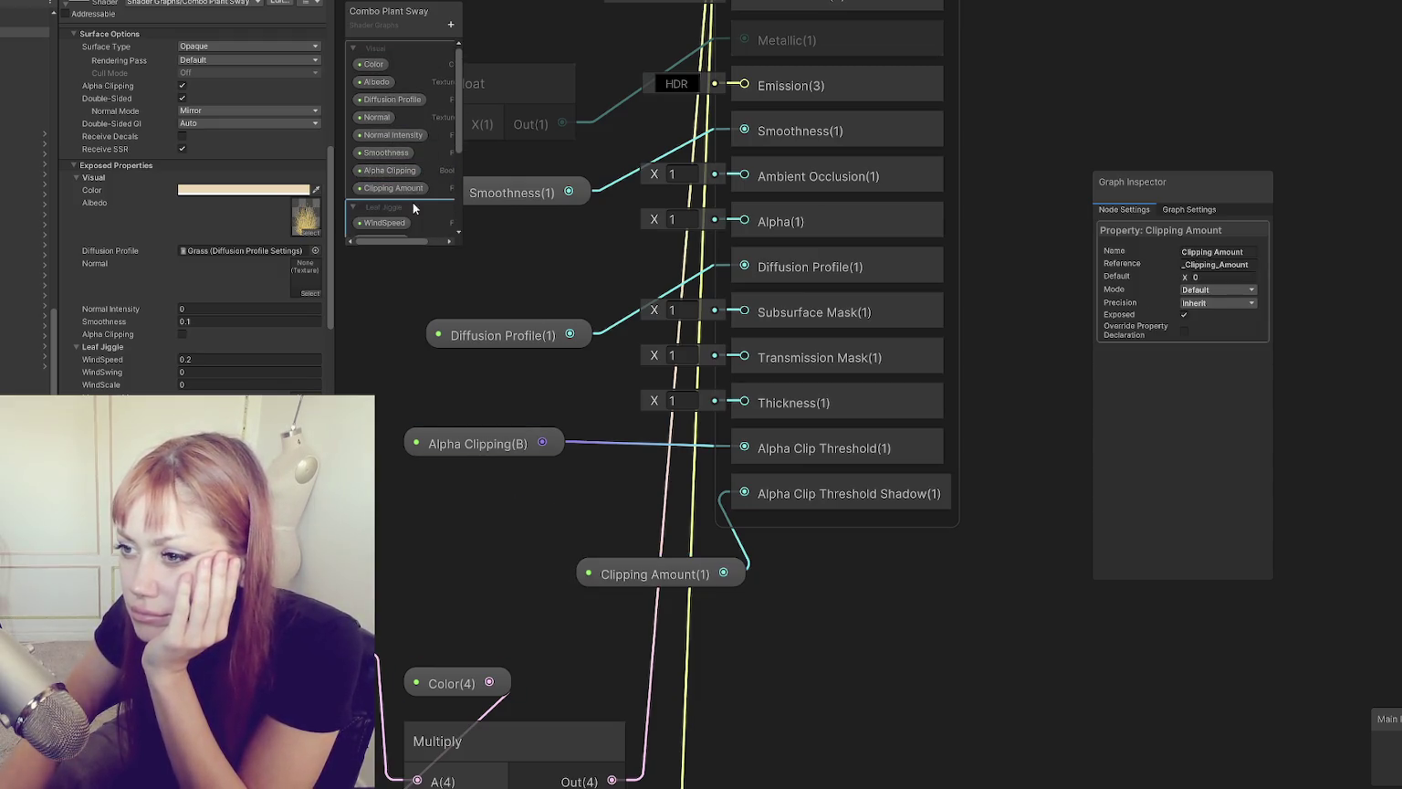
{"action": "left_click_drag", "start_coordinate": [652, 581], "coordinate": [550, 513]}
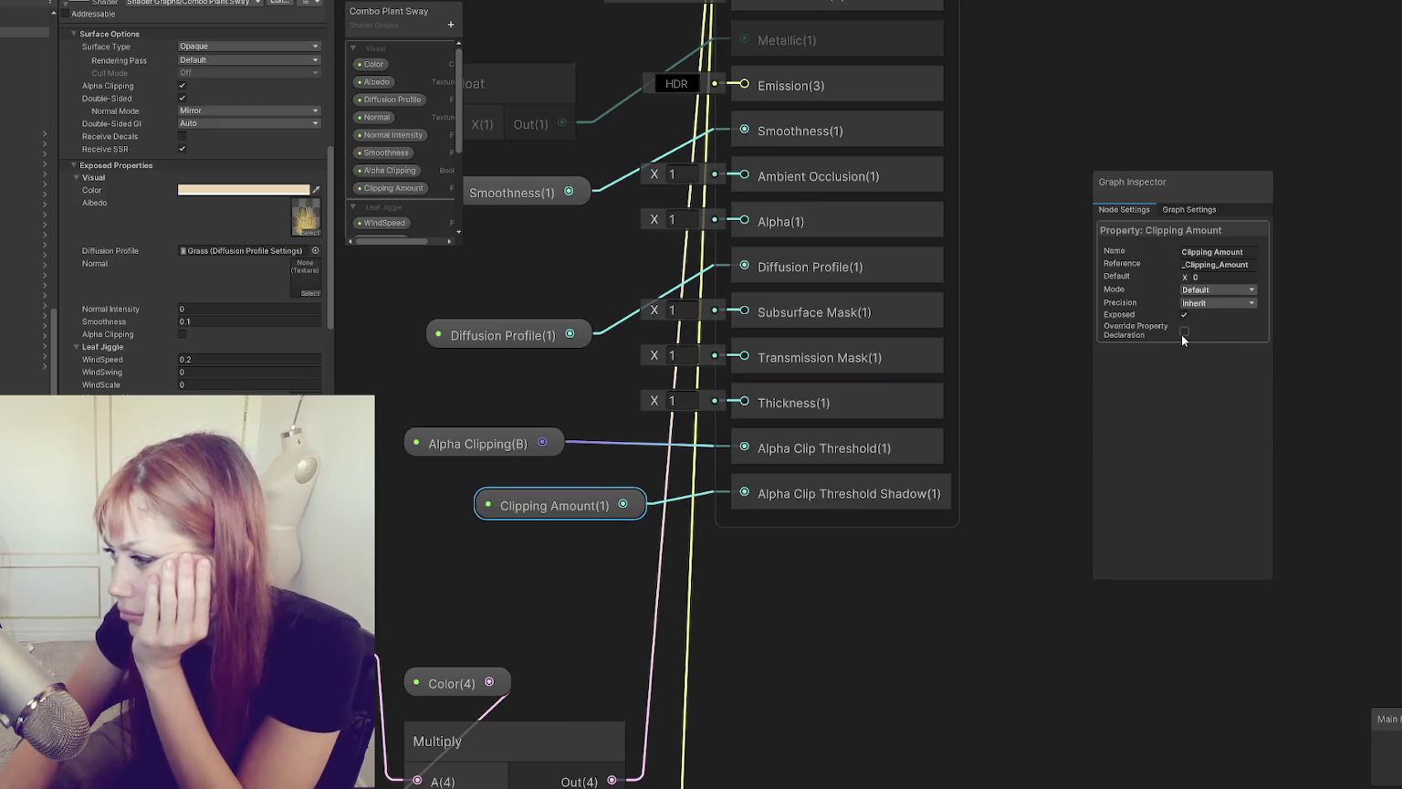
Step: Set Clipping Amount's Mode to Slider and save the shader graph
{"action": "left_click", "coordinate": [1201, 290]}
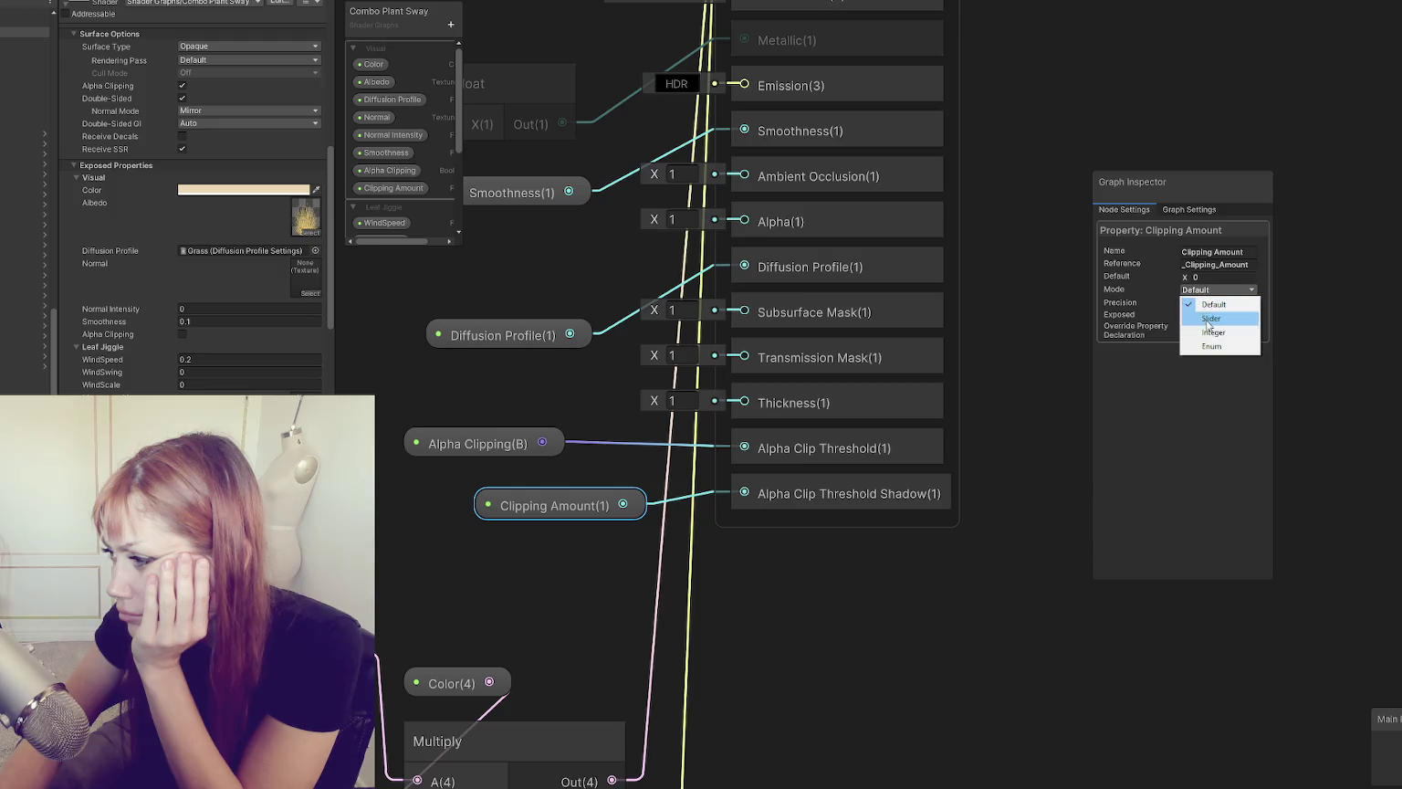
{"action": "left_click", "coordinate": [1204, 317]}
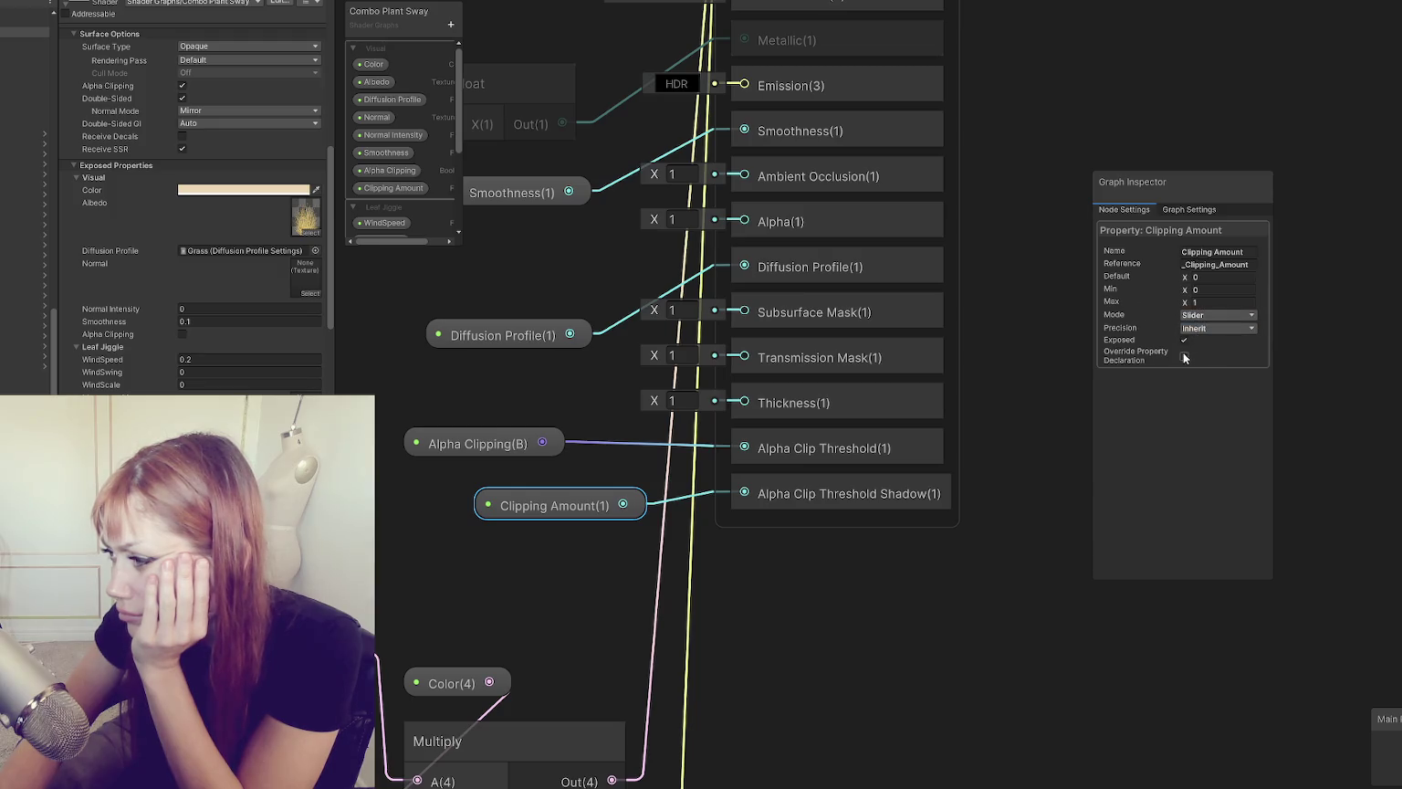
{"action": "key", "text": "ctrl+s"}
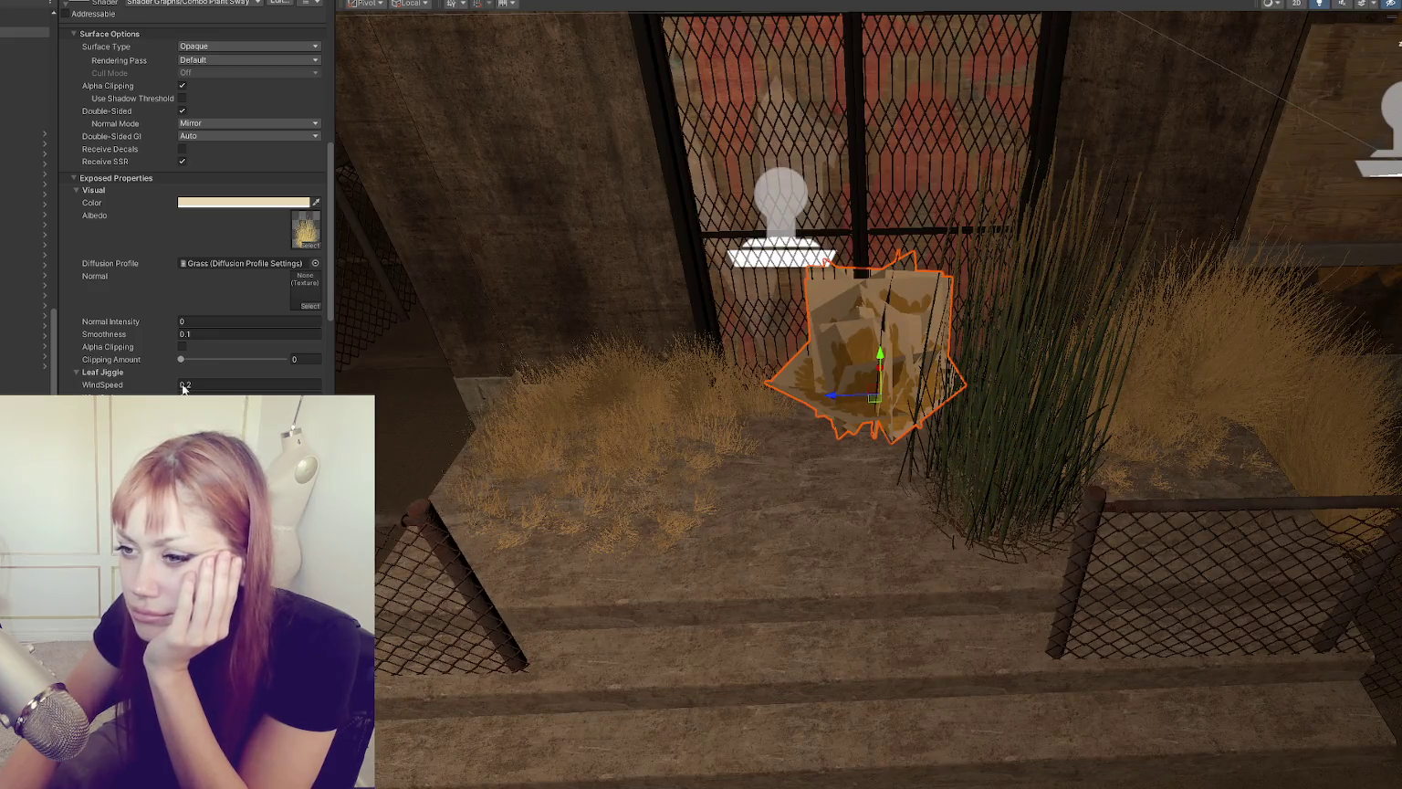
Step: Drag the bush material's Clipping Amount slider to about 0.516
{"action": "scroll", "coordinate": [253, 284], "scroll_direction": "down", "scroll_amount": 3}
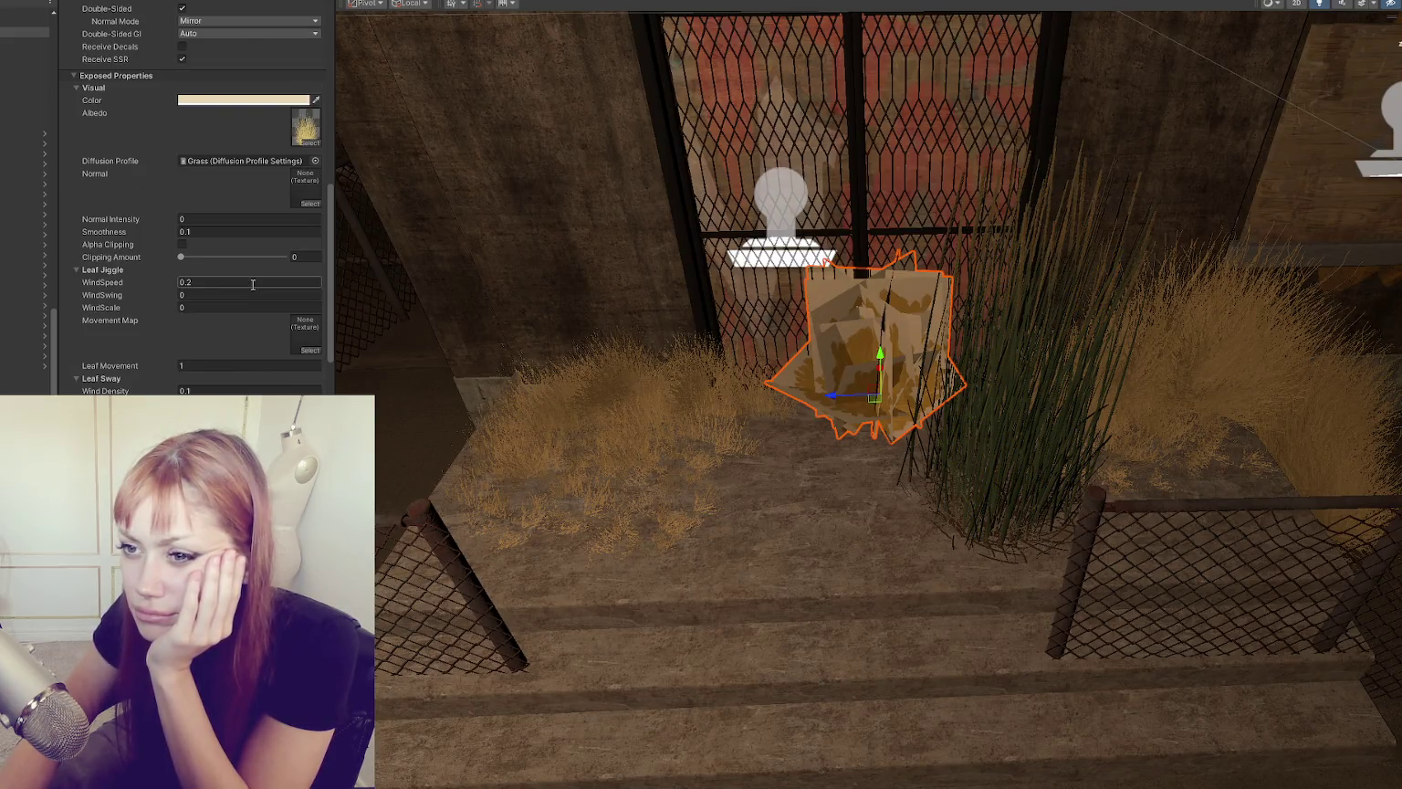
{"action": "scroll", "coordinate": [253, 285], "scroll_direction": "down", "scroll_amount": 1}
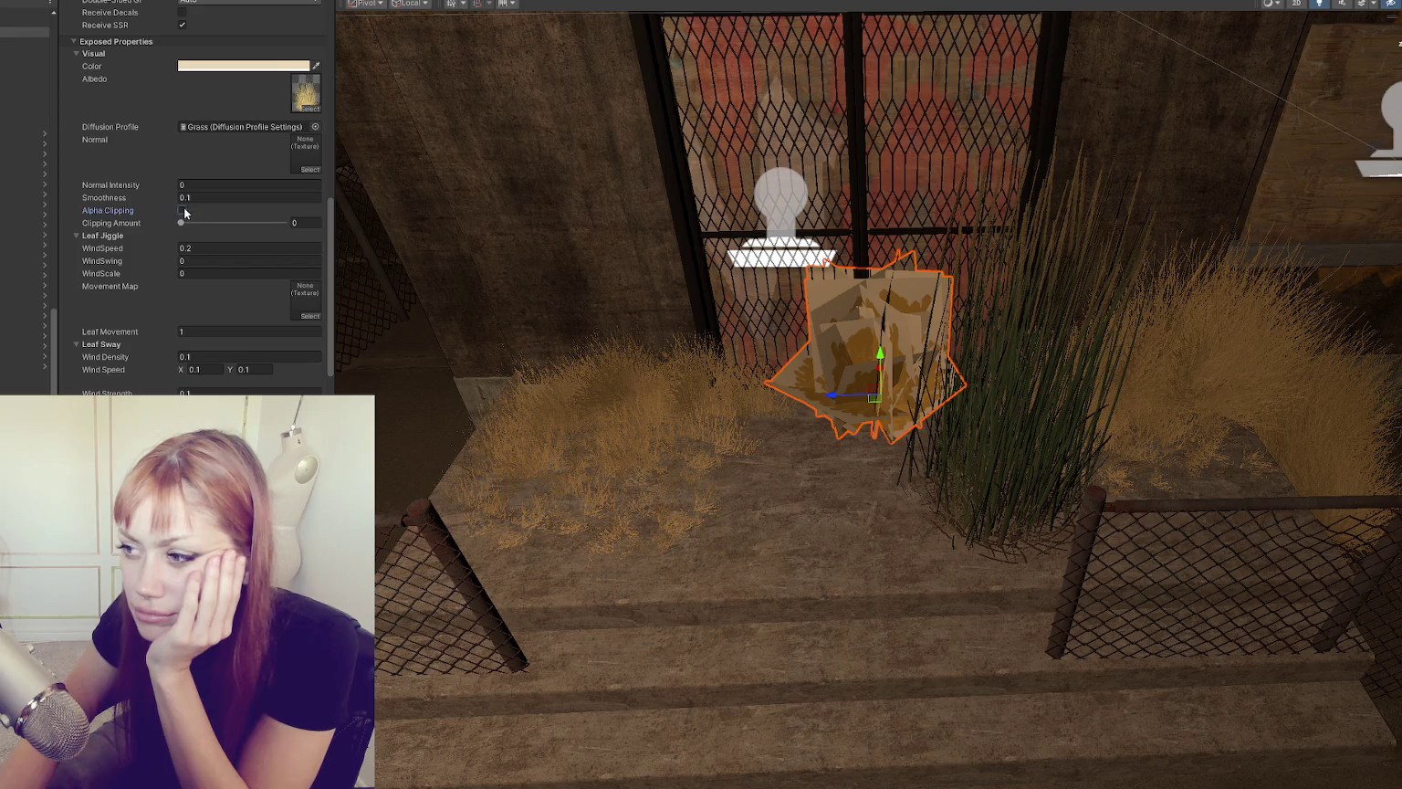
{"action": "mouse_move", "coordinate": [180, 223]}
{"action": "left_mouse_down"}
{"action": "mouse_move", "coordinate": [261, 226]}
{"action": "mouse_move", "coordinate": [211, 215]}
{"action": "left_mouse_up"}
{"action": "scroll", "coordinate": [210, 214], "scroll_direction": "up", "scroll_amount": 4}
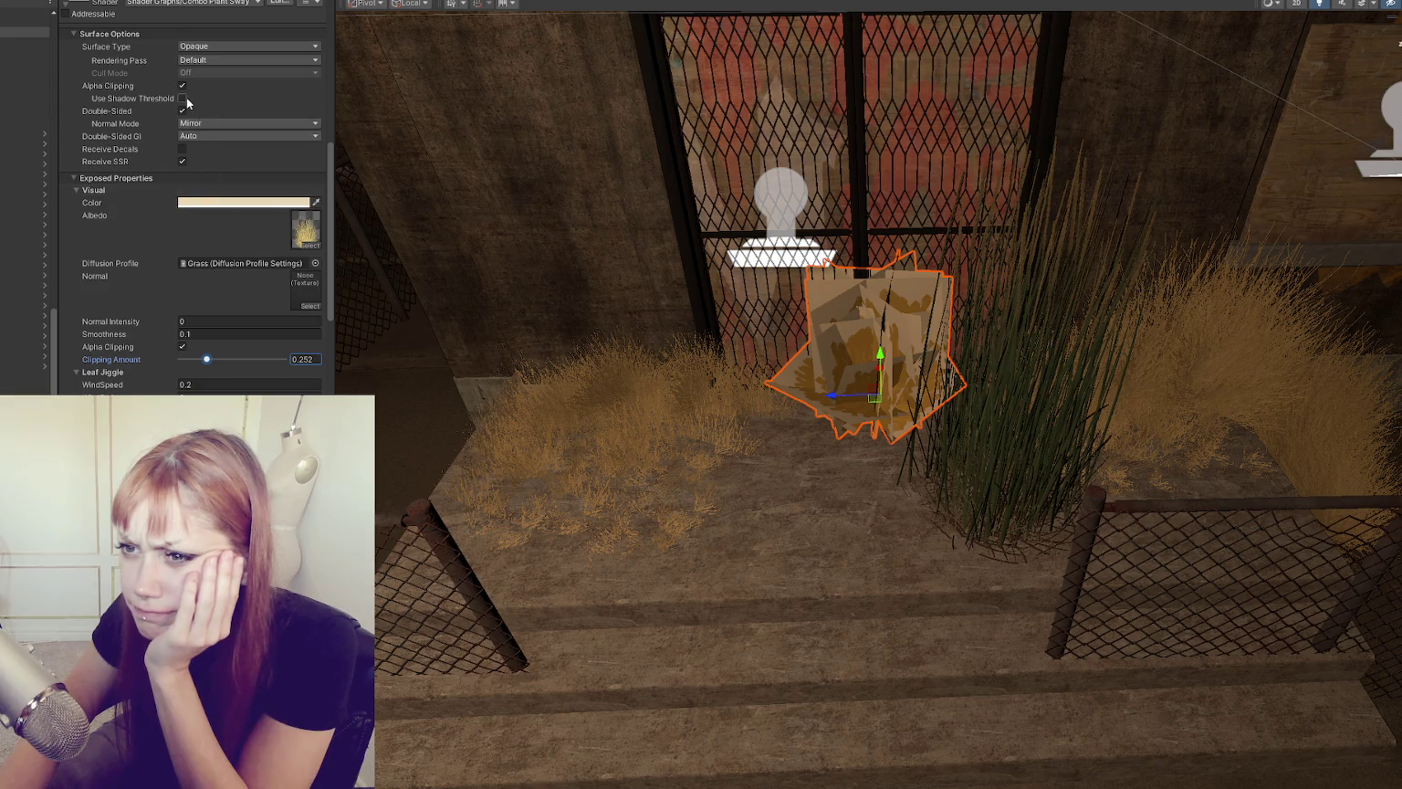
{"action": "scroll", "coordinate": [184, 145], "scroll_direction": "down", "scroll_amount": 3}
{"action": "mouse_move", "coordinate": [205, 258]}
{"action": "left_mouse_down"}
{"action": "mouse_move", "coordinate": [181, 258]}
{"action": "mouse_move", "coordinate": [222, 262]}
{"action": "left_mouse_up"}
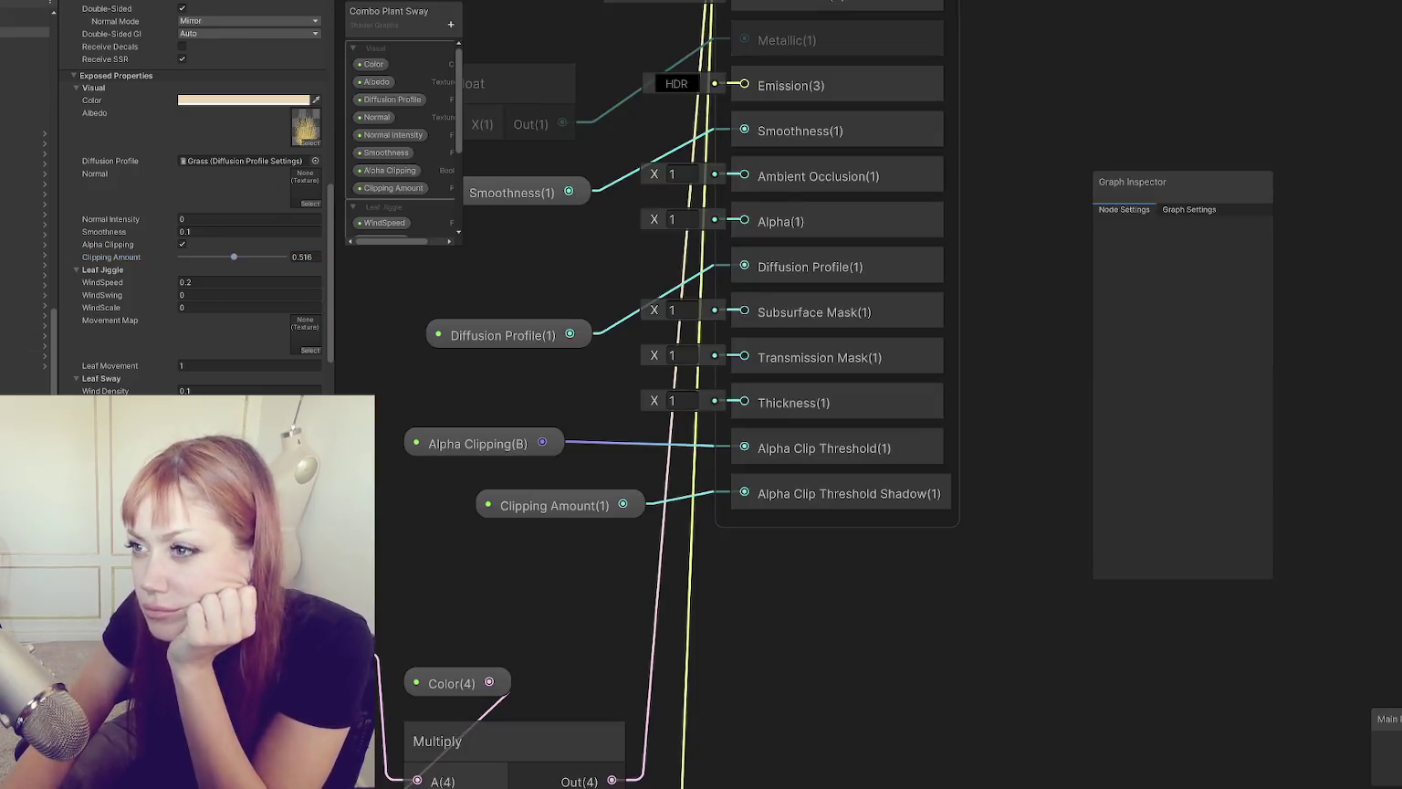
Step: Add the Albedo property to the graph again and frame the top of the Fragment context
{"action": "mouse_move", "coordinate": [384, 82]}
{"action": "left_mouse_down"}
{"action": "mouse_move", "coordinate": [630, 539]}
{"action": "mouse_move", "coordinate": [627, 570]}
{"action": "left_mouse_up"}
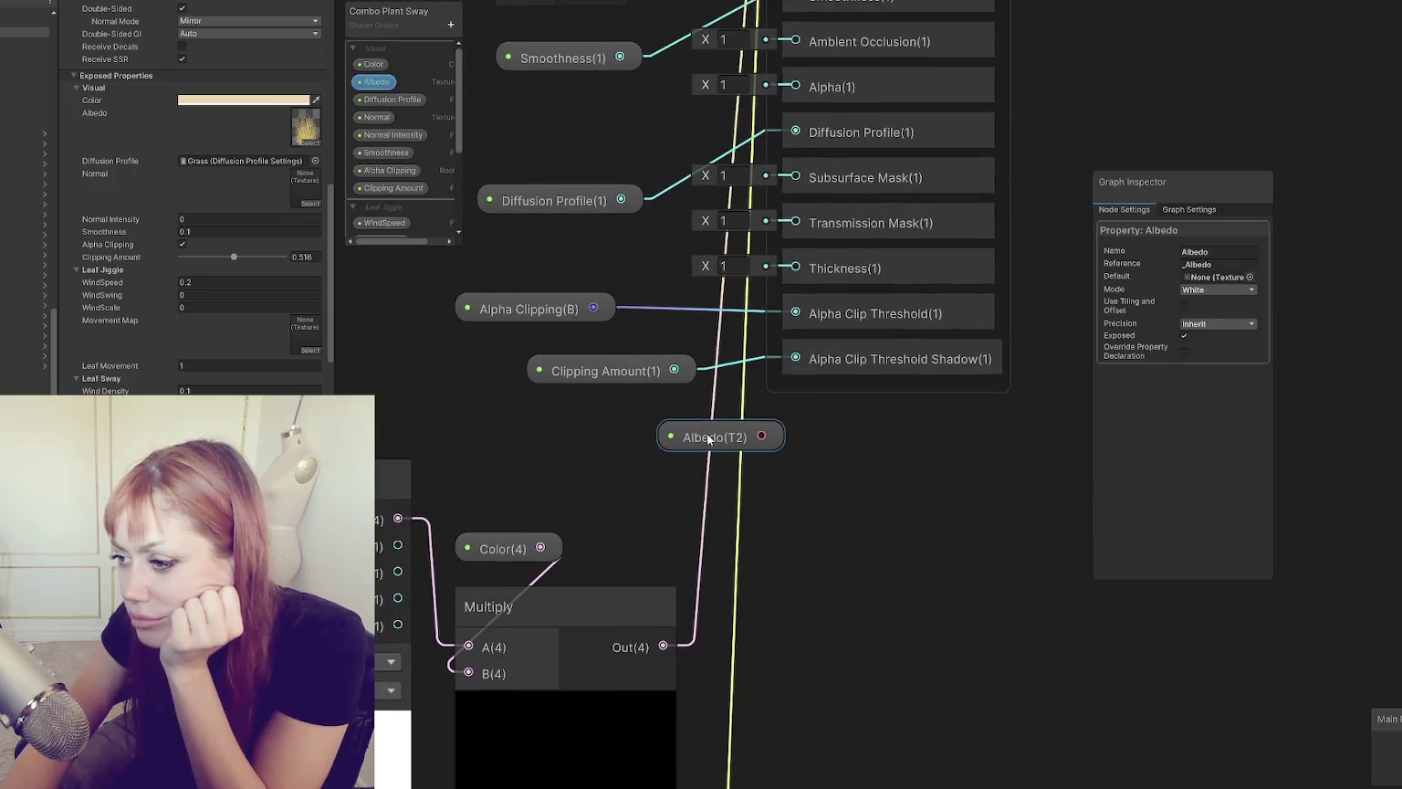
{"action": "left_click_drag", "start_coordinate": [709, 439], "coordinate": [659, 441]}
{"action": "right_click", "coordinate": [869, 363]}
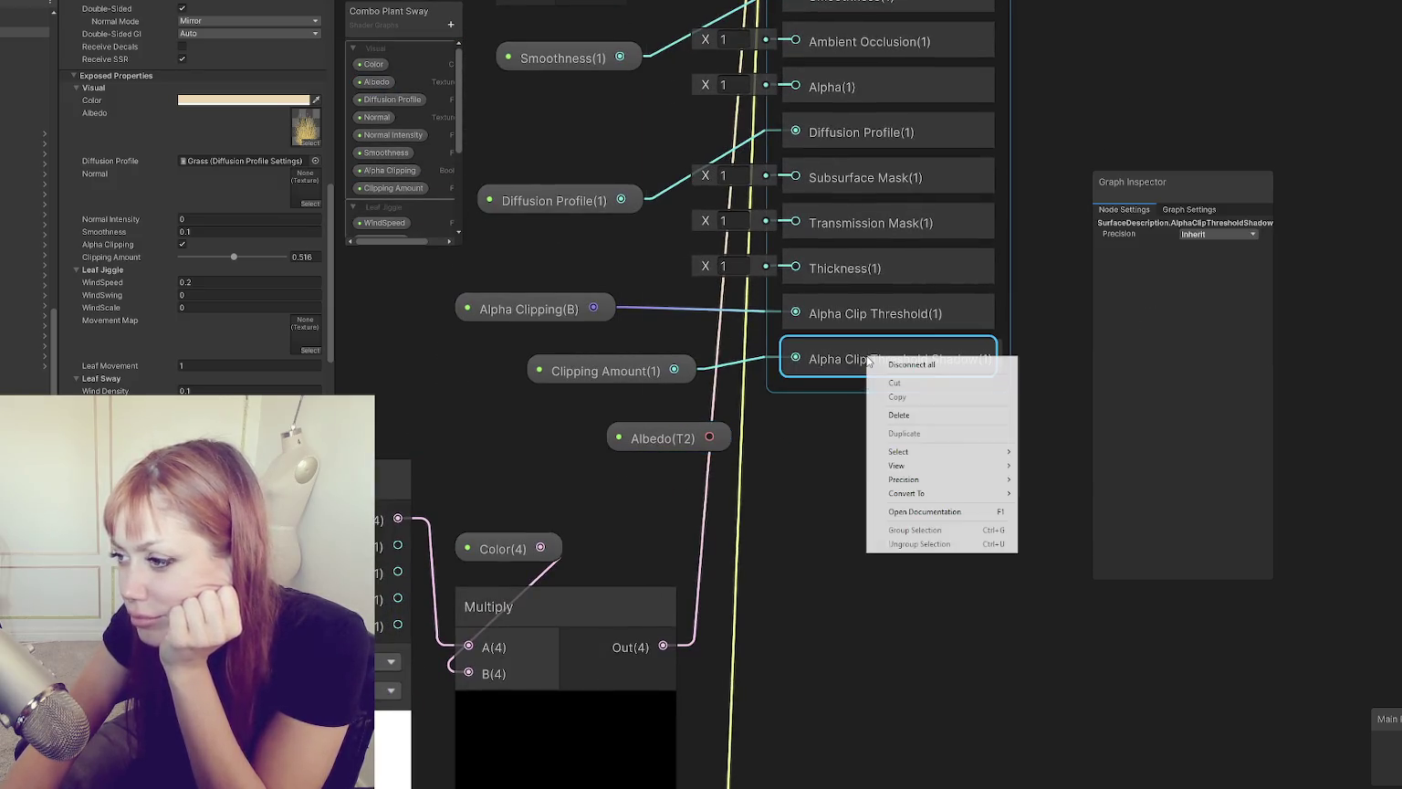
{"action": "left_click", "coordinate": [849, 384]}
{"action": "scroll", "coordinate": [849, 374], "scroll_direction": "up", "scroll_amount": 3}
{"action": "scroll", "coordinate": [896, 211], "scroll_direction": "down", "scroll_amount": 5}
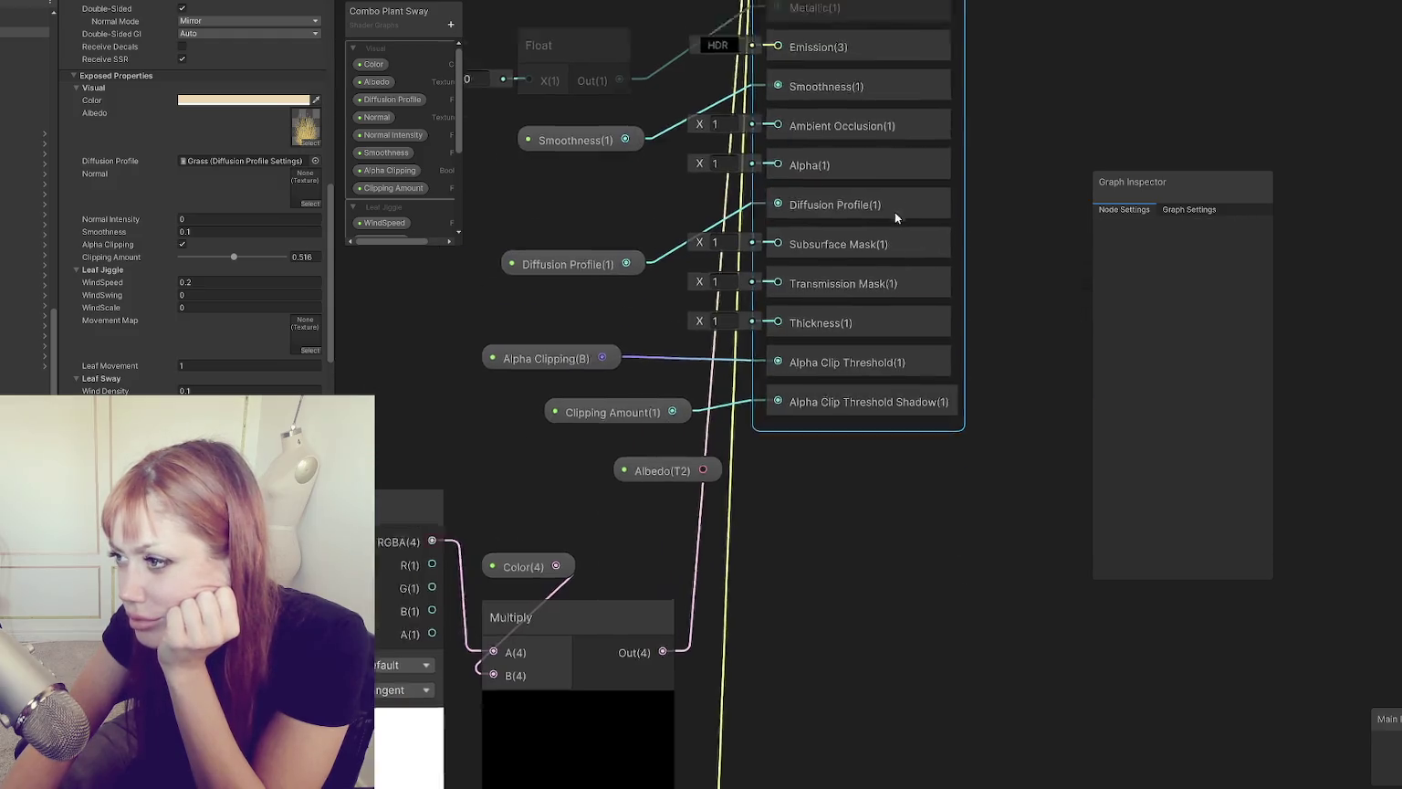
{"action": "left_click_drag", "start_coordinate": [895, 211], "coordinate": [842, 403]}
Step: Browse the Fragment context's block list without adding a block
{"action": "right_click", "coordinate": [776, 65]}
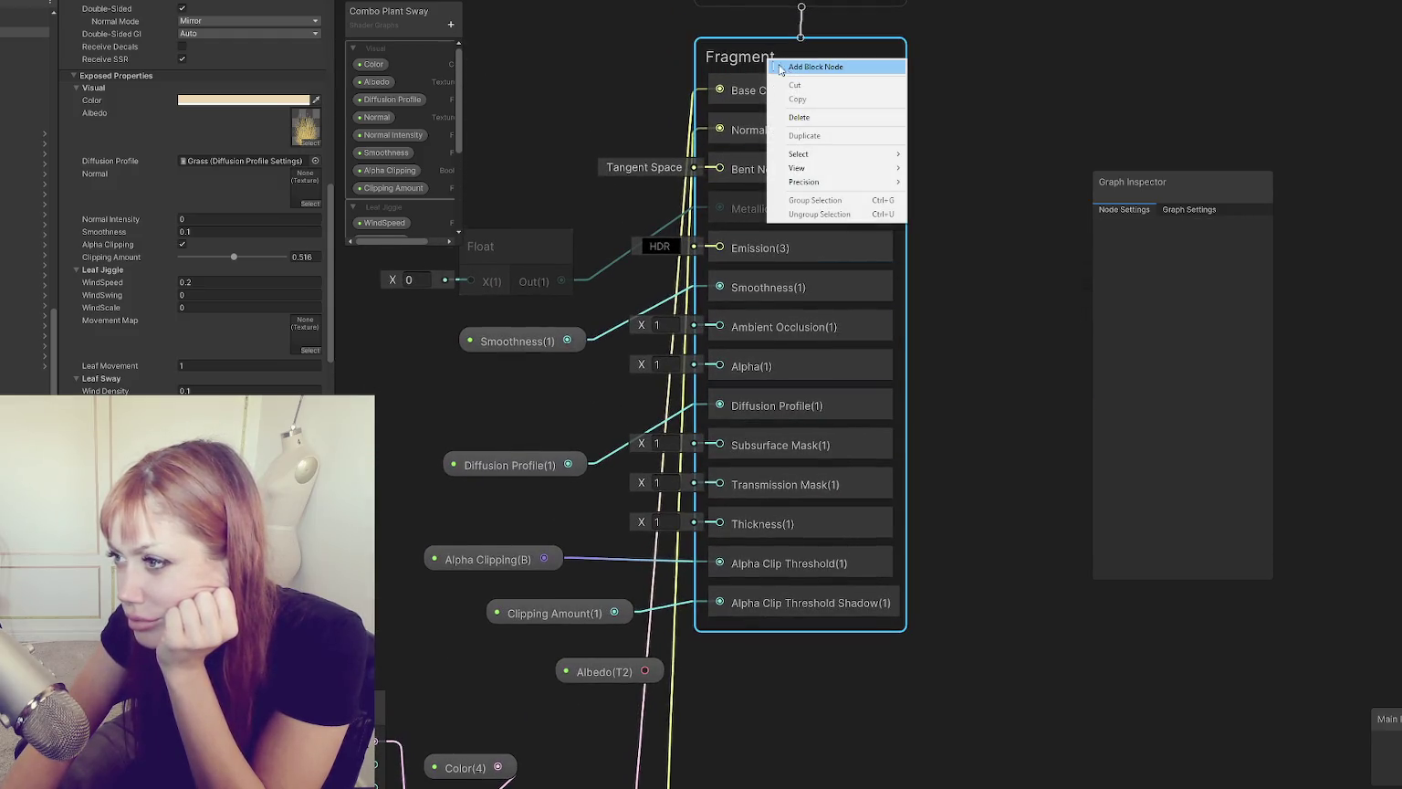
{"action": "left_click", "coordinate": [817, 68]}
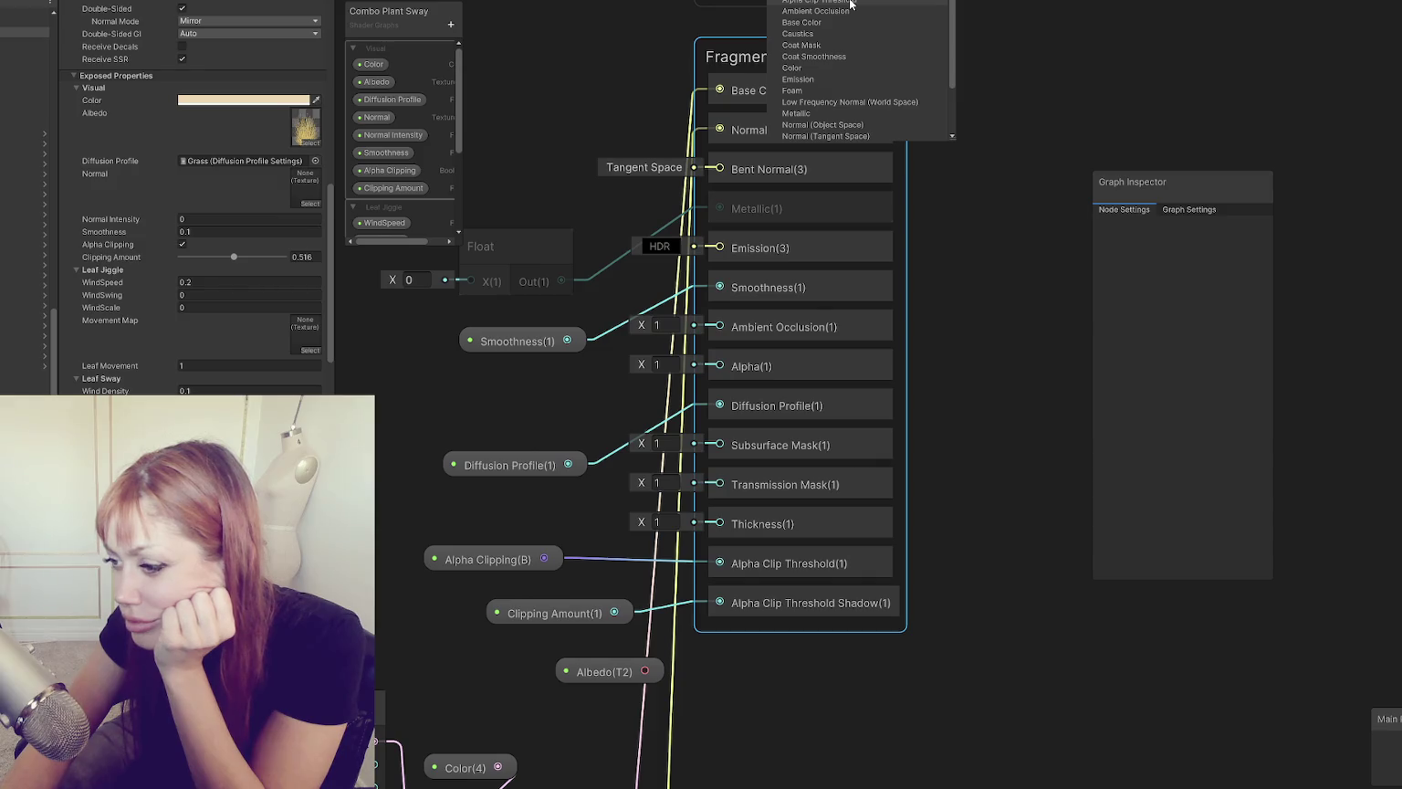
{"action": "key", "text": "Escape"}
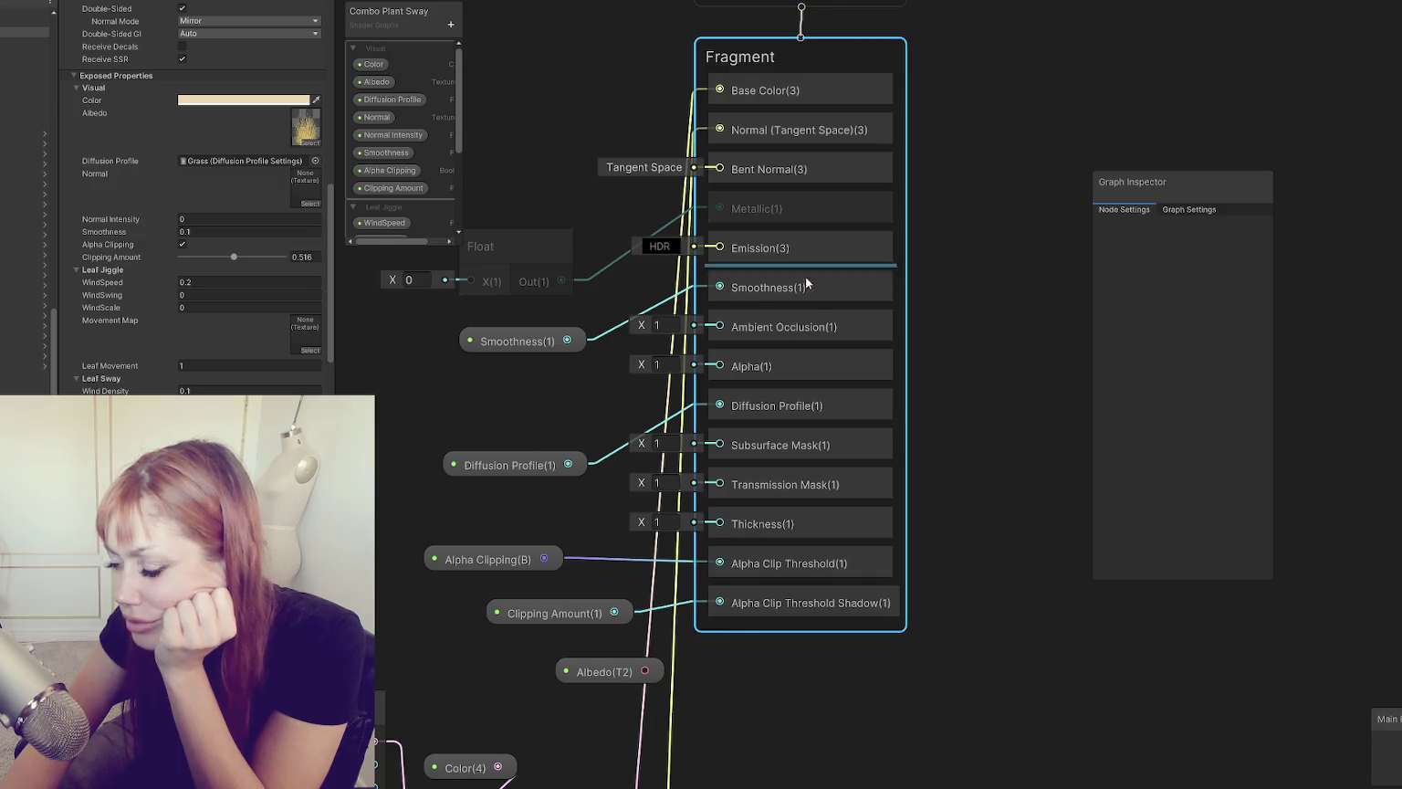
Step: Pull a connection from Albedo into the node search and try 'im' and 'imag'
{"action": "left_click_drag", "start_coordinate": [645, 671], "coordinate": [721, 368]}
{"action": "right_click", "coordinate": [993, 440]}
{"action": "left_click", "coordinate": [995, 430]}
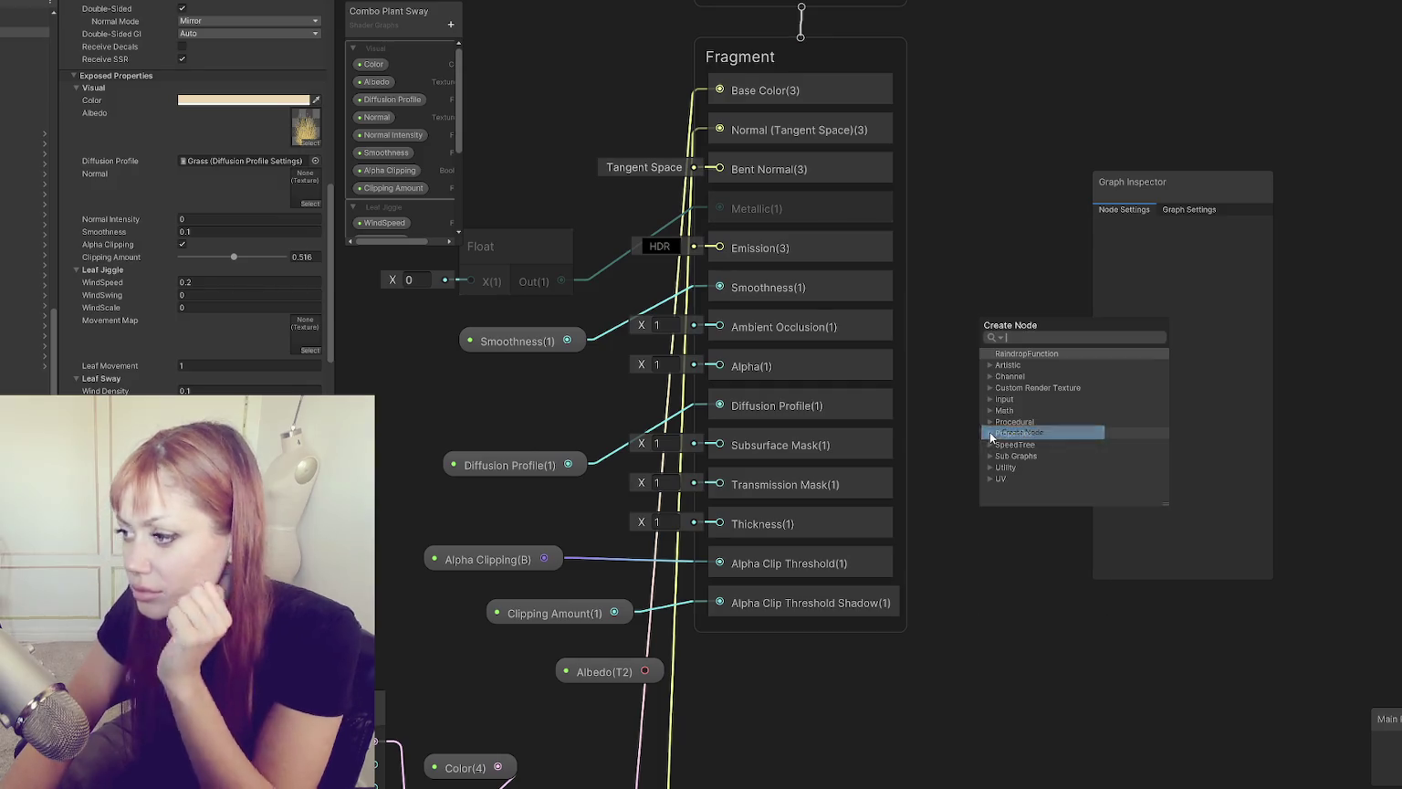
{"action": "type", "text": "im"}
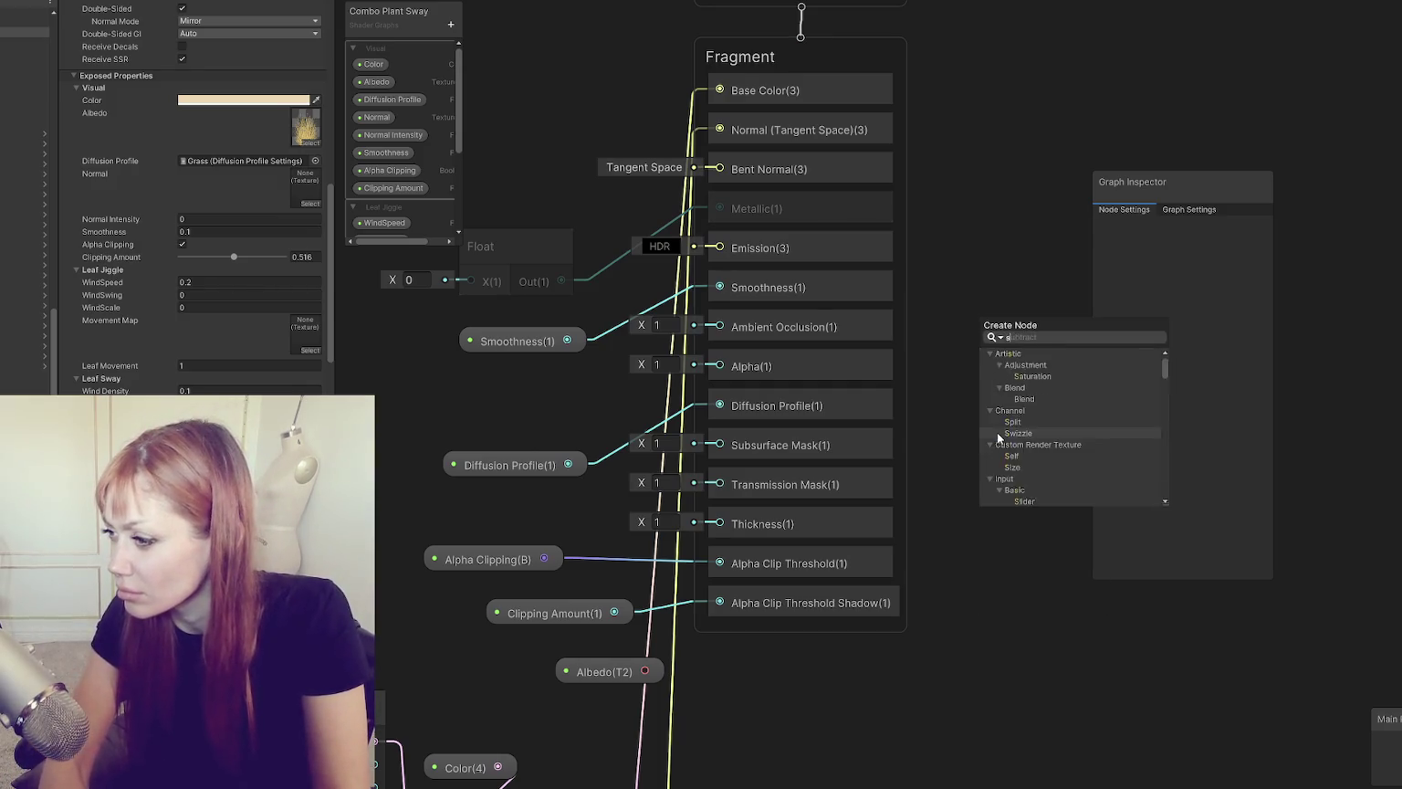
{"action": "key", "text": "BackSpace"}
{"action": "key", "text": "BackSpace"}
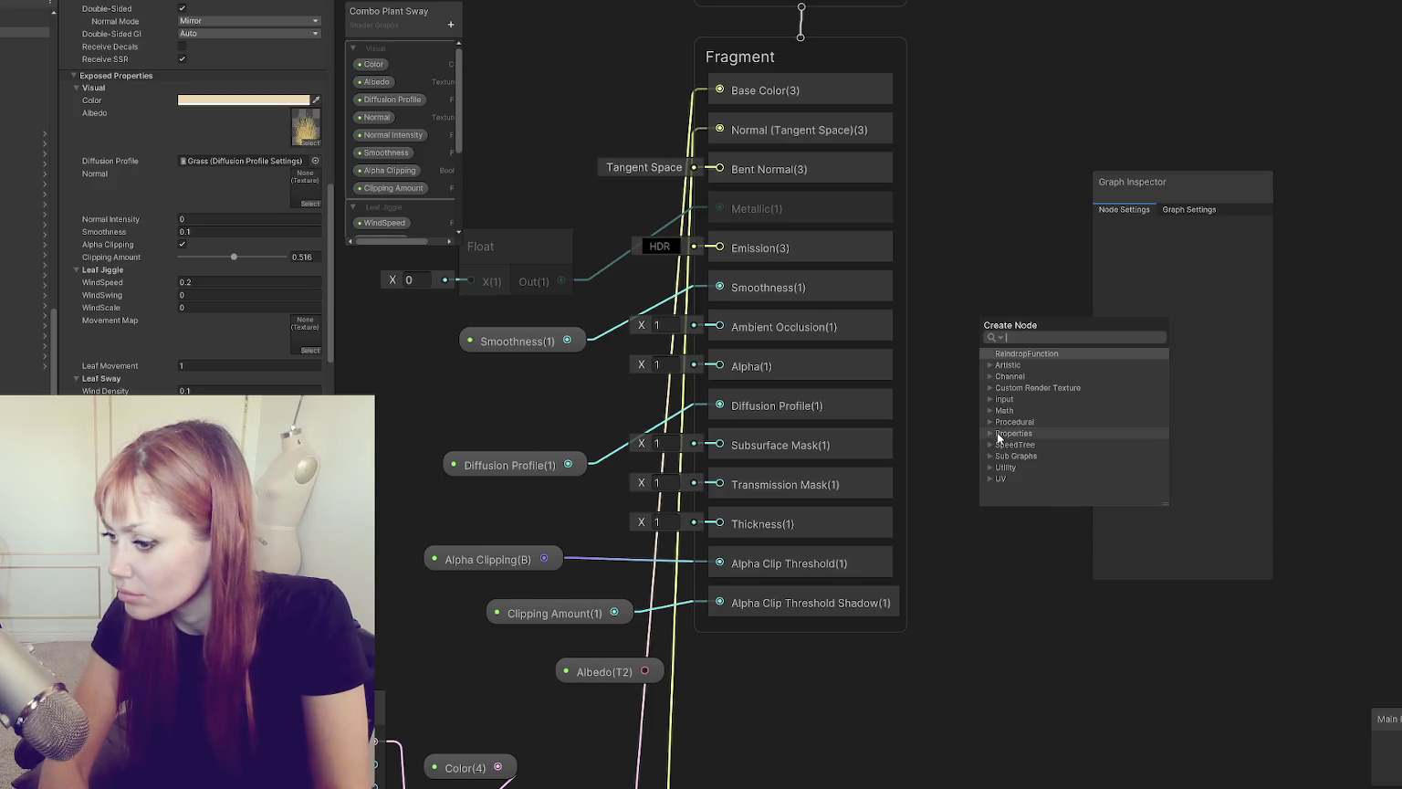
{"action": "type", "text": "im"}
{"action": "key", "text": "BackSpace"}
{"action": "key", "text": "BackSpace"}
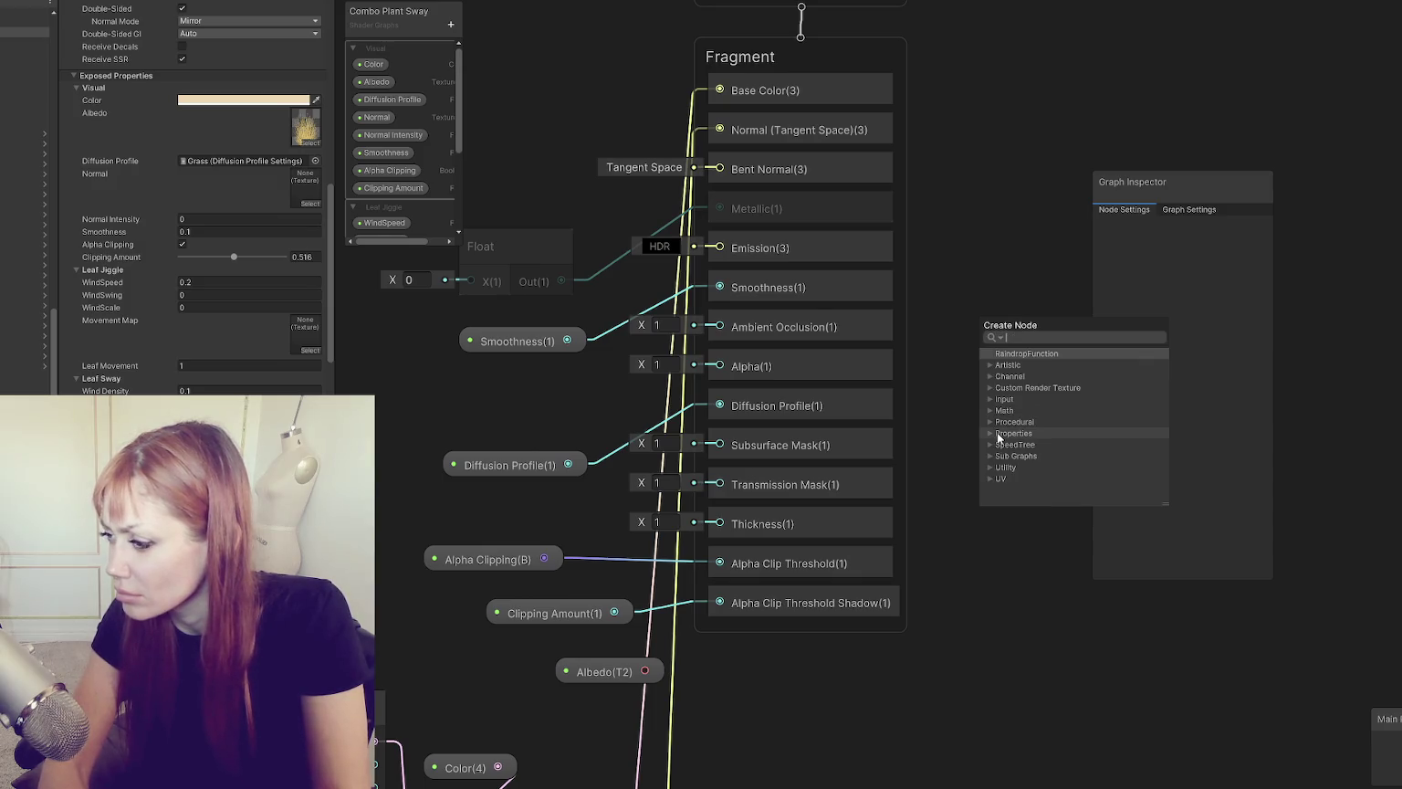
{"action": "type", "text": "im"}
{"action": "key", "text": "BackSpace"}
{"action": "key", "text": "BackSpace"}
{"action": "type", "text": "imag"}
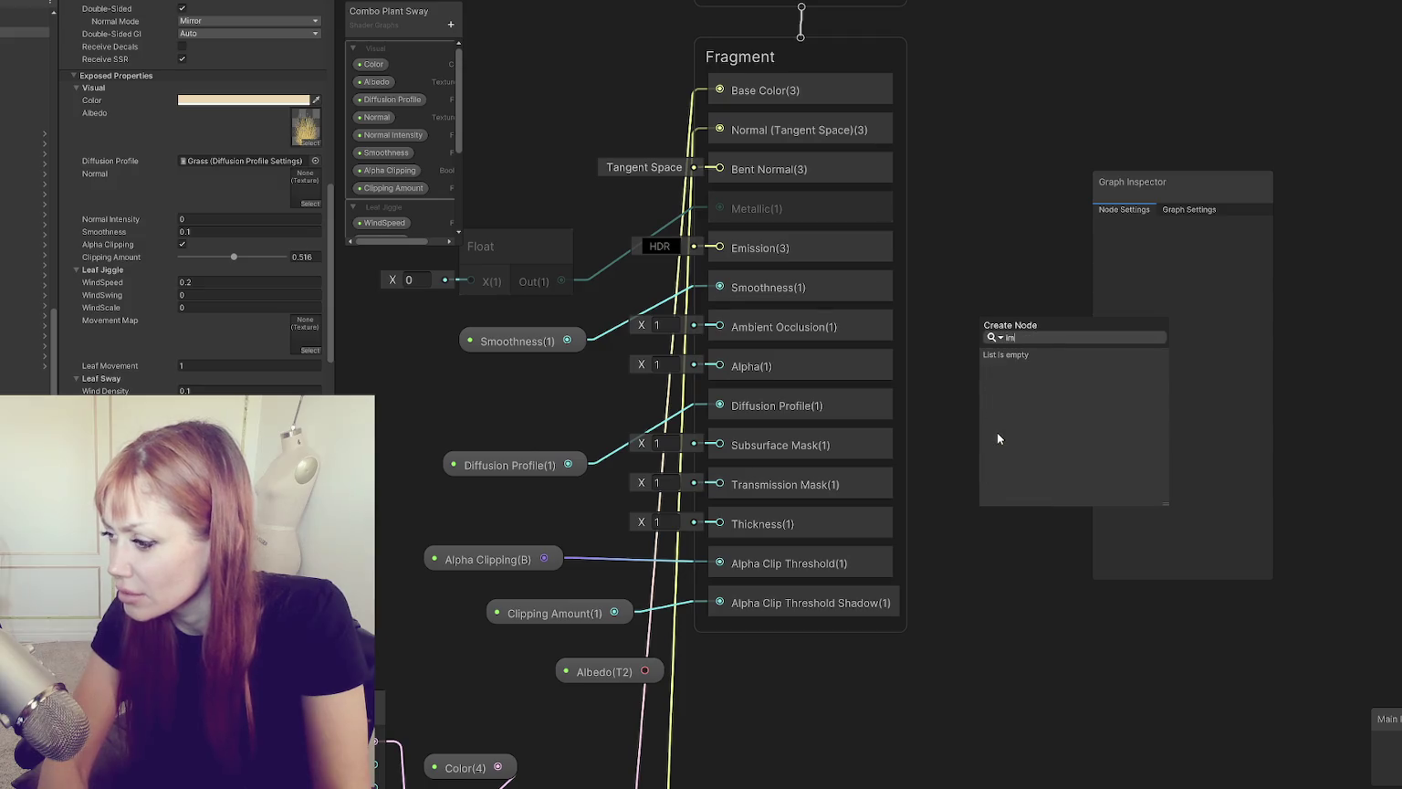
{"action": "key", "text": "BackSpace"}
{"action": "key", "text": "BackSpace"}
{"action": "key", "text": "BackSpace"}
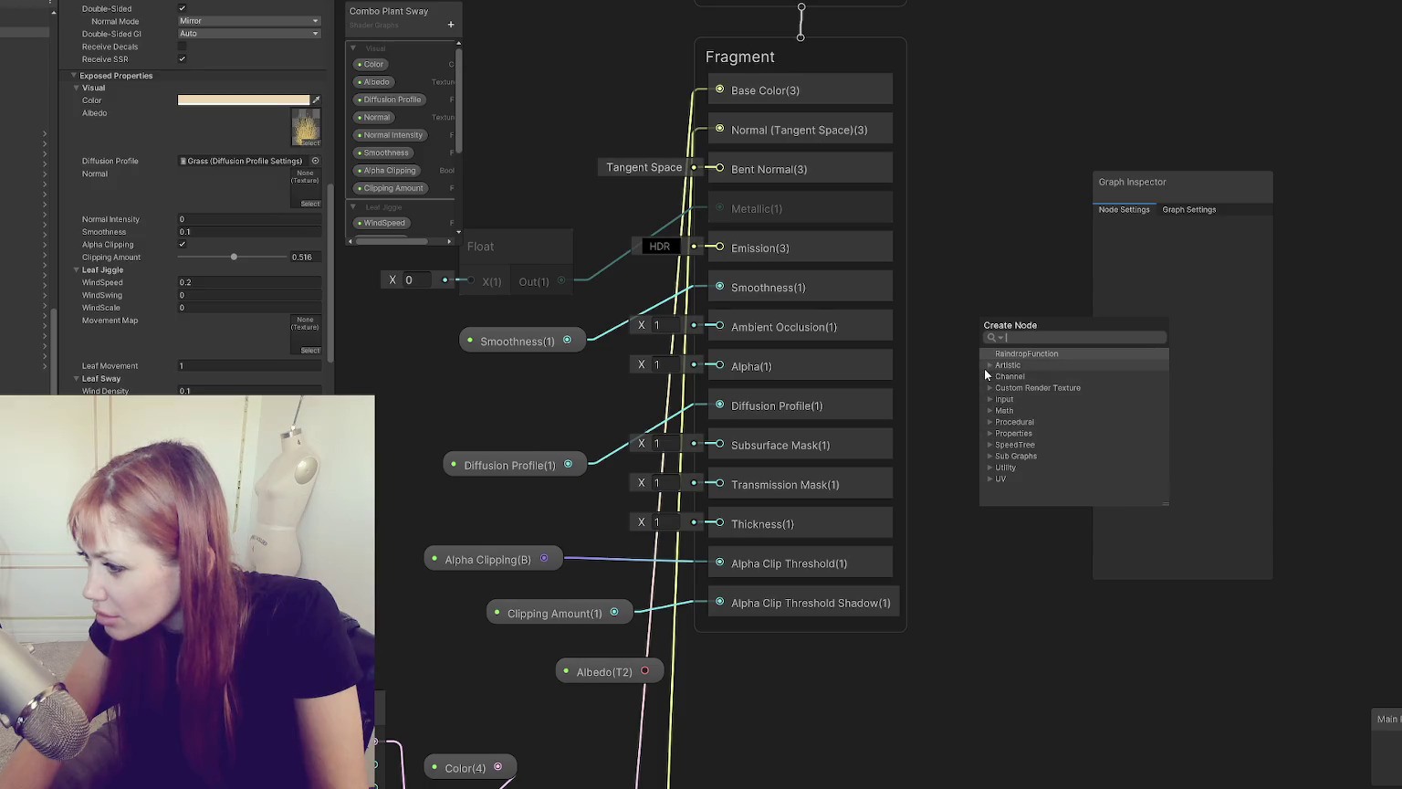
Step: Search 'texture', then 'sample', to list Sample Texture 2D
{"action": "type", "text": "texture"}
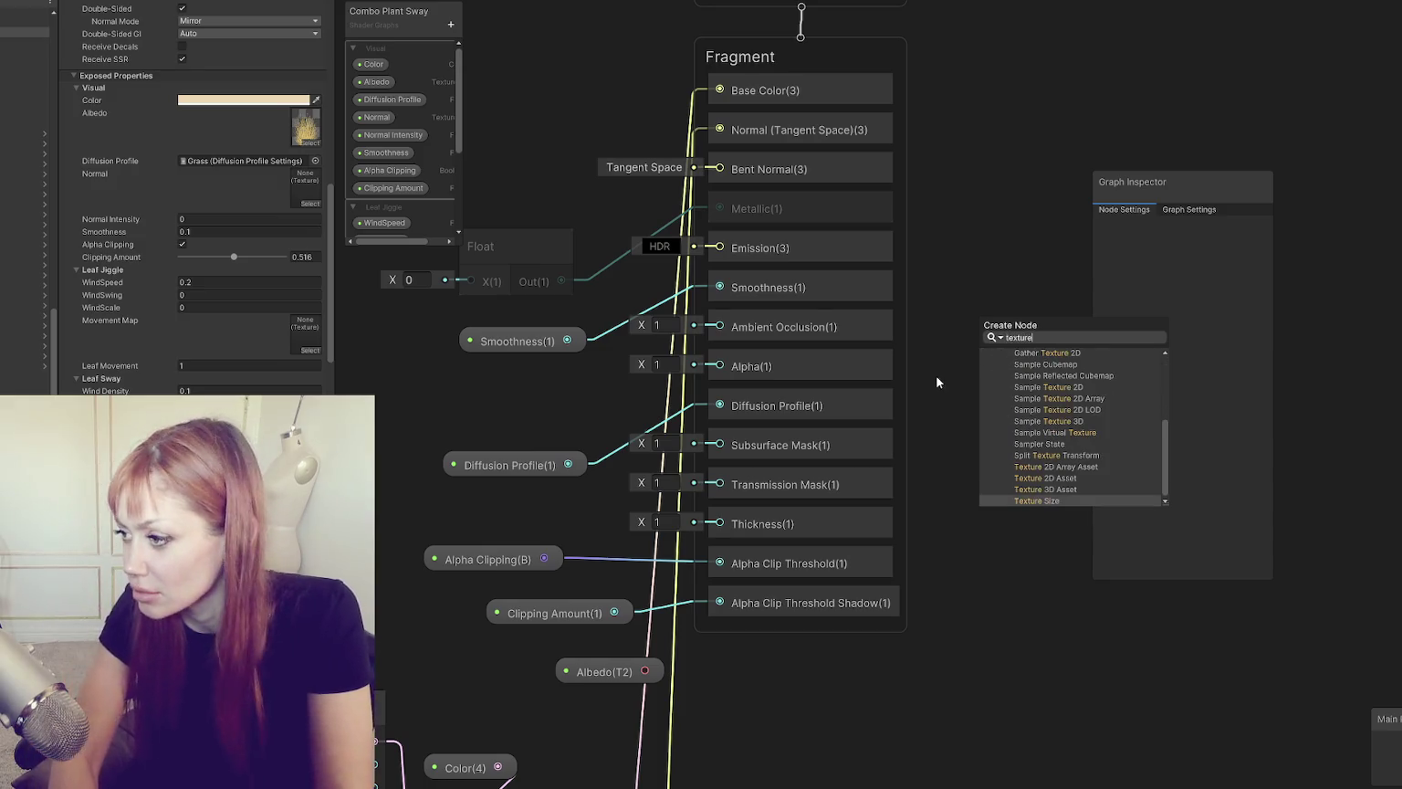
{"action": "key", "text": "BackSpace"}
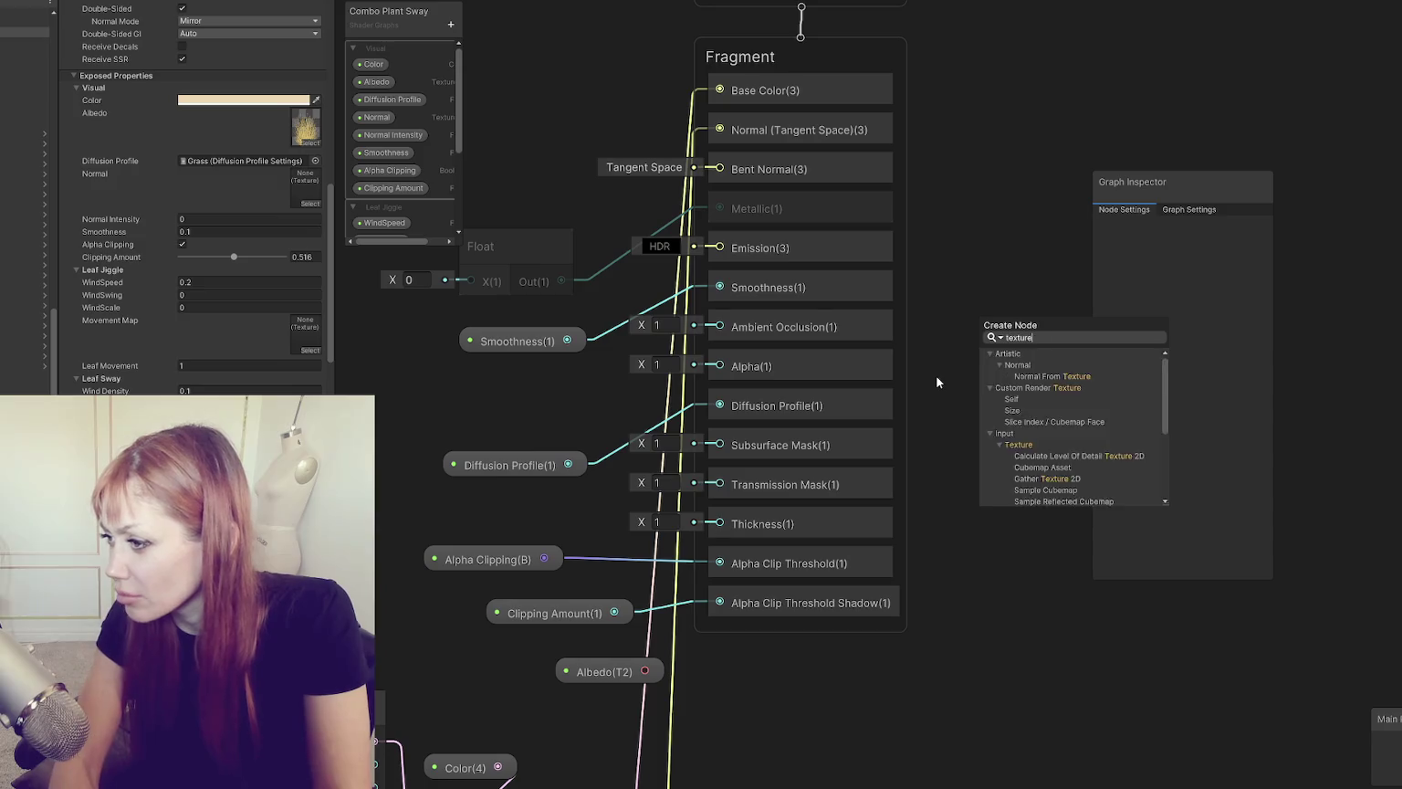
{"action": "key", "text": "BackSpace"}
{"action": "key", "text": "BackSpace"}
{"action": "key", "text": "BackSpace"}
{"action": "type", "text": "sample"}
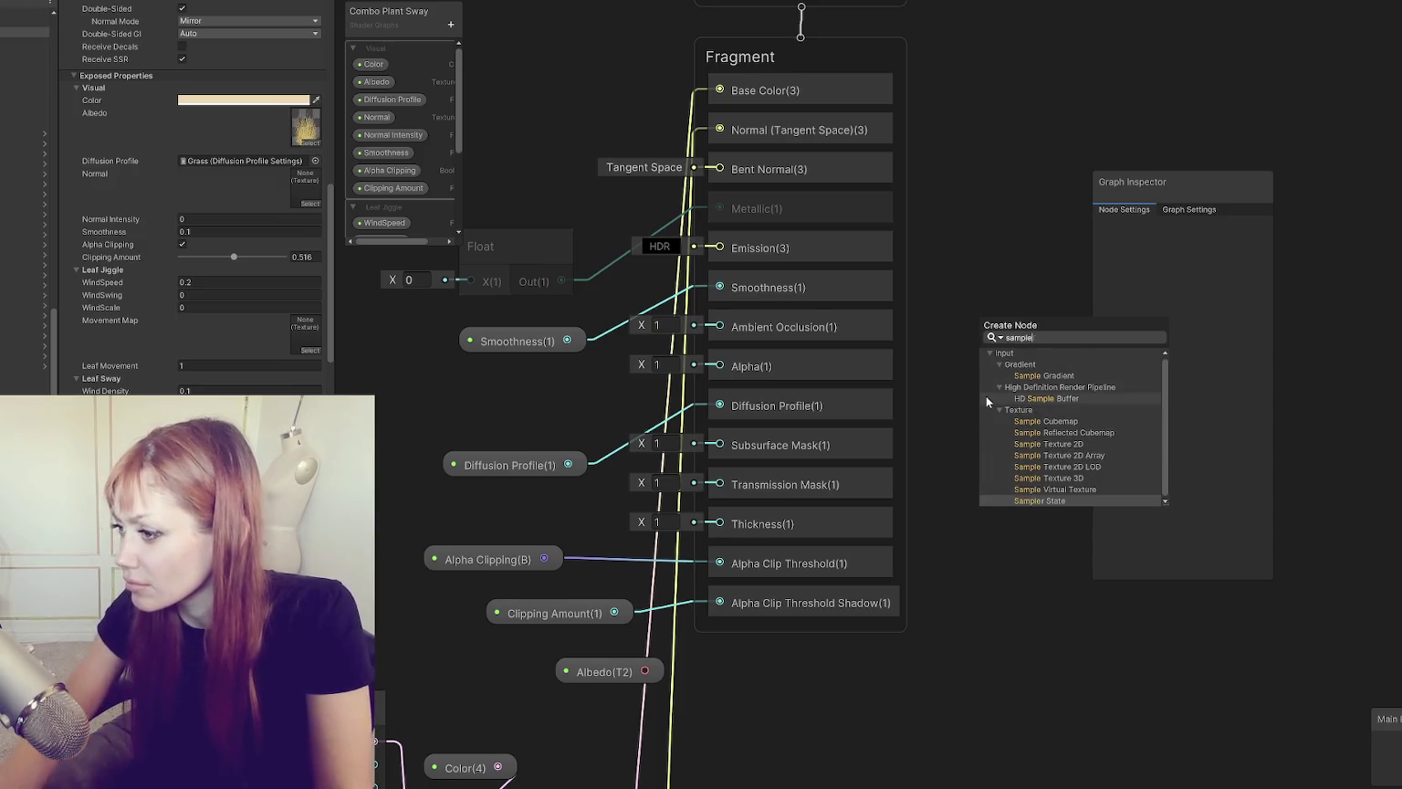
Step: Create a Sample Texture 2D node below Albedo and feed the Albedo texture into it
{"action": "left_click", "coordinate": [1097, 446]}
{"action": "left_click_drag", "start_coordinate": [1096, 445], "coordinate": [897, 671]}
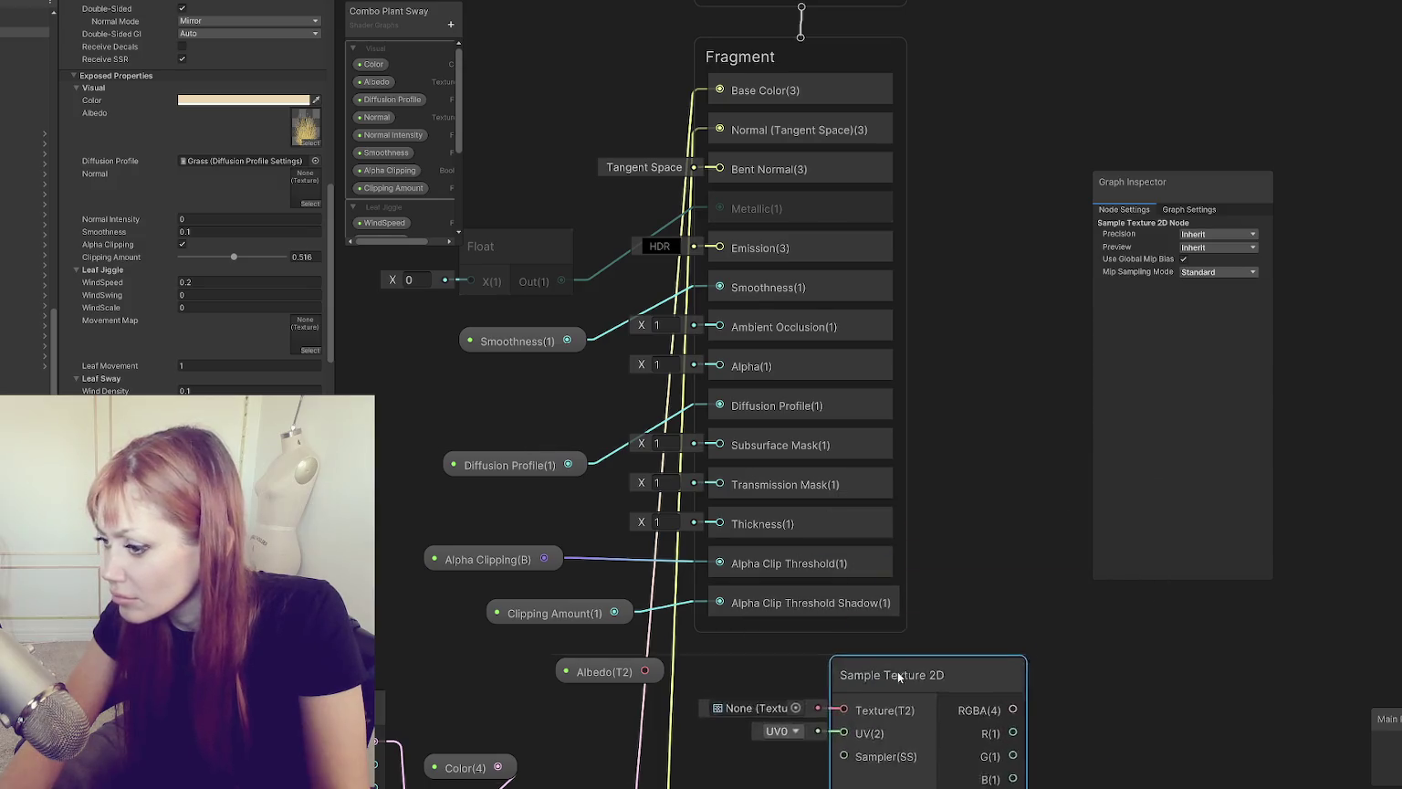
{"action": "scroll", "coordinate": [898, 672], "scroll_direction": "down", "scroll_amount": 2}
{"action": "left_click_drag", "start_coordinate": [965, 528], "coordinate": [909, 247]}
{"action": "scroll", "coordinate": [1017, 257], "scroll_direction": "up", "scroll_amount": 3}
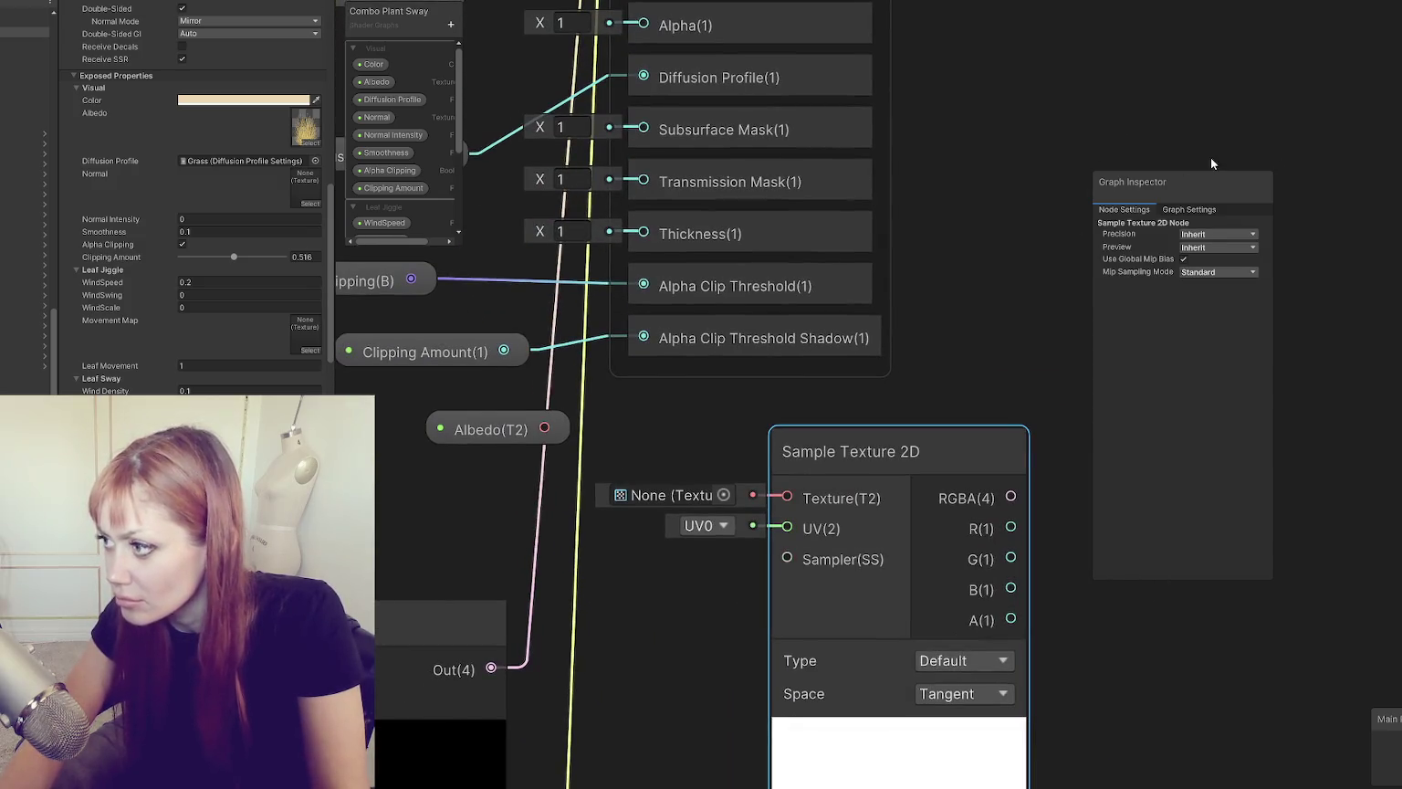
{"action": "left_click_drag", "start_coordinate": [1211, 178], "coordinate": [1388, 192]}
{"action": "left_click_drag", "start_coordinate": [1082, 320], "coordinate": [1151, 277]}
{"action": "left_click_drag", "start_coordinate": [613, 388], "coordinate": [855, 456]}
Step: Move the Alpha block below Thickness and connect the sampled RGBA to Alpha
{"action": "mouse_move", "coordinate": [1081, 455]}
{"action": "left_mouse_down"}
{"action": "mouse_move", "coordinate": [742, 248]}
{"action": "mouse_move", "coordinate": [980, 410]}
{"action": "mouse_move", "coordinate": [1059, 416]}
{"action": "left_mouse_up"}
{"action": "key", "text": "Escape"}
{"action": "mouse_move", "coordinate": [842, 118]}
{"action": "left_mouse_down"}
{"action": "mouse_move", "coordinate": [863, 371]}
{"action": "mouse_move", "coordinate": [857, 331]}
{"action": "left_mouse_up"}
{"action": "mouse_move", "coordinate": [1070, 587]}
{"action": "left_mouse_down"}
{"action": "mouse_move", "coordinate": [1001, 456]}
{"action": "mouse_move", "coordinate": [701, 325]}
{"action": "left_mouse_up"}
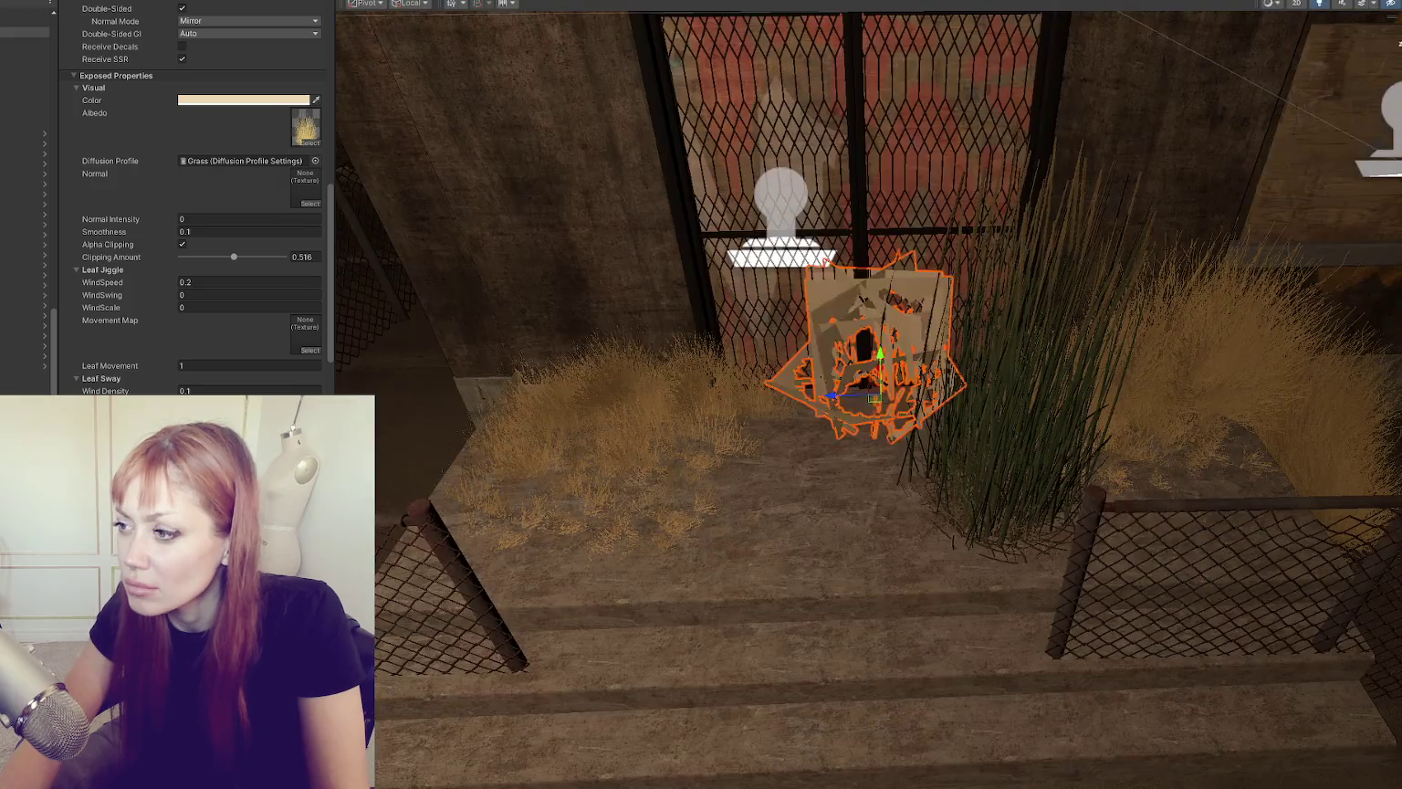
Step: Keep the Sample Texture 2D node on Type Default and Space Tangent
{"action": "scroll", "coordinate": [837, 392], "scroll_direction": "up", "scroll_amount": 6}
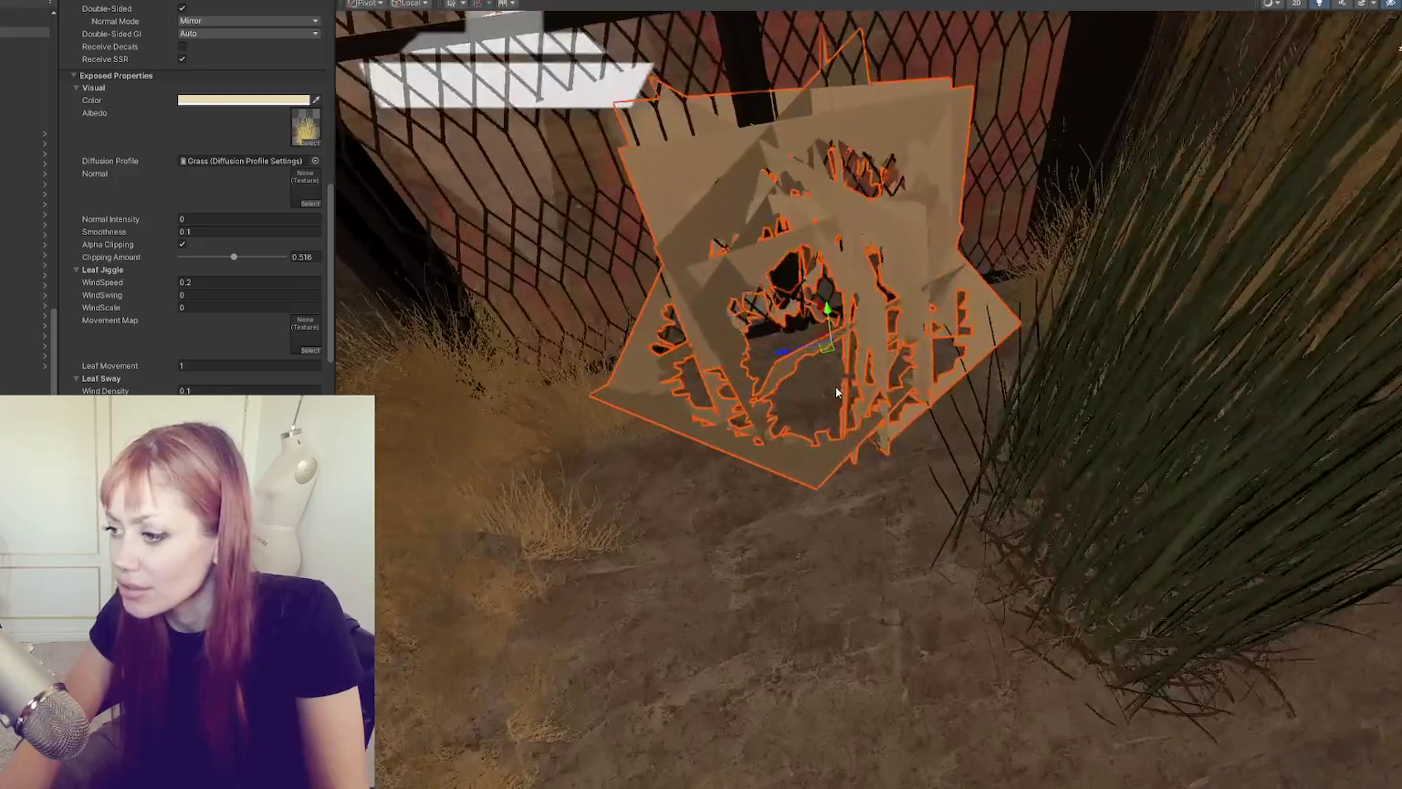
{"action": "mouse_move", "coordinate": [836, 392]}
{"action": "left_mouse_down"}
{"action": "mouse_move", "coordinate": [749, 407]}
{"action": "mouse_move", "coordinate": [804, 403]}
{"action": "left_mouse_up"}
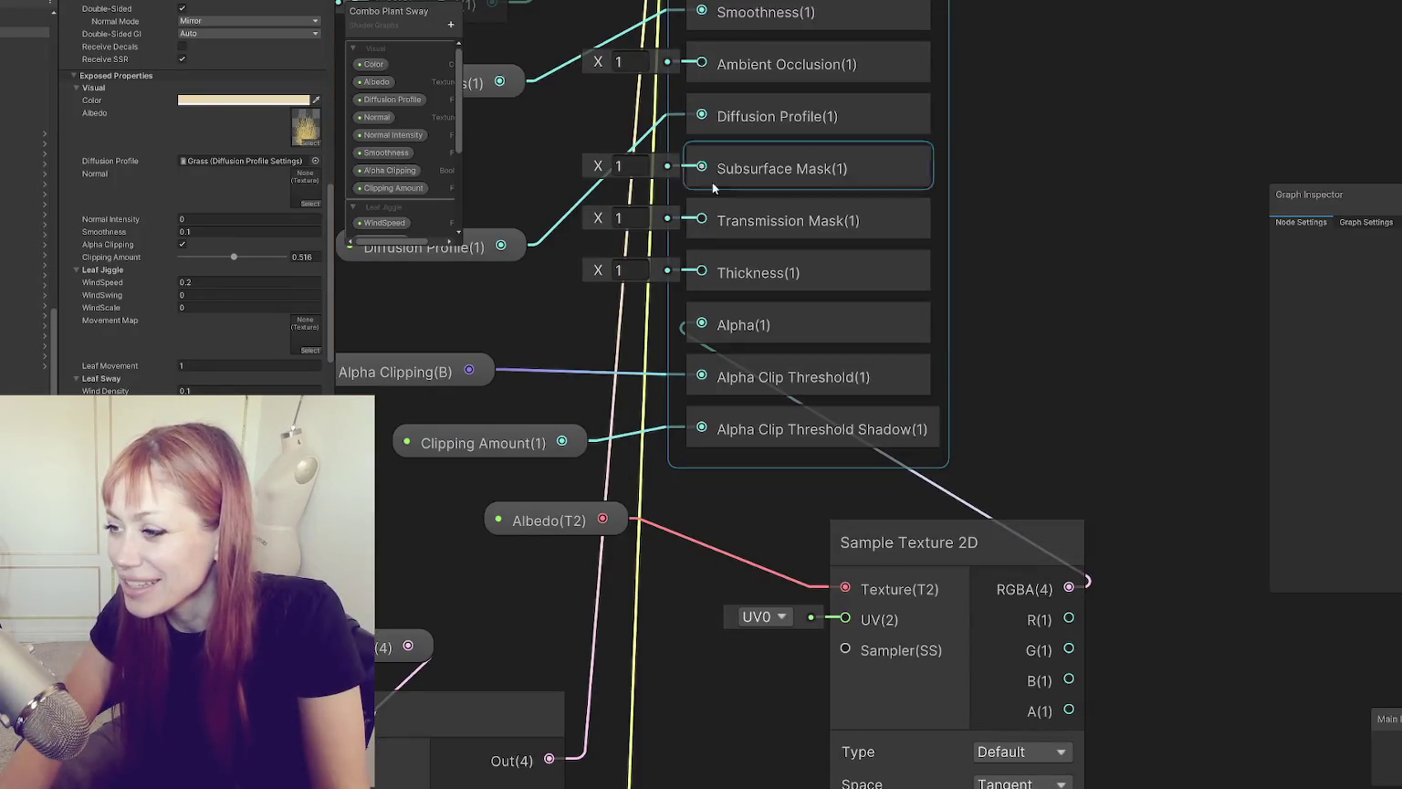
{"action": "left_click_drag", "start_coordinate": [1047, 414], "coordinate": [1065, 213]}
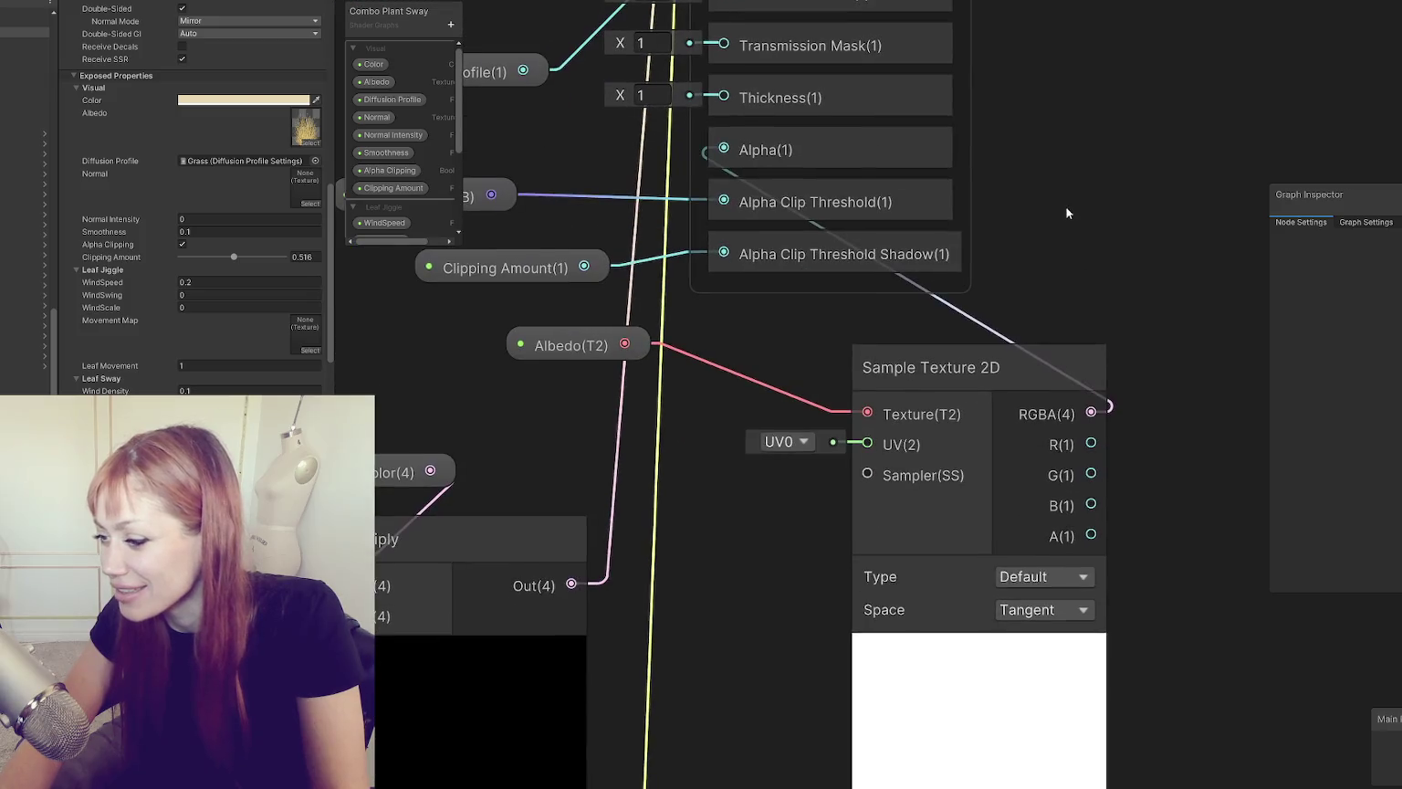
{"action": "left_click", "coordinate": [1061, 576]}
{"action": "left_click", "coordinate": [1098, 567]}
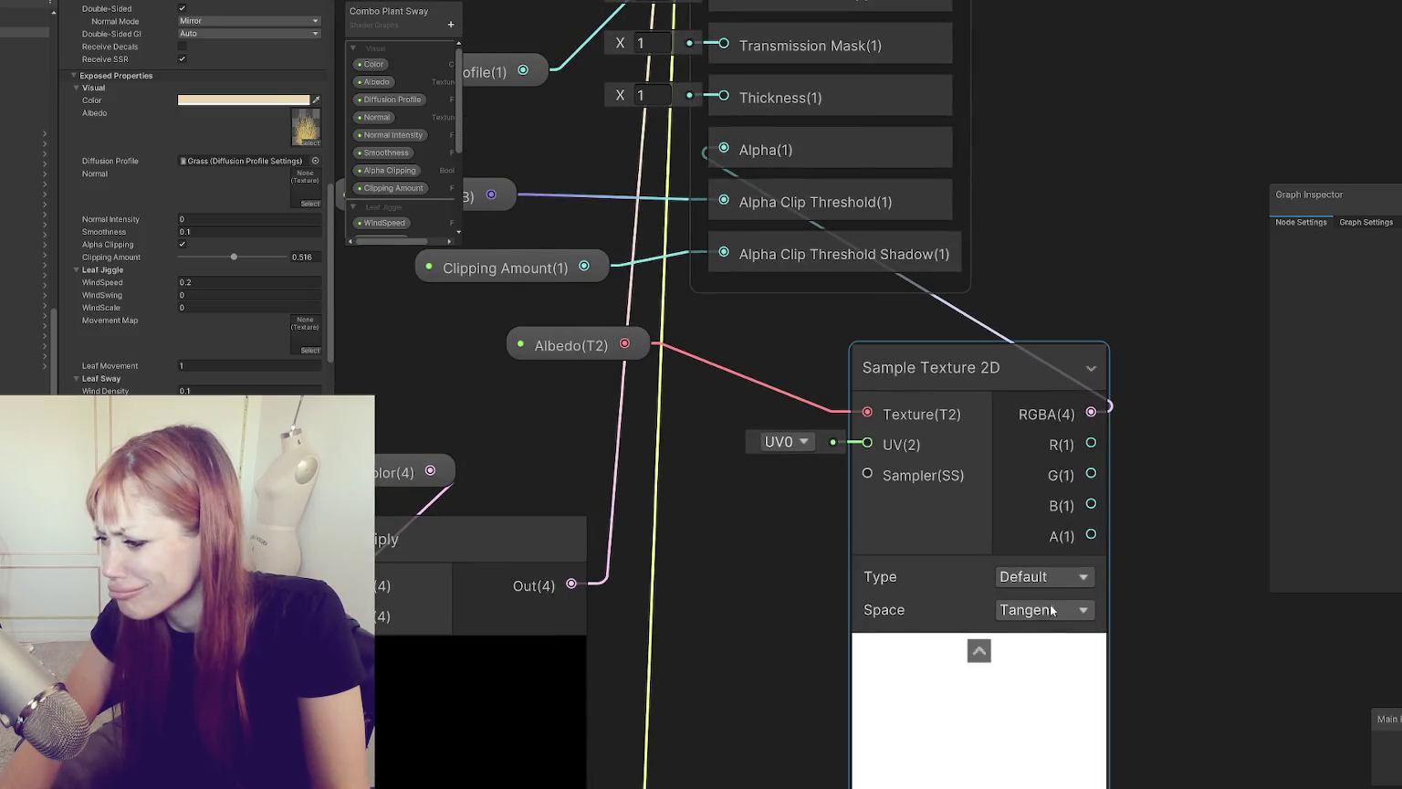
{"action": "left_click", "coordinate": [1043, 610]}
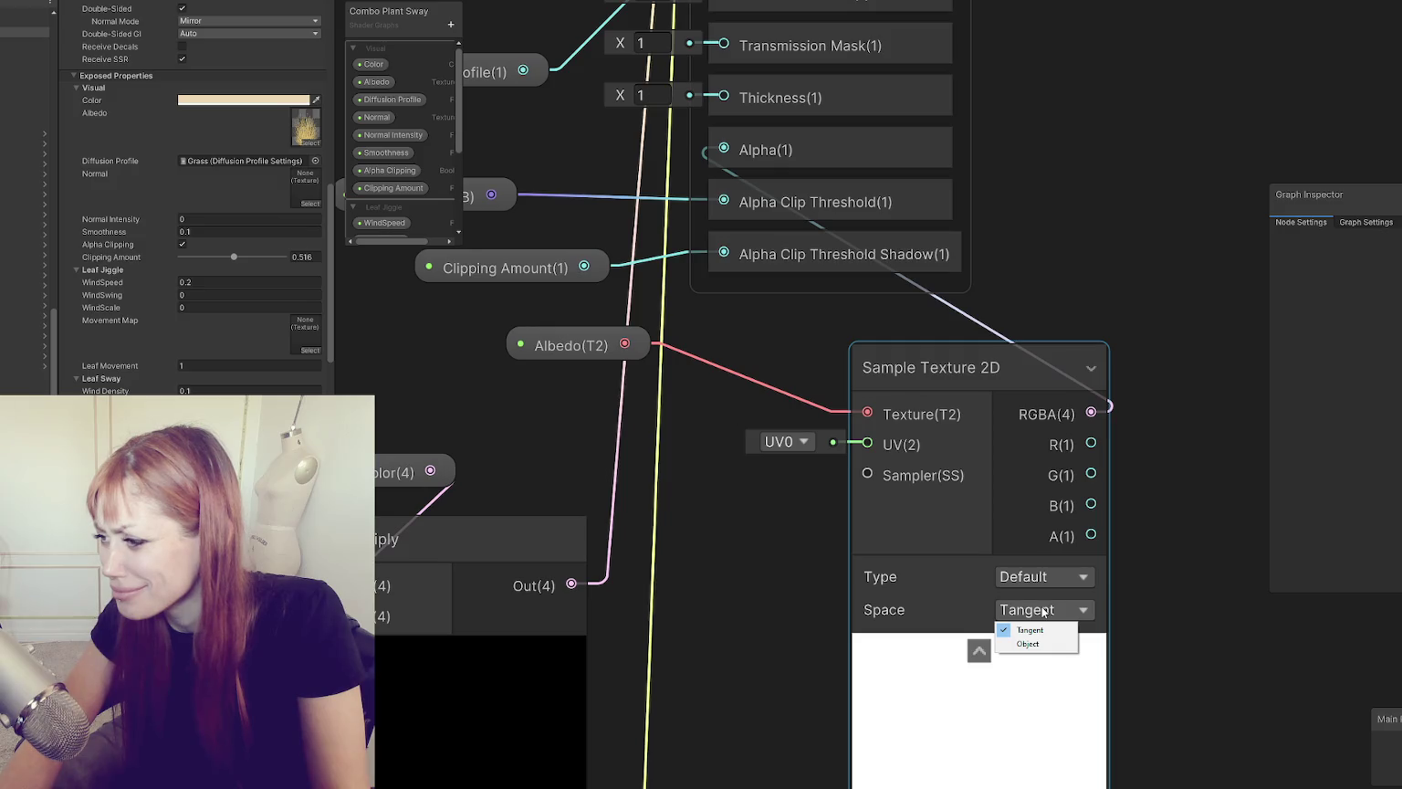
{"action": "left_click", "coordinate": [1120, 516]}
{"action": "left_click", "coordinate": [1119, 516]}
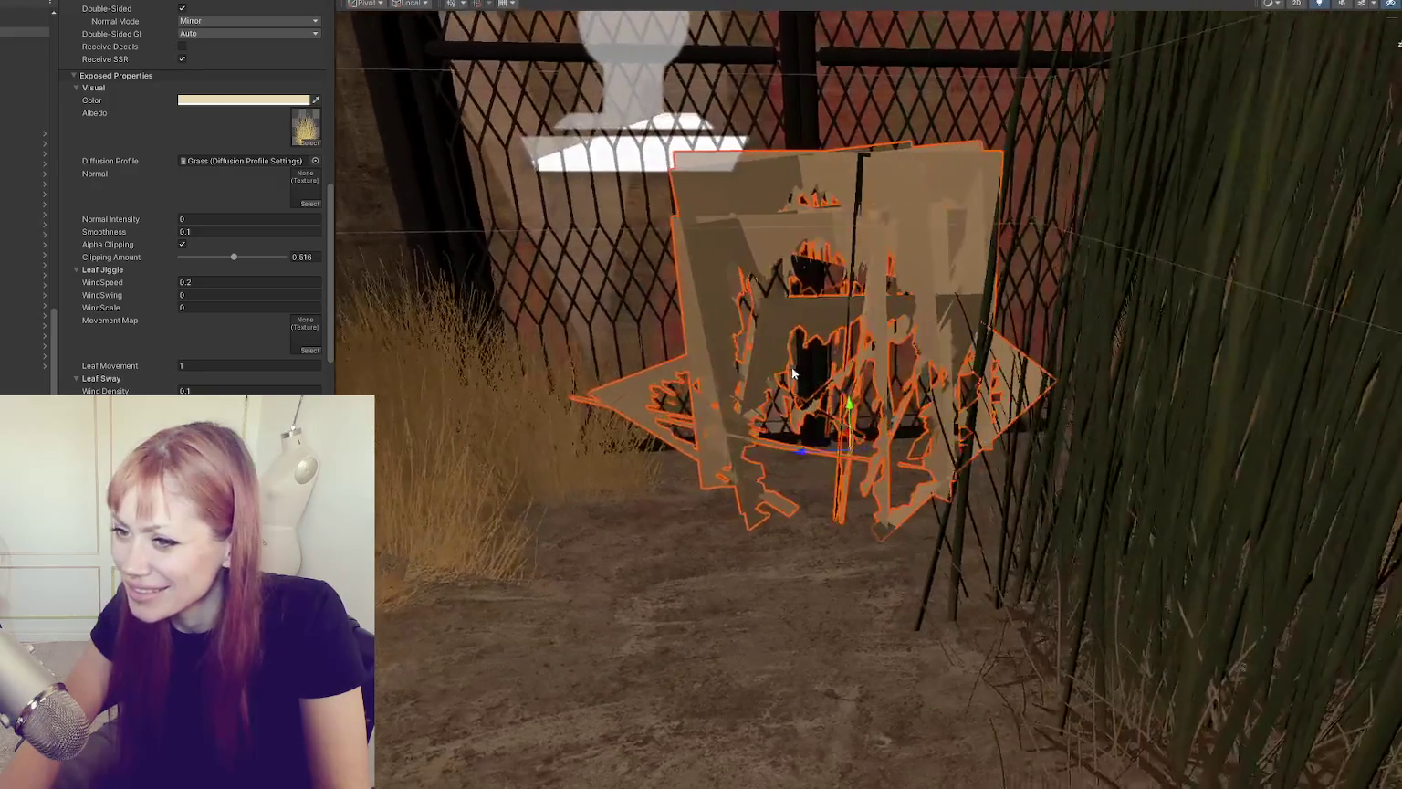
Step: Tune Clipping Amount to 0.773, recheck Alpha Clipping, and feed the A(1) channel into Alpha
{"action": "left_click_drag", "start_coordinate": [234, 258], "coordinate": [184, 257]}
{"action": "left_click_drag", "start_coordinate": [288, 264], "coordinate": [261, 259]}
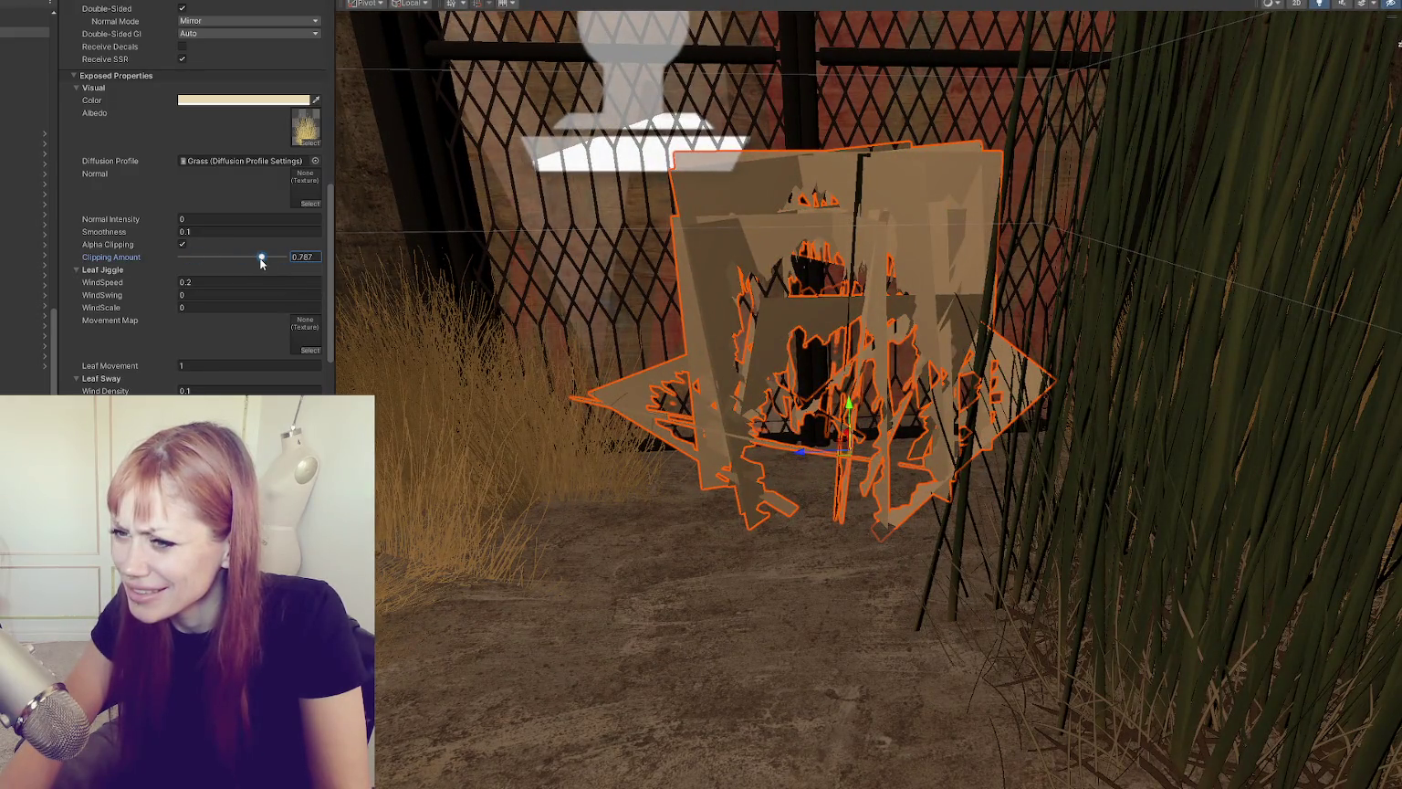
{"action": "left_click", "coordinate": [181, 245]}
{"action": "left_click", "coordinate": [180, 245]}
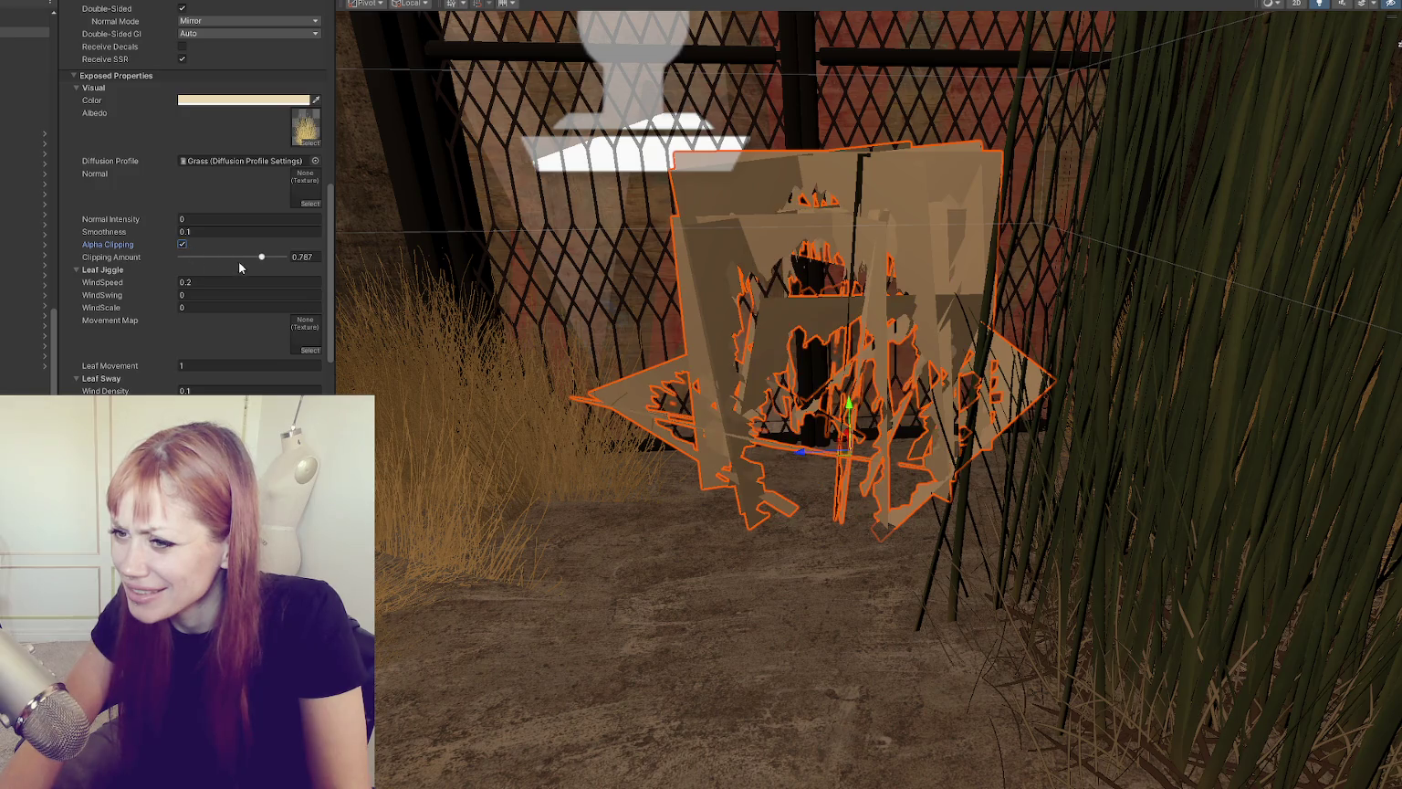
{"action": "left_click_drag", "start_coordinate": [261, 256], "coordinate": [261, 256]}
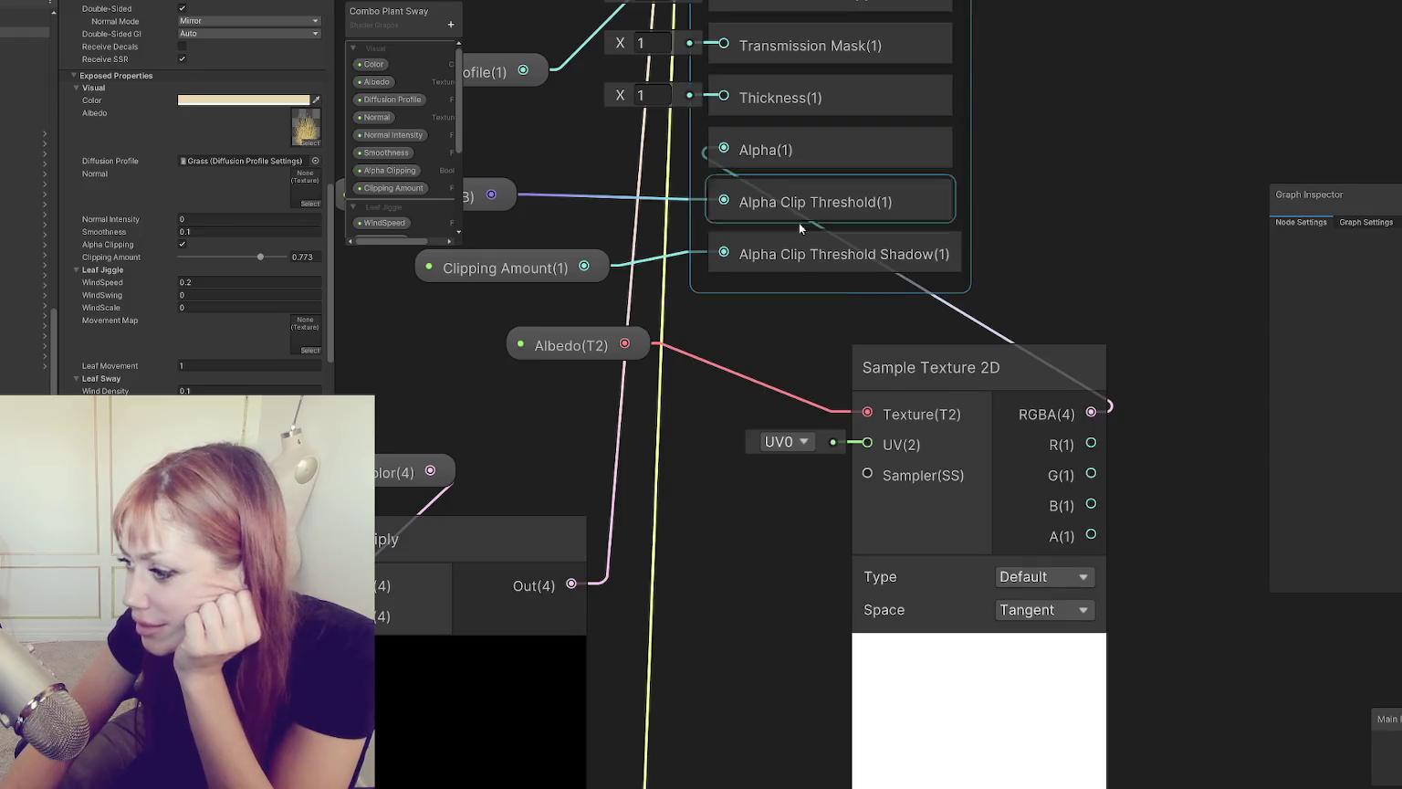
{"action": "mouse_move", "coordinate": [1092, 536]}
{"action": "left_mouse_down"}
{"action": "mouse_move", "coordinate": [1103, 331]}
{"action": "mouse_move", "coordinate": [725, 149]}
{"action": "left_mouse_up"}
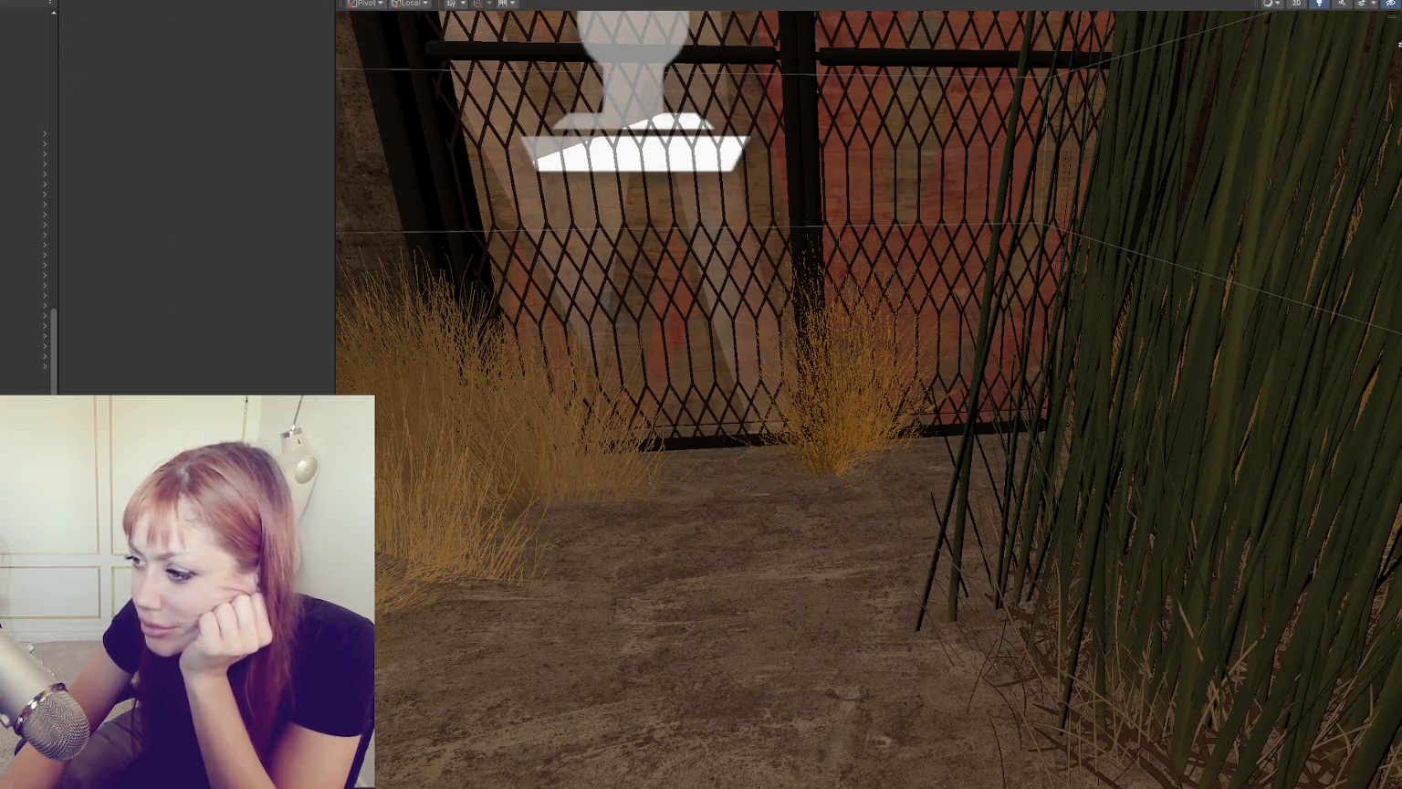
Step: Select the fence bush and set its Clipping Amount to 0.754
{"action": "left_click", "coordinate": [817, 439]}
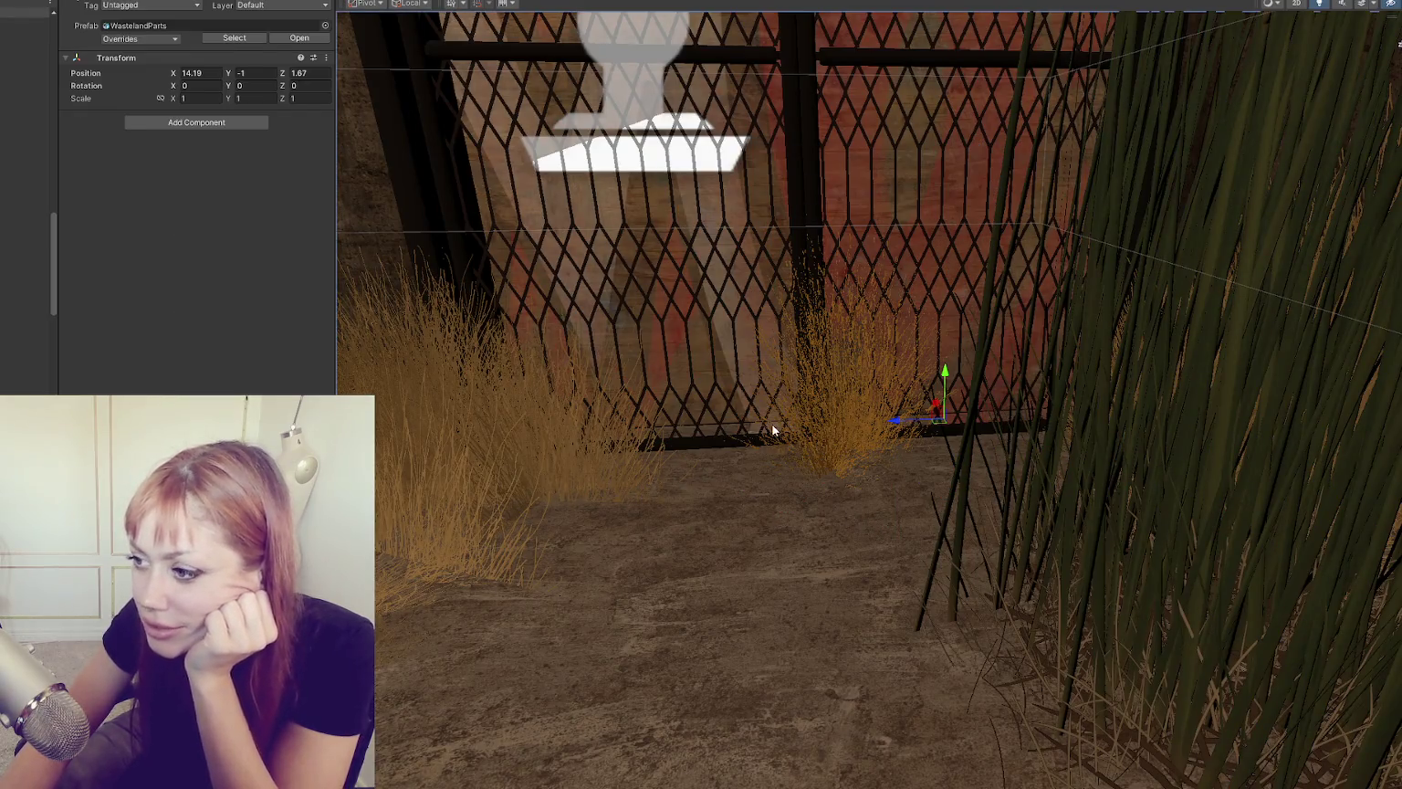
{"action": "left_click", "coordinate": [810, 441]}
{"action": "left_click", "coordinate": [810, 441]}
{"action": "scroll", "coordinate": [264, 311], "scroll_direction": "down", "scroll_amount": 5}
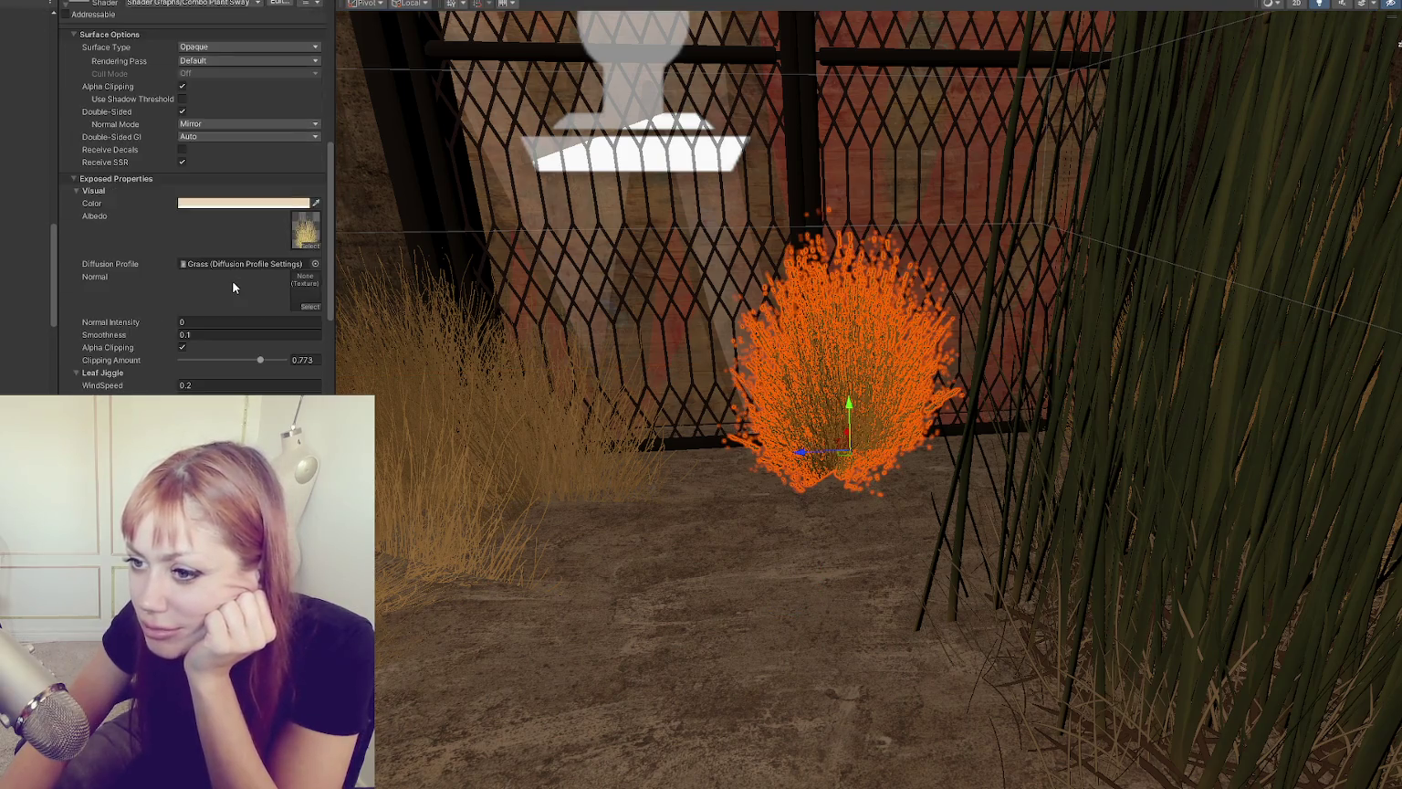
{"action": "scroll", "coordinate": [232, 287], "scroll_direction": "down", "scroll_amount": 5}
{"action": "mouse_move", "coordinate": [263, 154]}
{"action": "left_mouse_down"}
{"action": "mouse_move", "coordinate": [203, 155]}
{"action": "mouse_move", "coordinate": [270, 153]}
{"action": "mouse_move", "coordinate": [243, 155]}
{"action": "mouse_move", "coordinate": [257, 160]}
{"action": "left_mouse_up"}
{"action": "key", "text": "shift+d"}
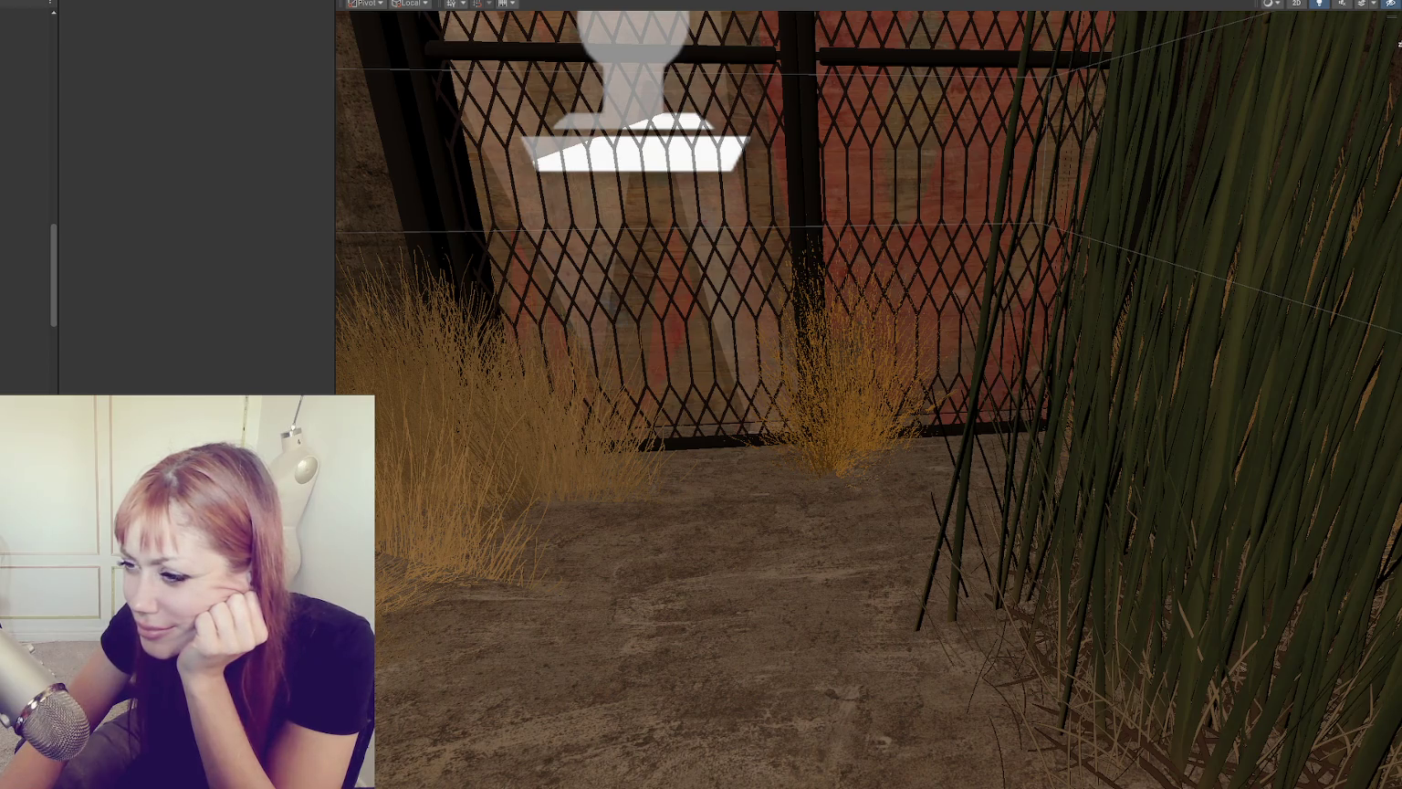
Step: Raise the left grass clump's HDRP/Lit Alpha Clipping Threshold to 0.92
{"action": "left_click", "coordinate": [585, 448]}
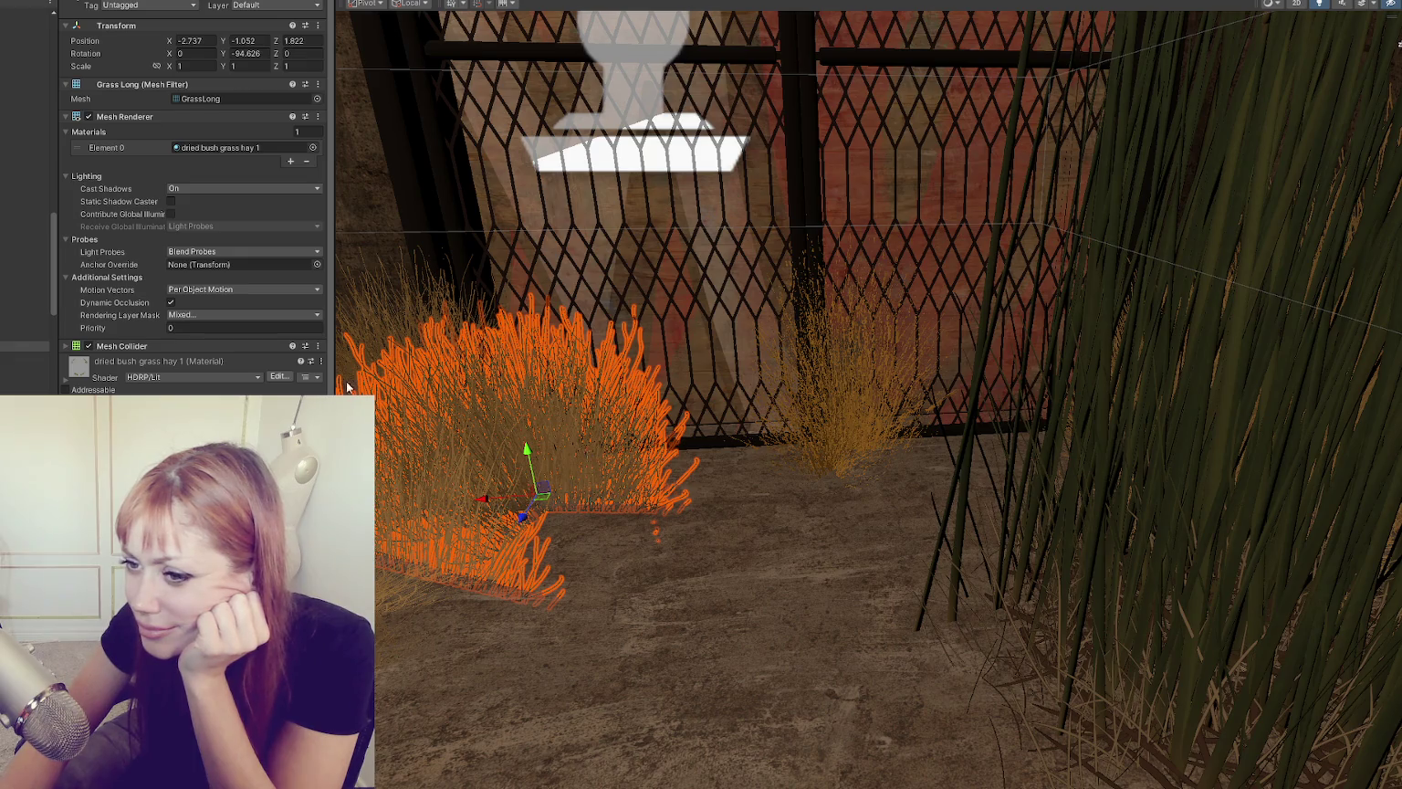
{"action": "scroll", "coordinate": [309, 383], "scroll_direction": "down", "scroll_amount": 1}
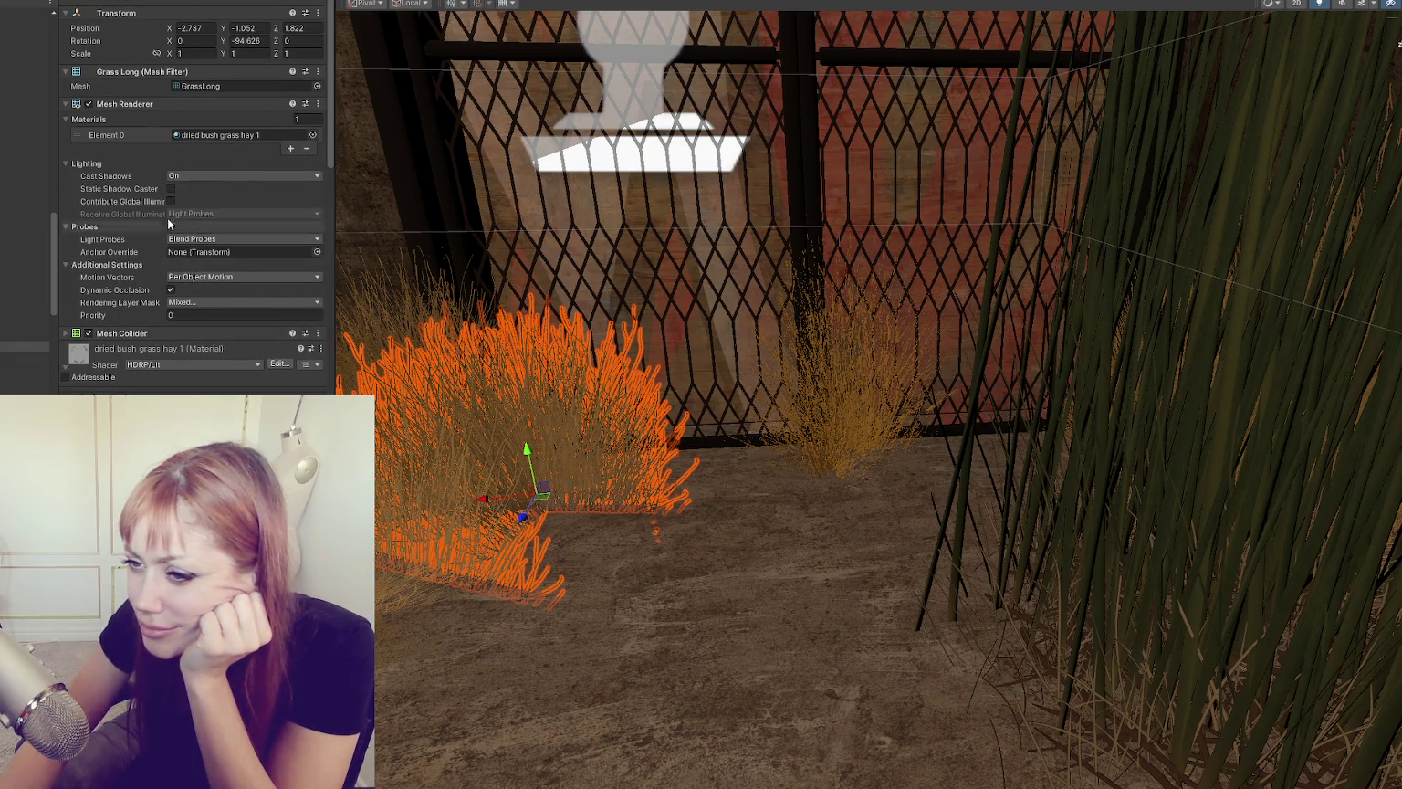
{"action": "scroll", "coordinate": [168, 224], "scroll_direction": "down", "scroll_amount": 10}
{"action": "left_click_drag", "start_coordinate": [286, 121], "coordinate": [276, 125]}
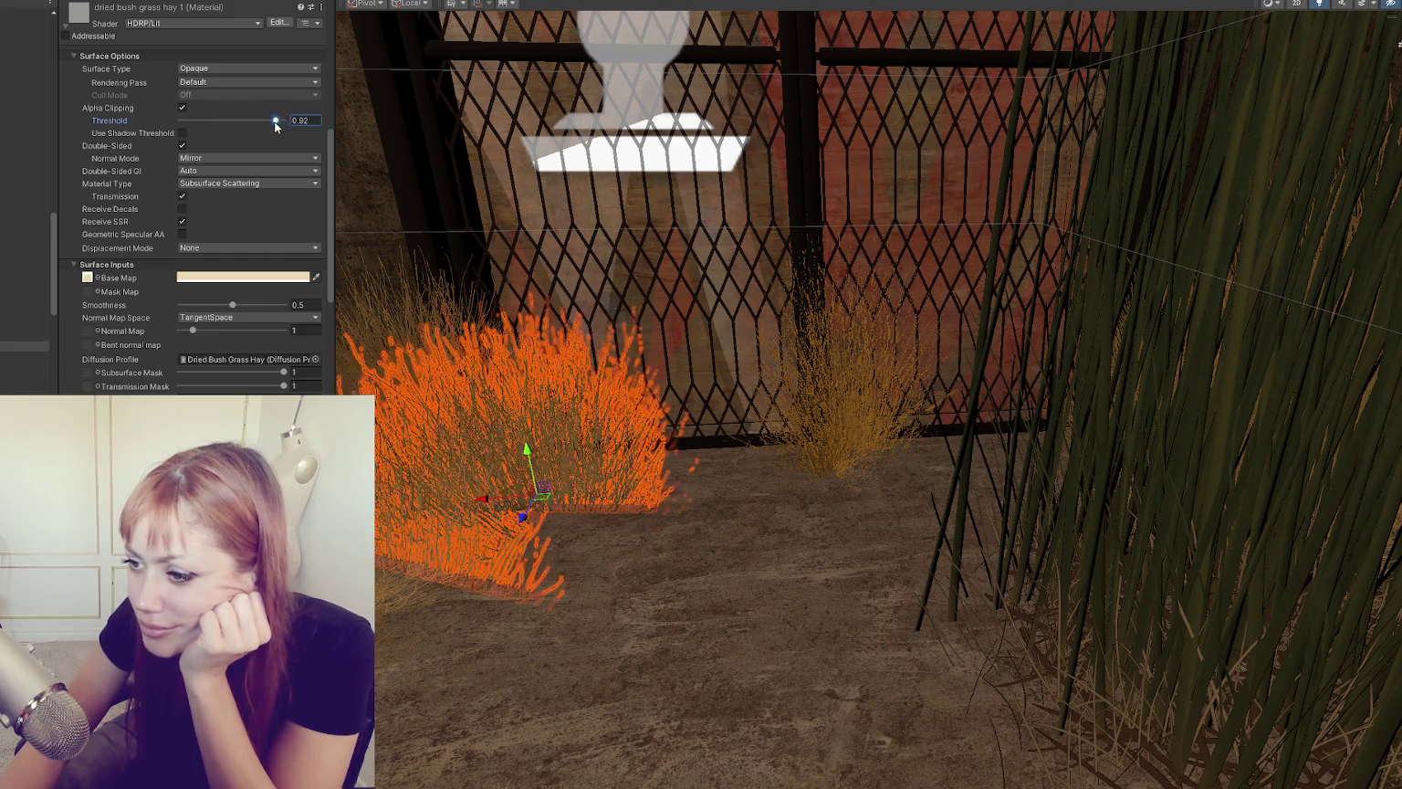
{"action": "left_click", "coordinate": [831, 448]}
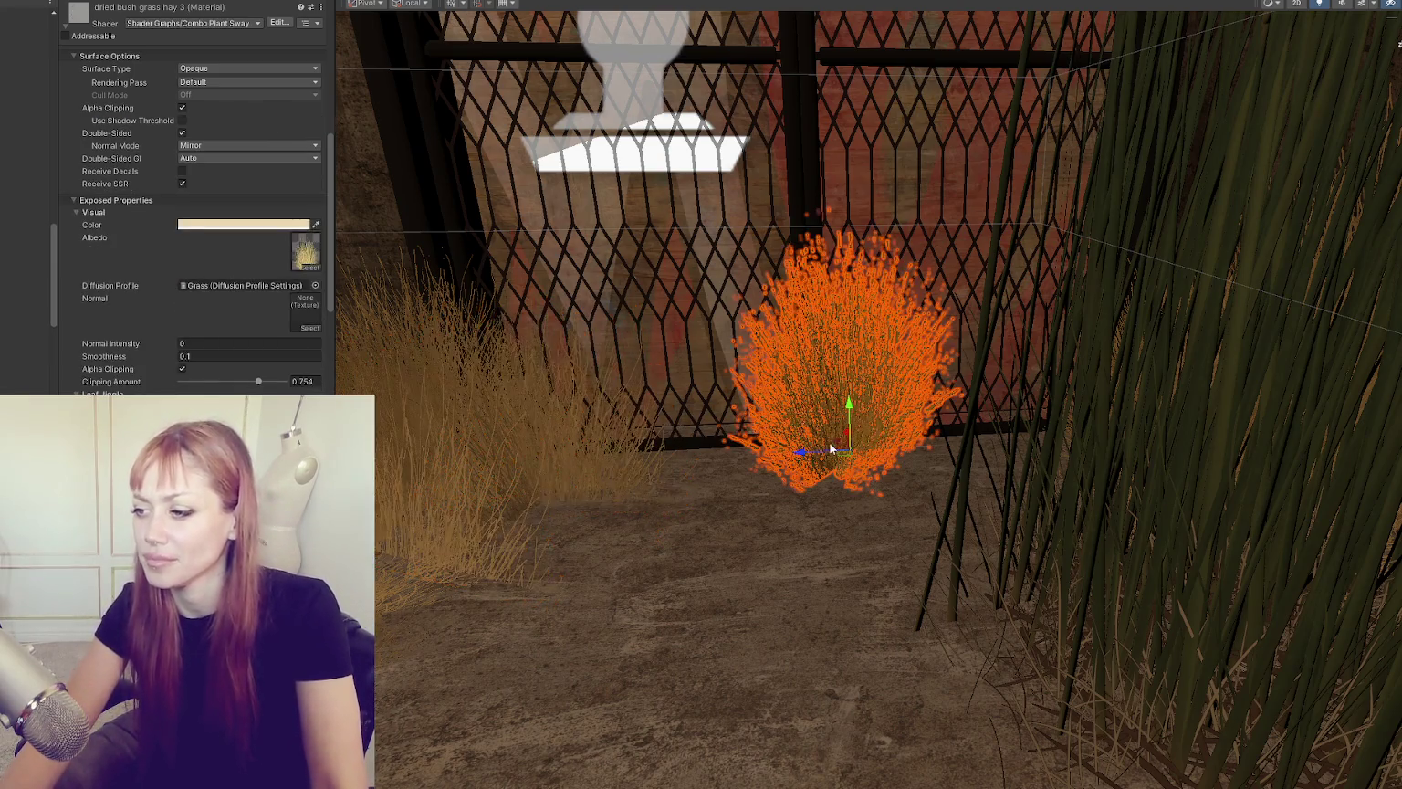
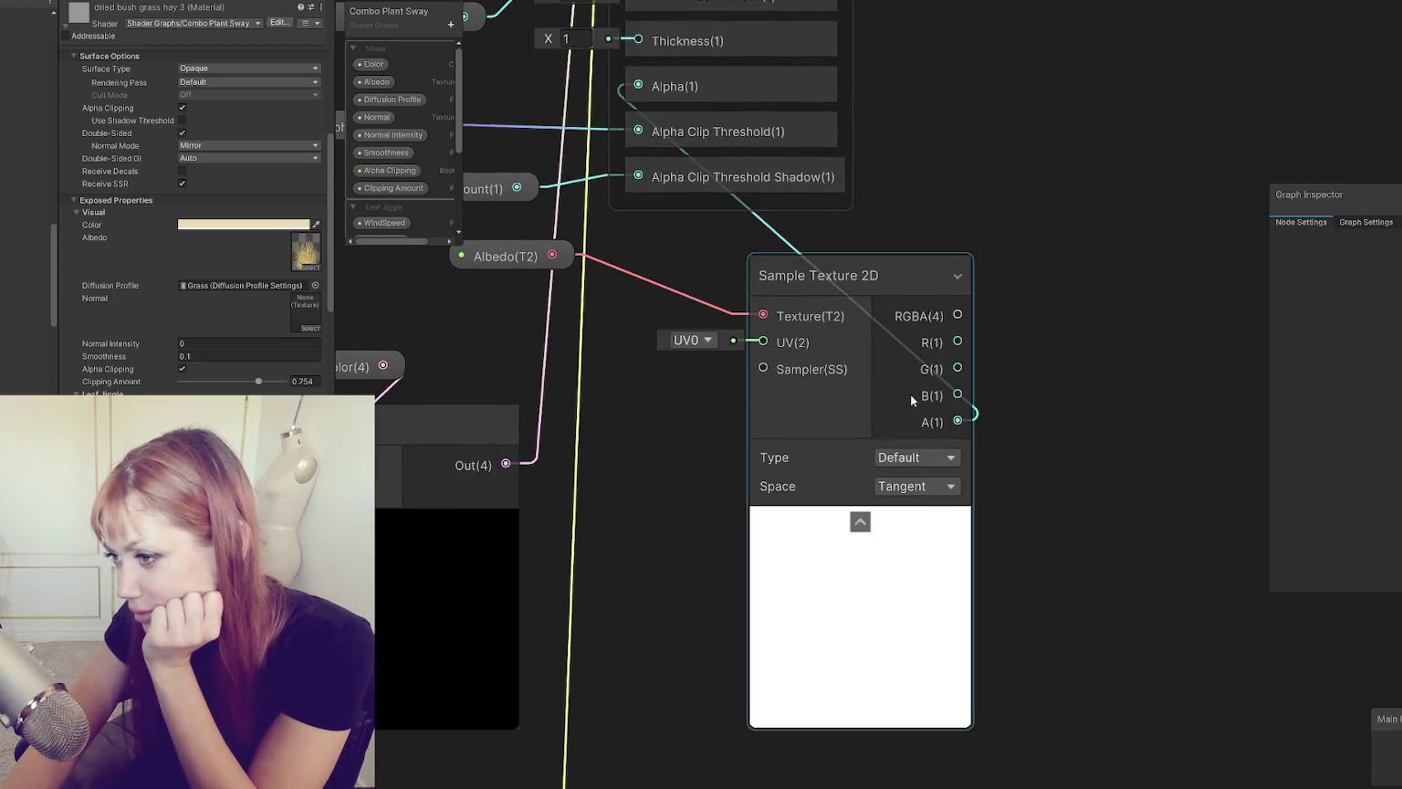
Step: Check the alpha clip threshold inputs and delete the Alpha Clipping property node
{"action": "left_click_drag", "start_coordinate": [911, 398], "coordinate": [1018, 524]}
{"action": "left_click", "coordinate": [784, 306]}
{"action": "left_click", "coordinate": [784, 256]}
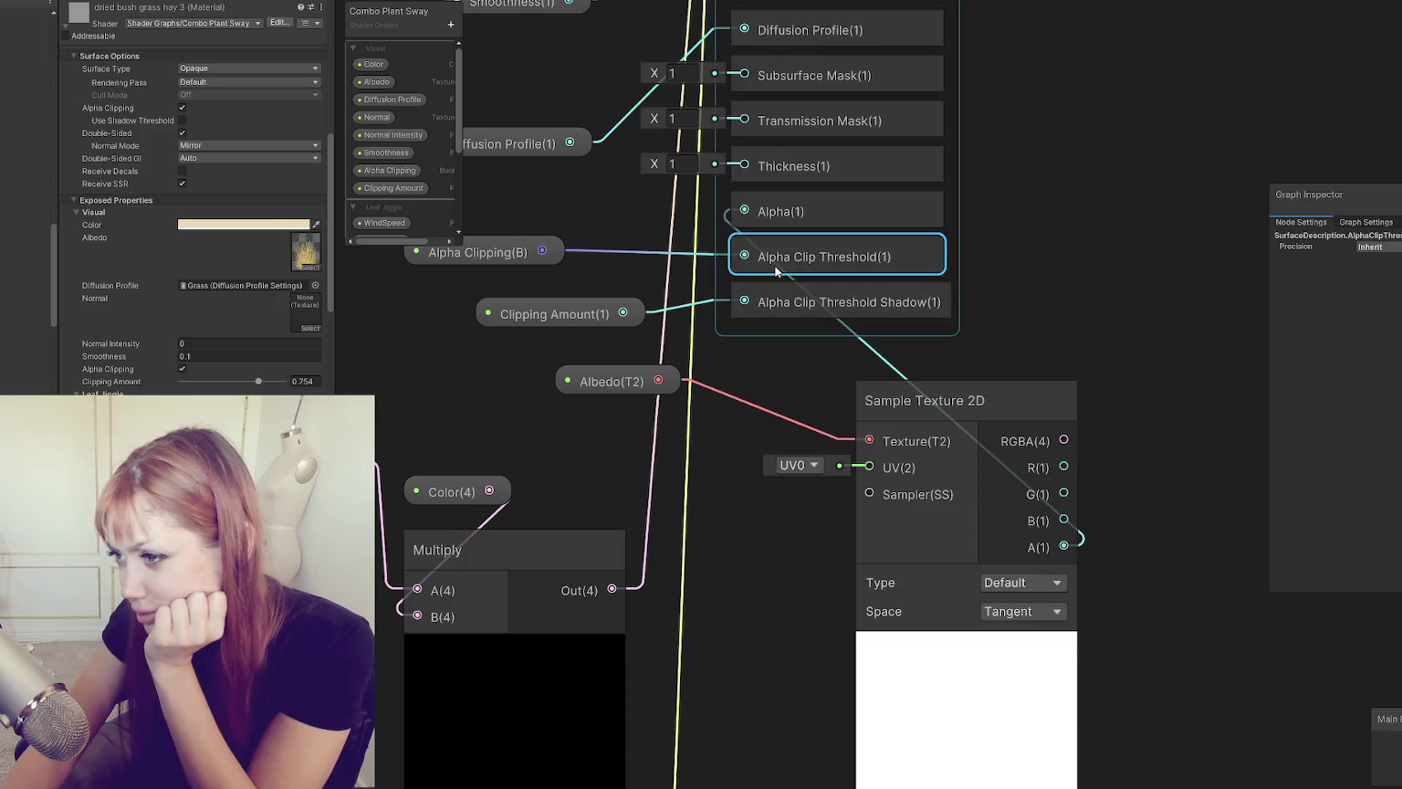
{"action": "left_click_drag", "start_coordinate": [496, 255], "coordinate": [557, 296]}
{"action": "left_click", "coordinate": [557, 296]}
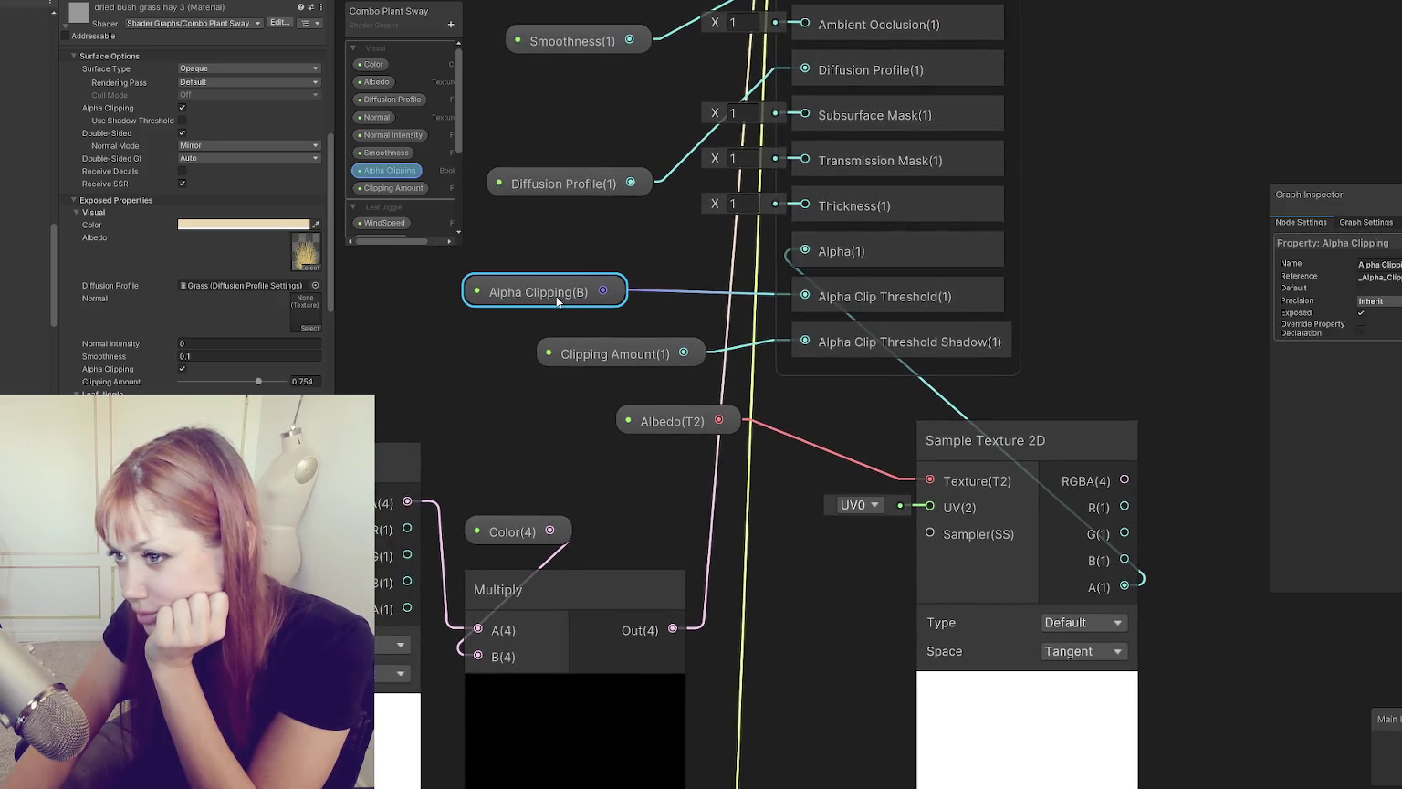
{"action": "key", "text": "Delete"}
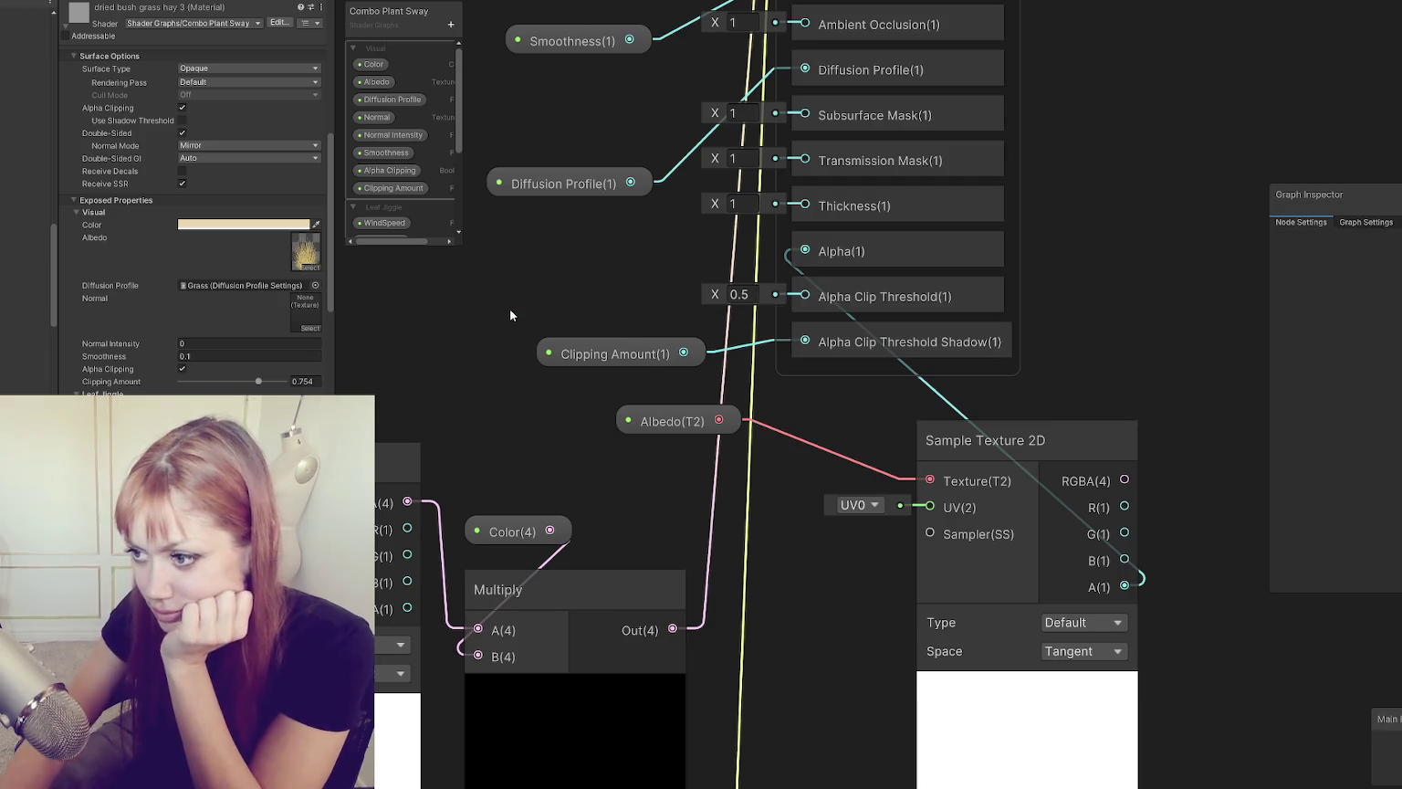
Step: Wire Clipping Amount into Alpha Clip Threshold and remove its link to the shadow threshold
{"action": "left_click", "coordinate": [694, 345]}
{"action": "left_click_drag", "start_coordinate": [684, 353], "coordinate": [805, 295]}
{"action": "left_click", "coordinate": [722, 346]}
{"action": "key", "text": "Delete"}
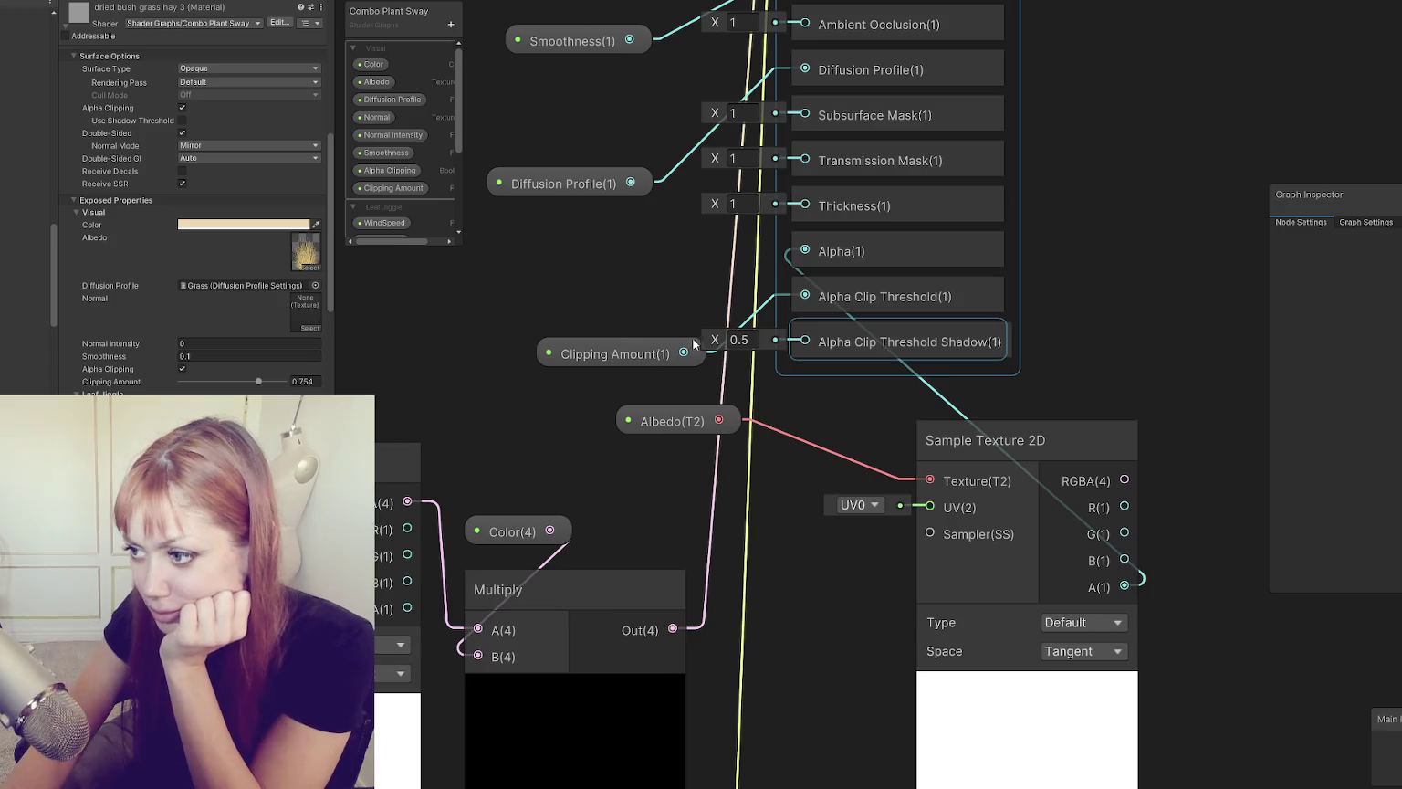
{"action": "right_click", "coordinate": [836, 345]}
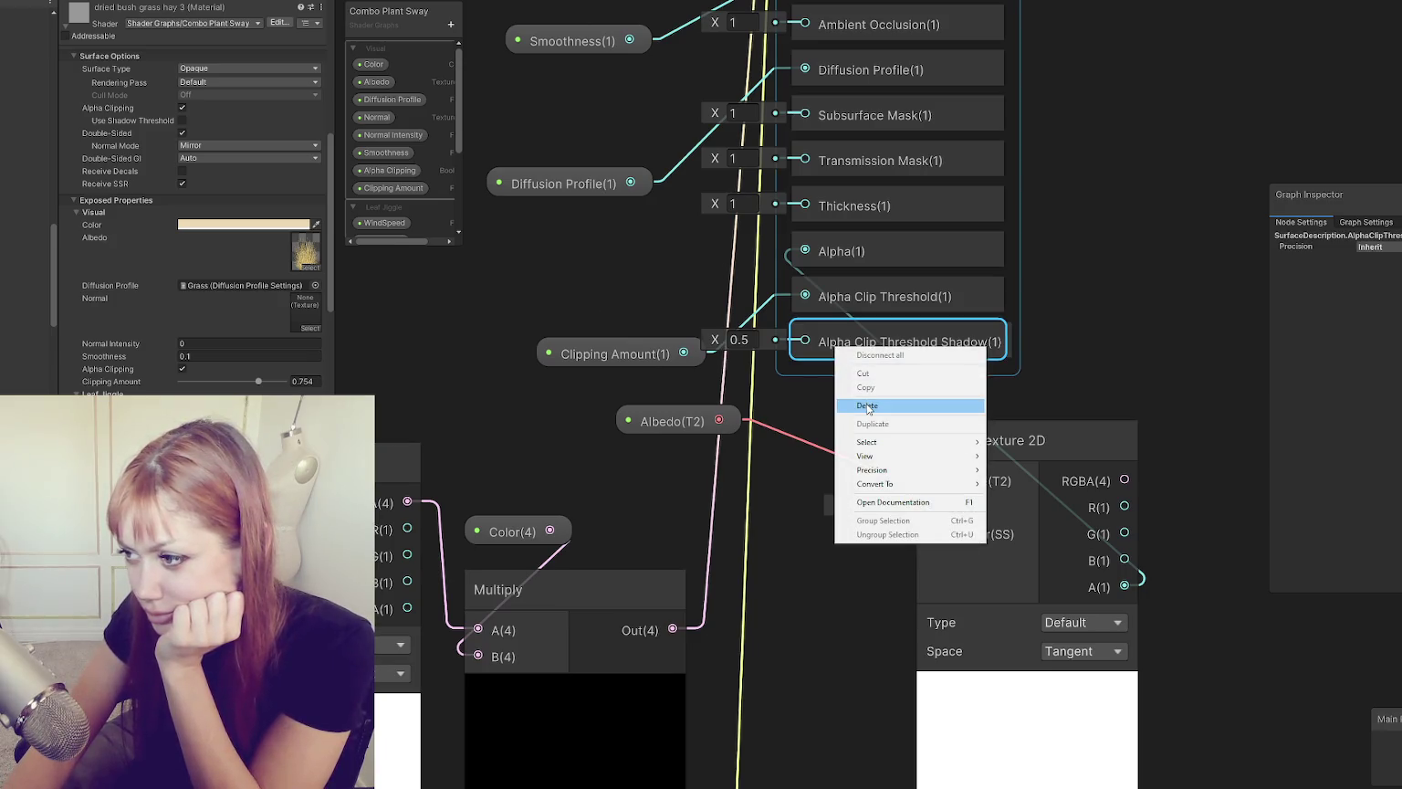
{"action": "left_click", "coordinate": [639, 274]}
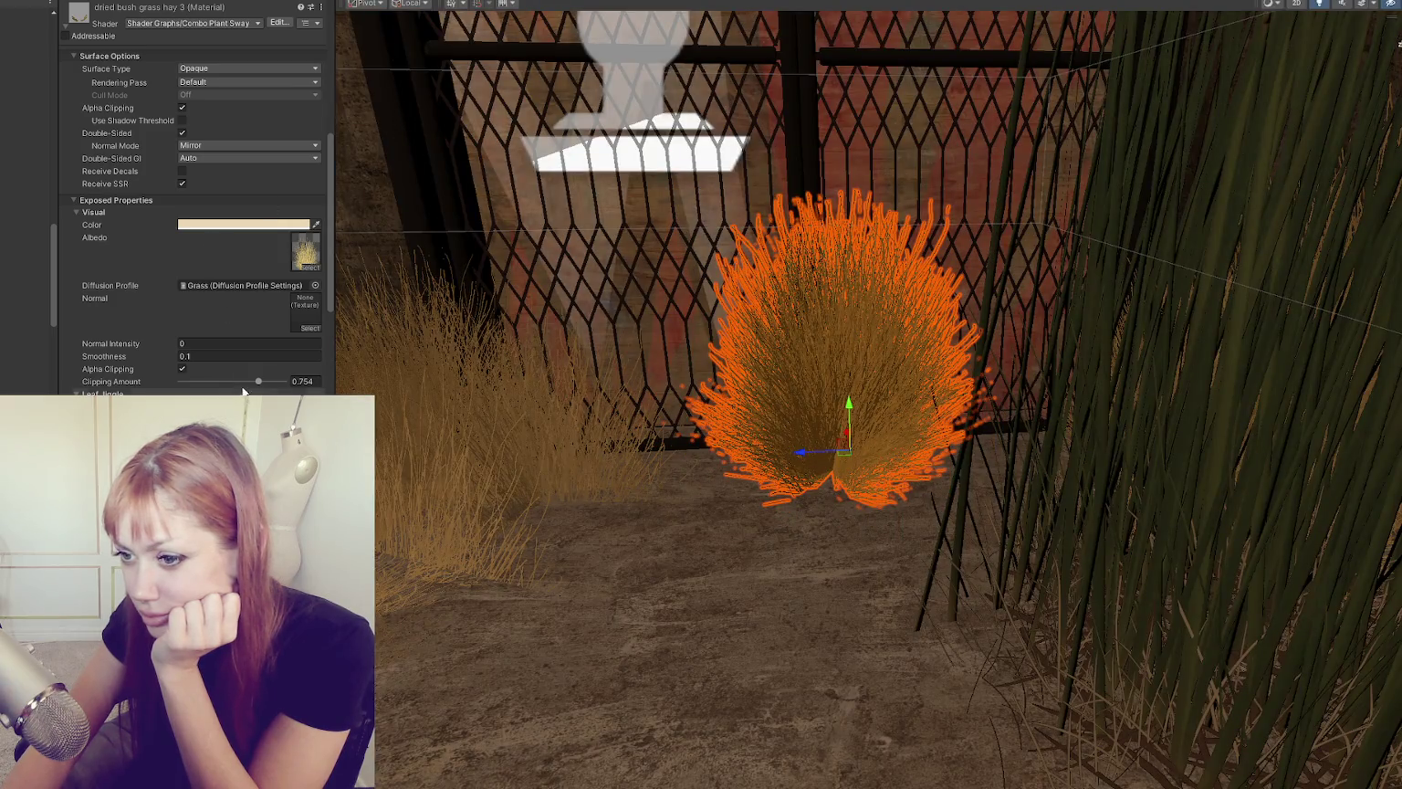
Step: Lower the grass Clipping Amount to thin it, then select the small clump by the door
{"action": "mouse_move", "coordinate": [258, 381]}
{"action": "left_mouse_down"}
{"action": "mouse_move", "coordinate": [229, 383]}
{"action": "mouse_move", "coordinate": [274, 383]}
{"action": "mouse_move", "coordinate": [255, 384]}
{"action": "left_mouse_up"}
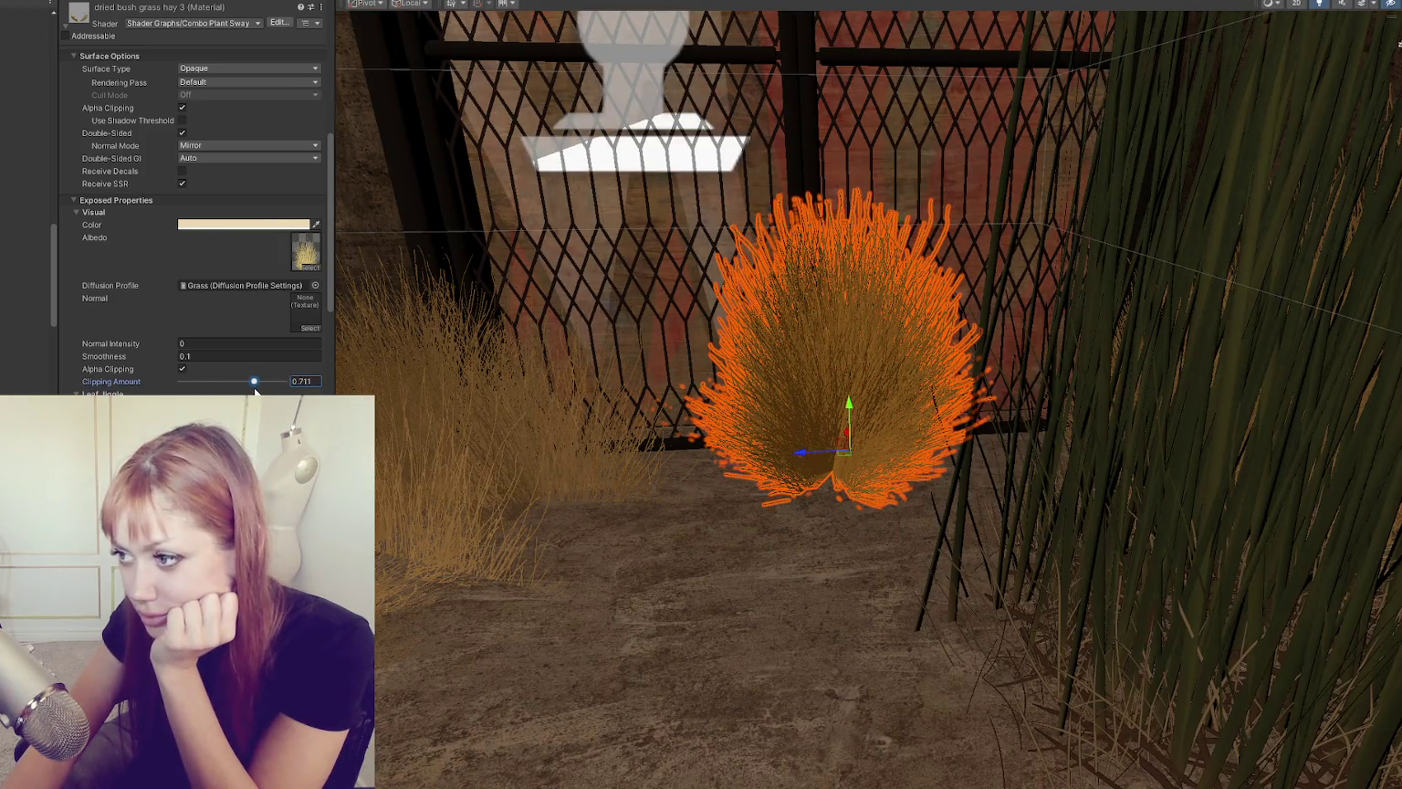
{"action": "left_click", "coordinate": [767, 457]}
{"action": "scroll", "coordinate": [856, 404], "scroll_direction": "down", "scroll_amount": 3}
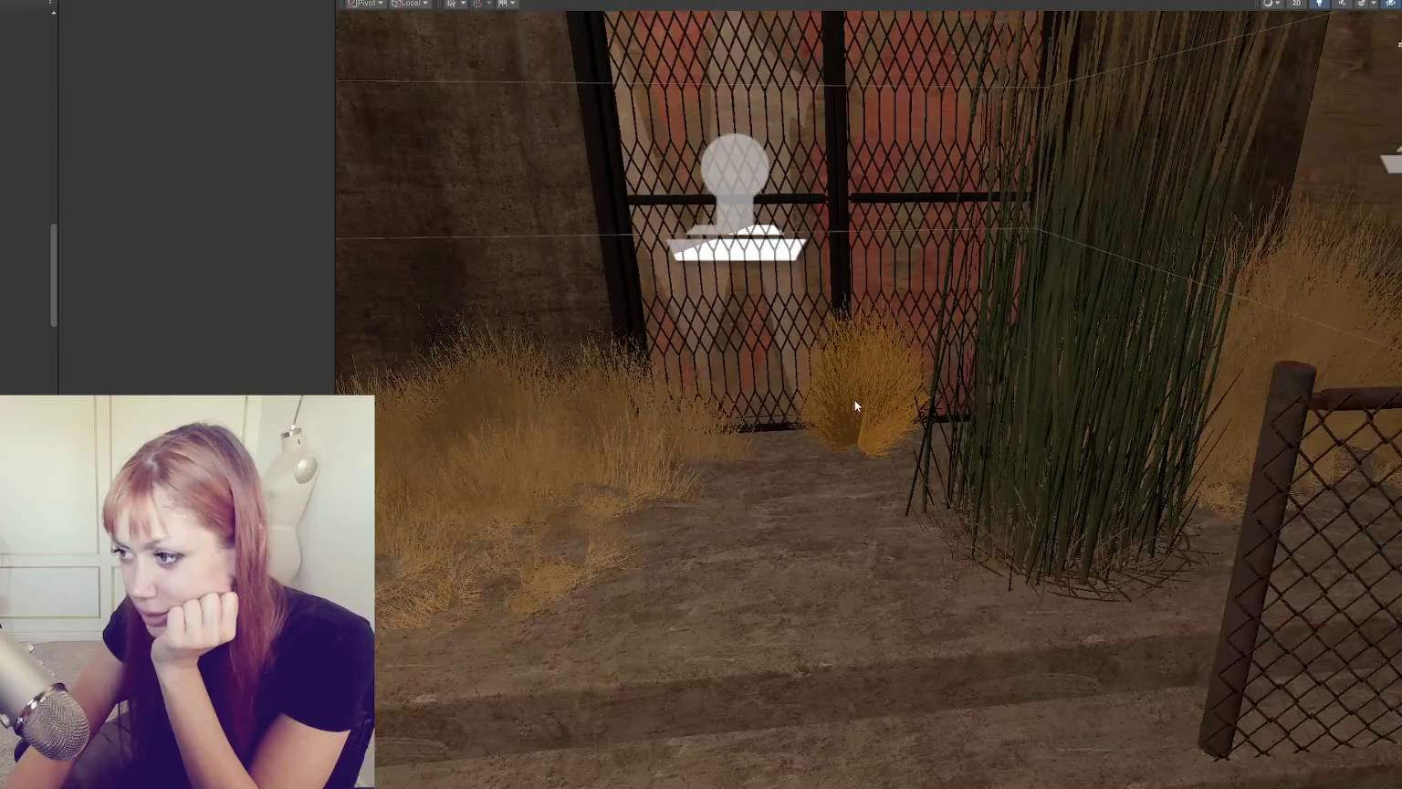
{"action": "scroll", "coordinate": [858, 403], "scroll_direction": "down", "scroll_amount": 2}
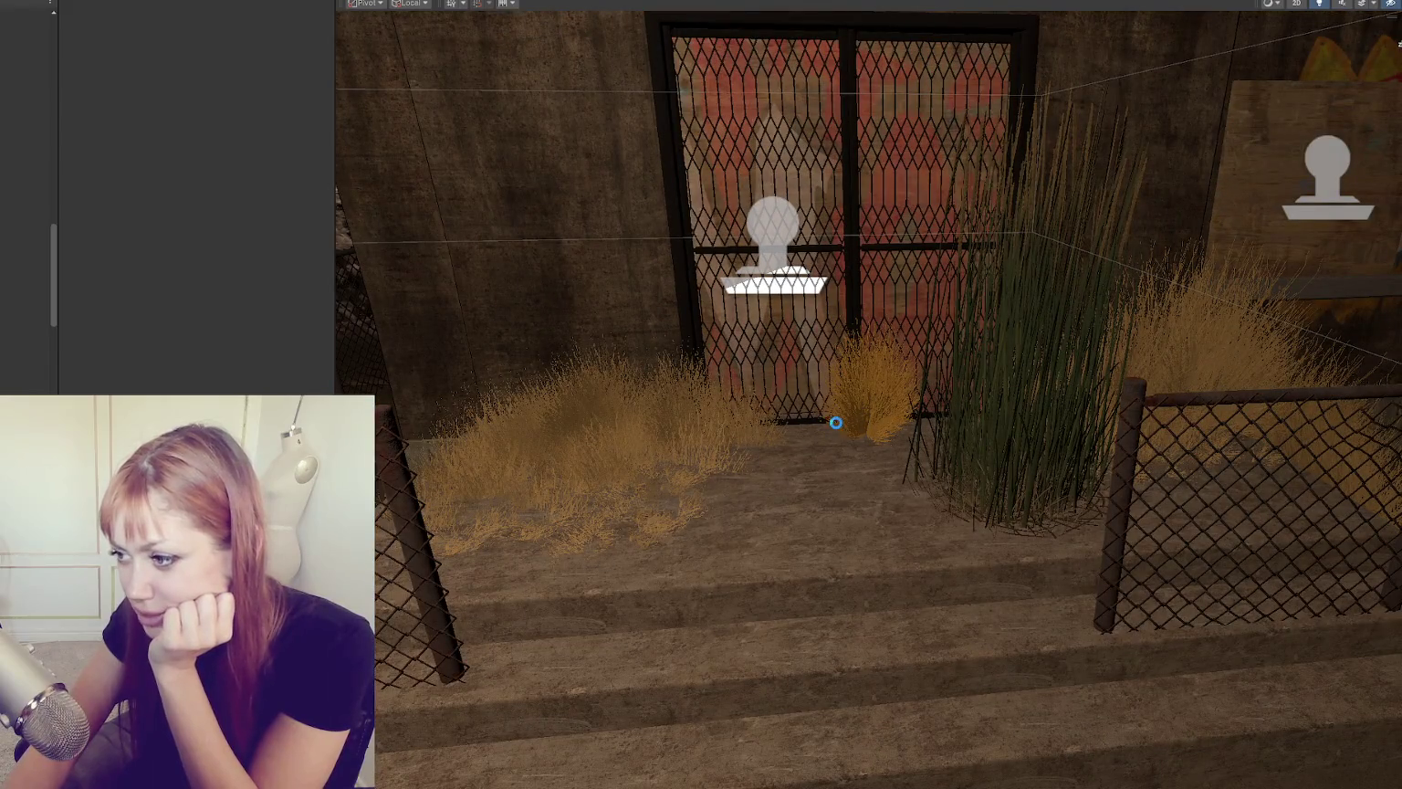
{"action": "left_click", "coordinate": [837, 417]}
{"action": "scroll", "coordinate": [273, 278], "scroll_direction": "down", "scroll_amount": 5}
{"action": "scroll", "coordinate": [271, 280], "scroll_direction": "down", "scroll_amount": 4}
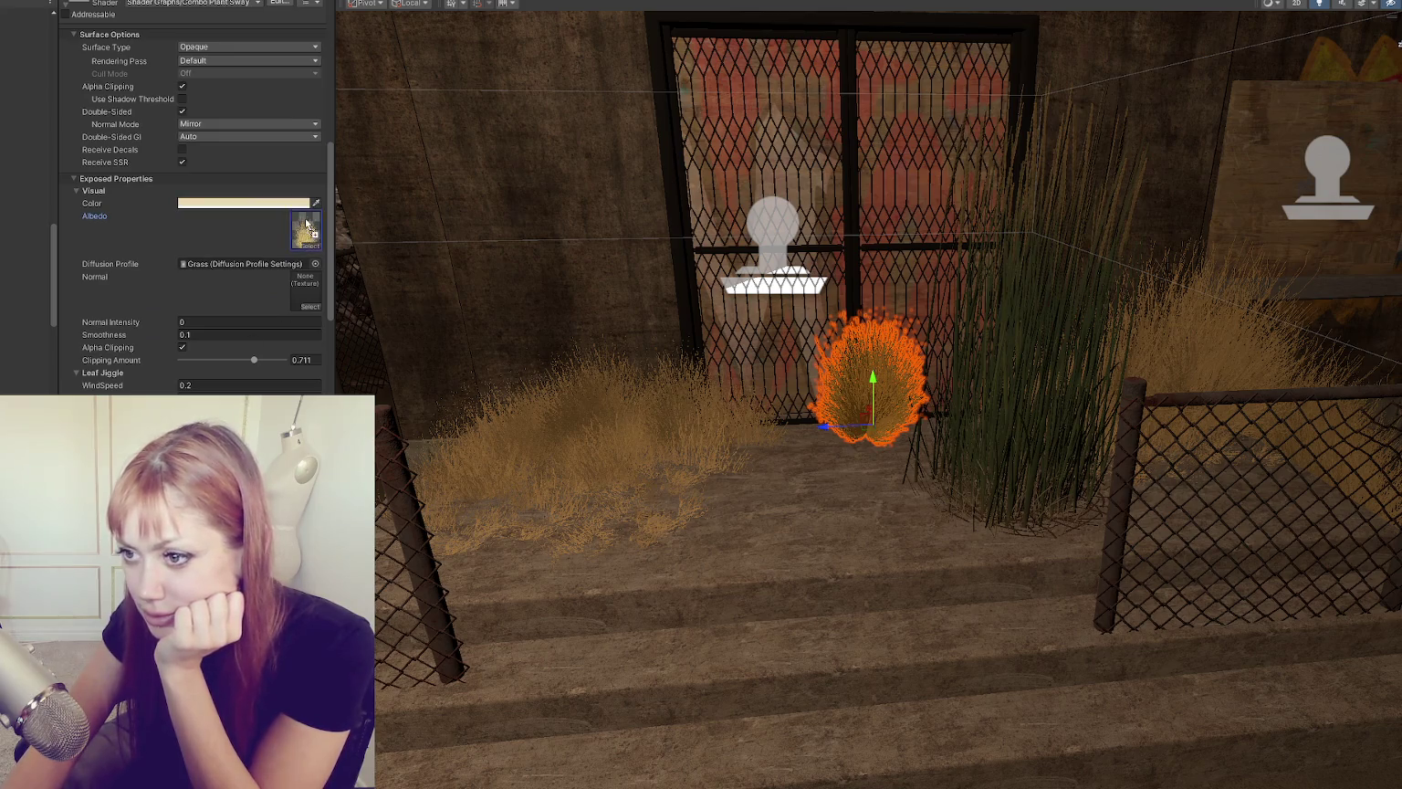
Step: Assign a yellow grass texture as albedo and warm the tint to beige
{"action": "left_click", "coordinate": [306, 230]}
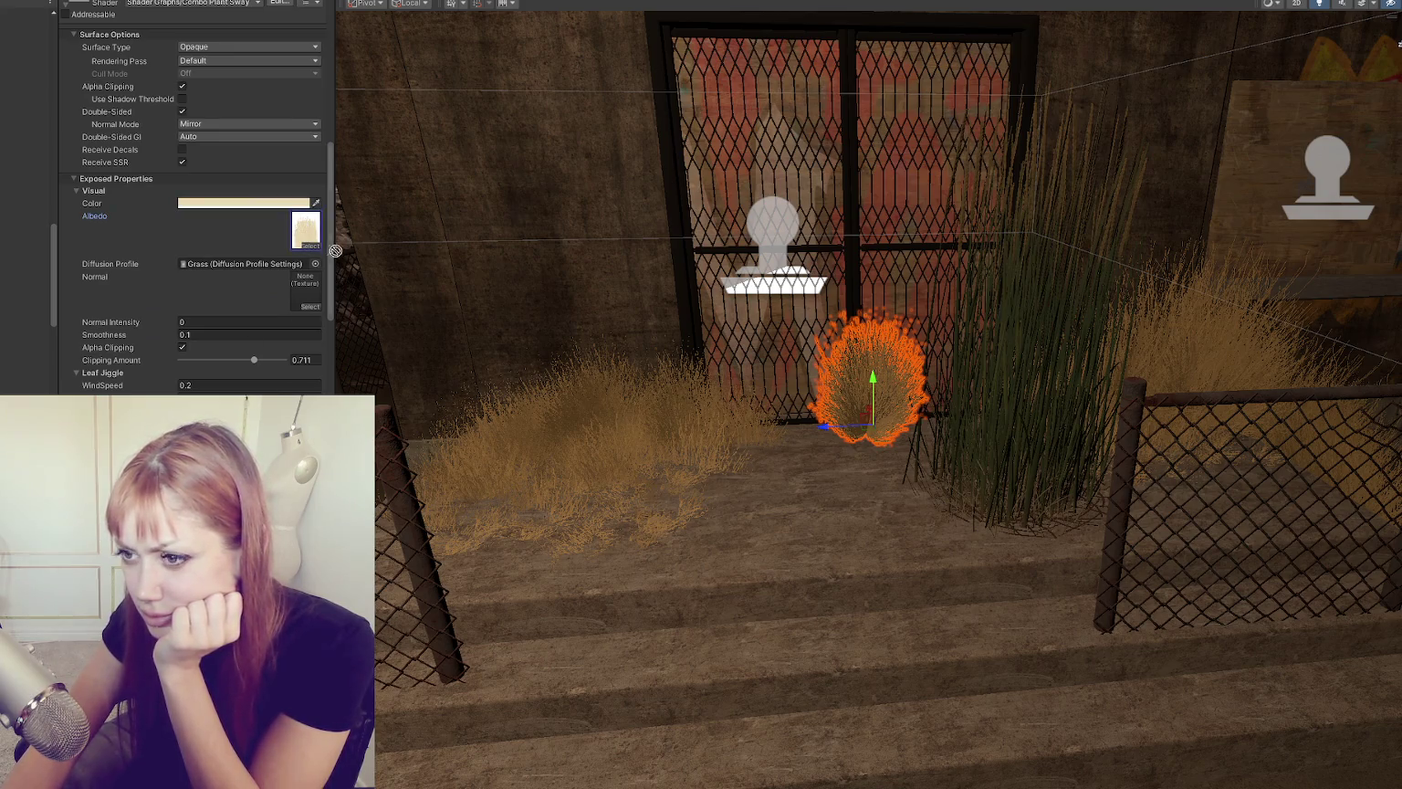
{"action": "left_click_drag", "start_coordinate": [338, 251], "coordinate": [305, 230]}
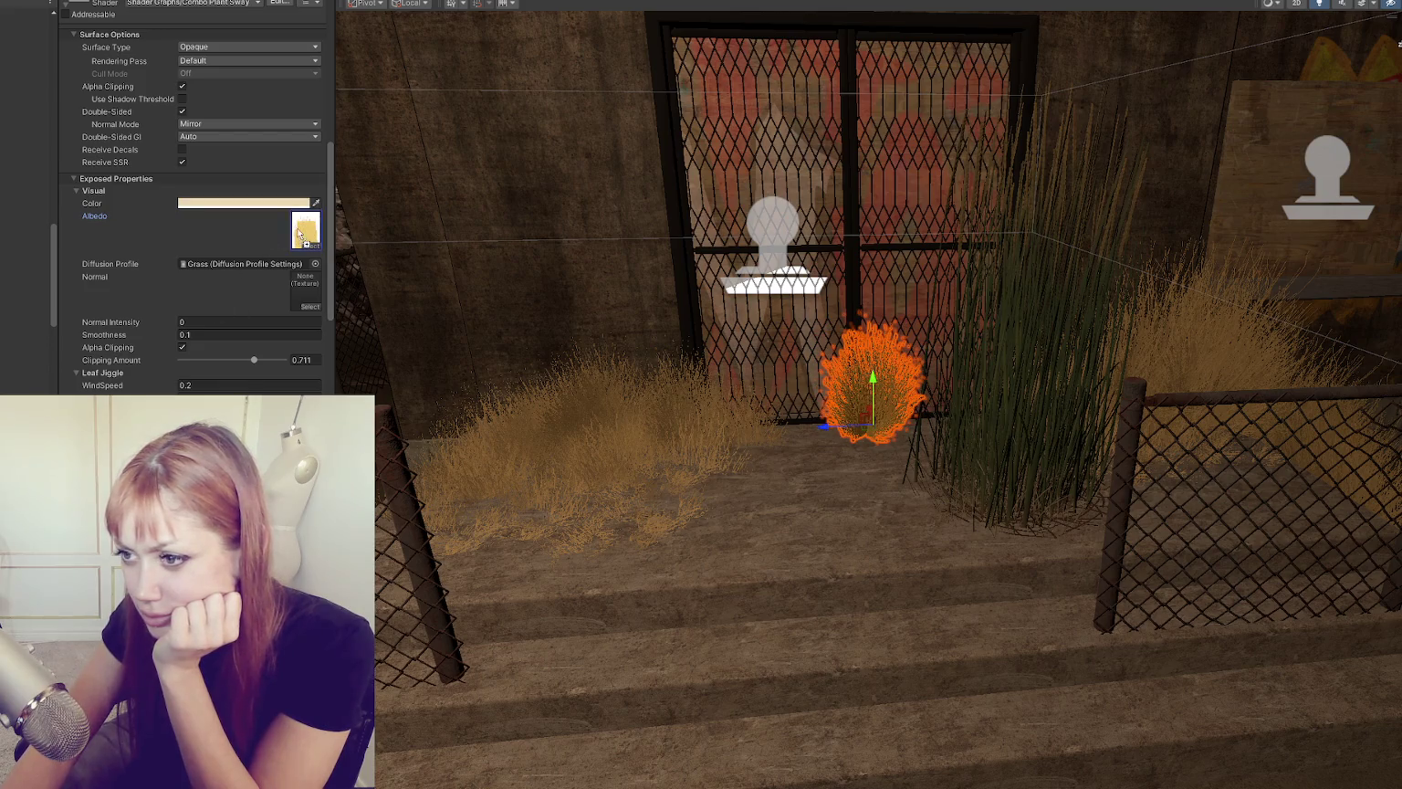
{"action": "scroll", "coordinate": [728, 338], "scroll_direction": "up", "scroll_amount": 8}
{"action": "scroll", "coordinate": [798, 366], "scroll_direction": "up", "scroll_amount": 1}
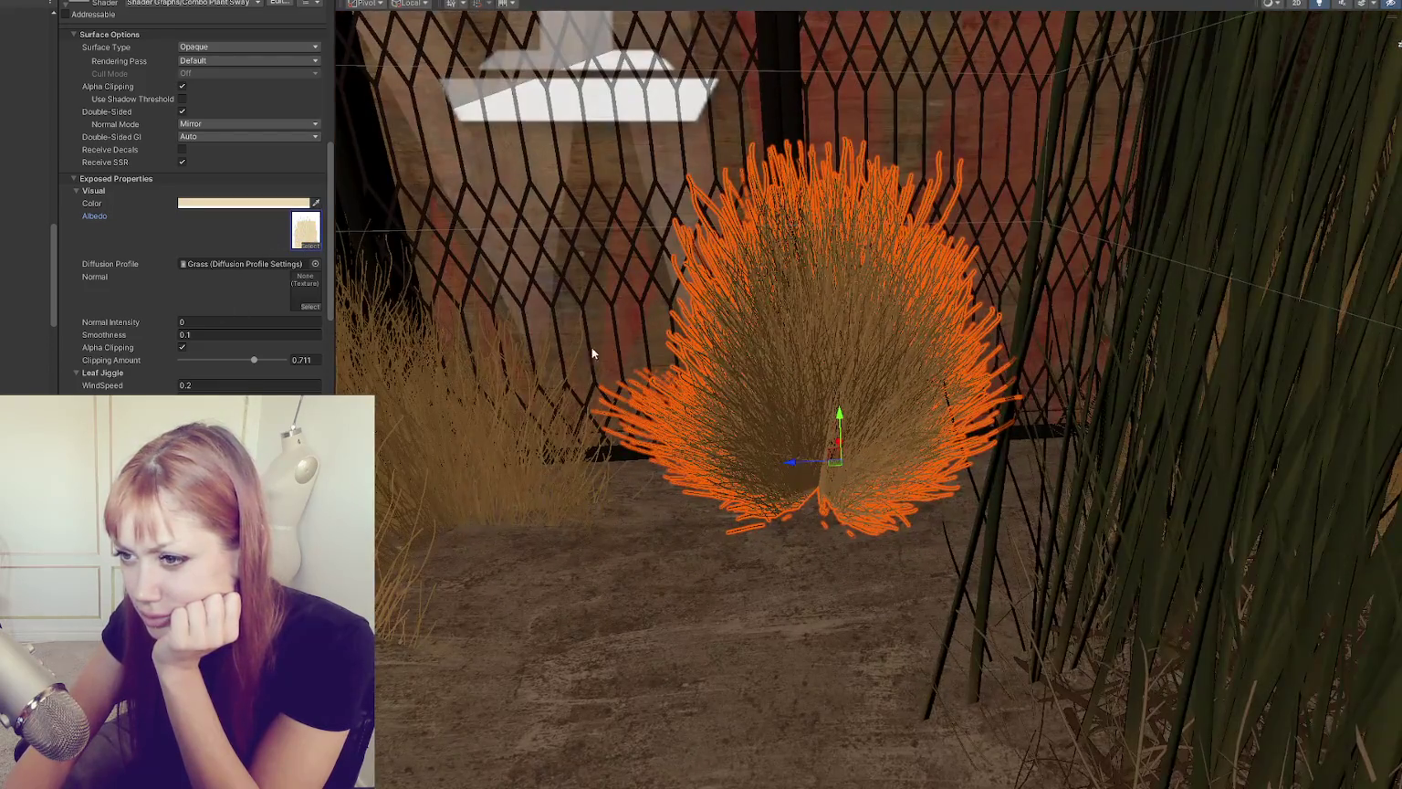
{"action": "left_click", "coordinate": [292, 202]}
{"action": "left_click_drag", "start_coordinate": [319, 276], "coordinate": [334, 281]}
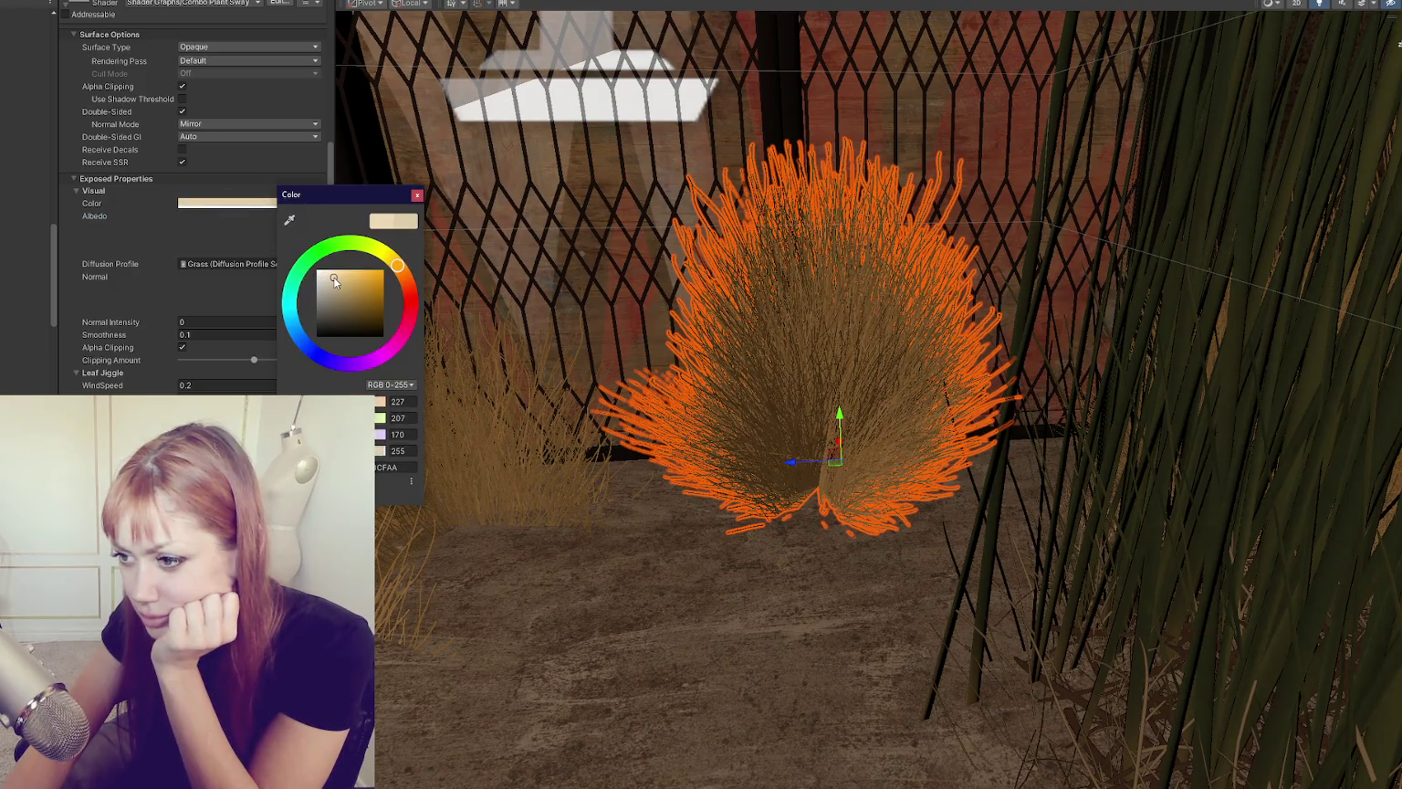
{"action": "left_click", "coordinate": [252, 304]}
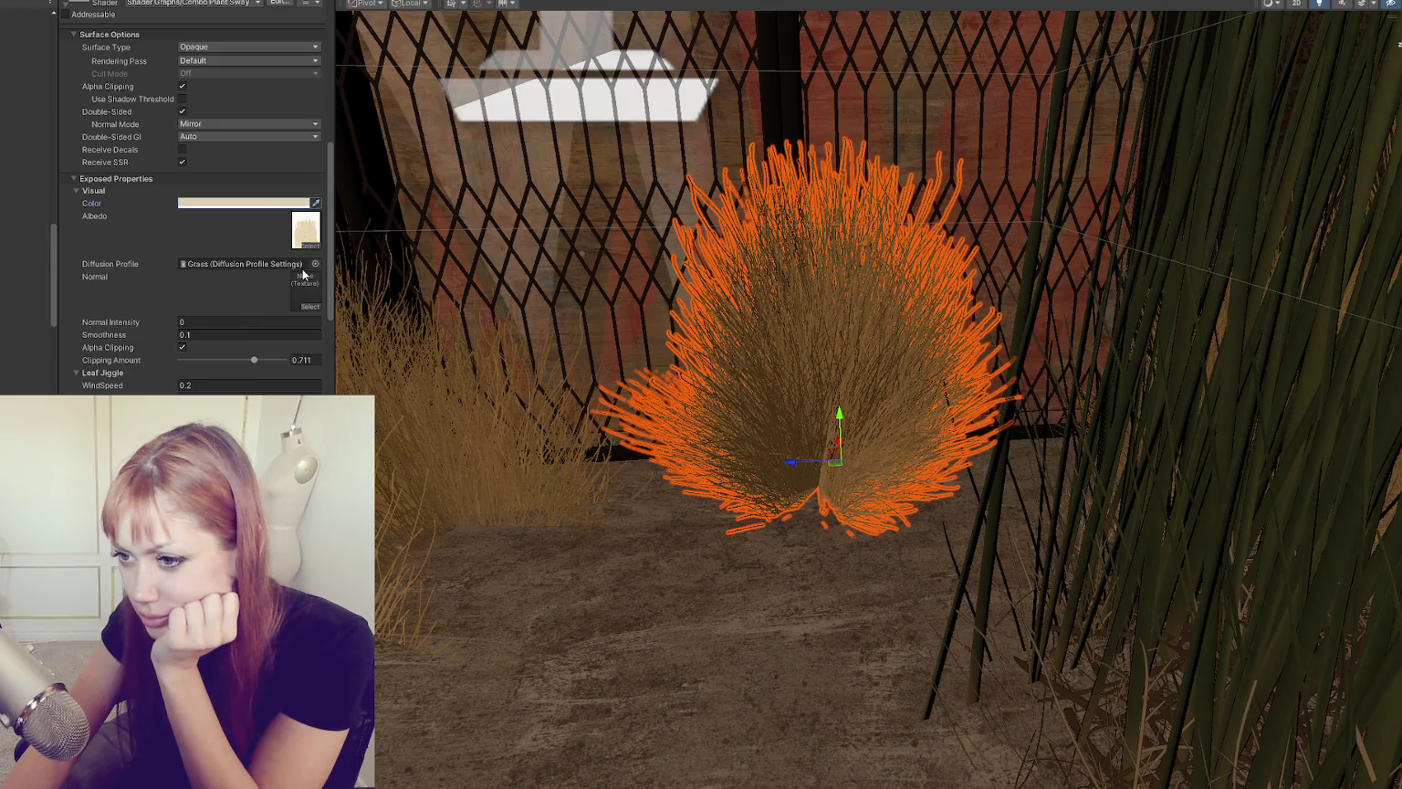
Step: Use the Dried Bush Grass Hay diffusion profile and set Smoothness to 0.1
{"action": "left_click", "coordinate": [315, 265]}
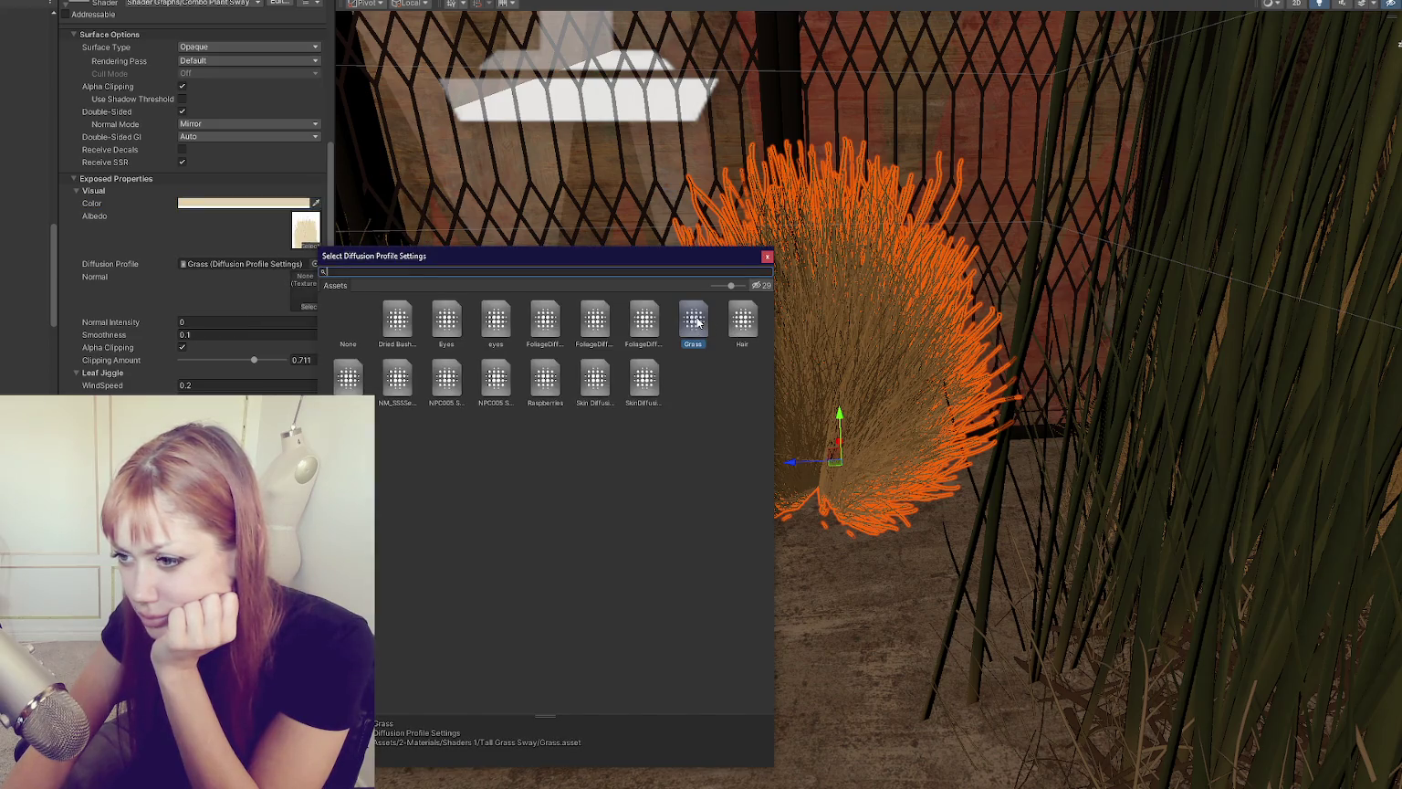
{"action": "left_click", "coordinate": [397, 319]}
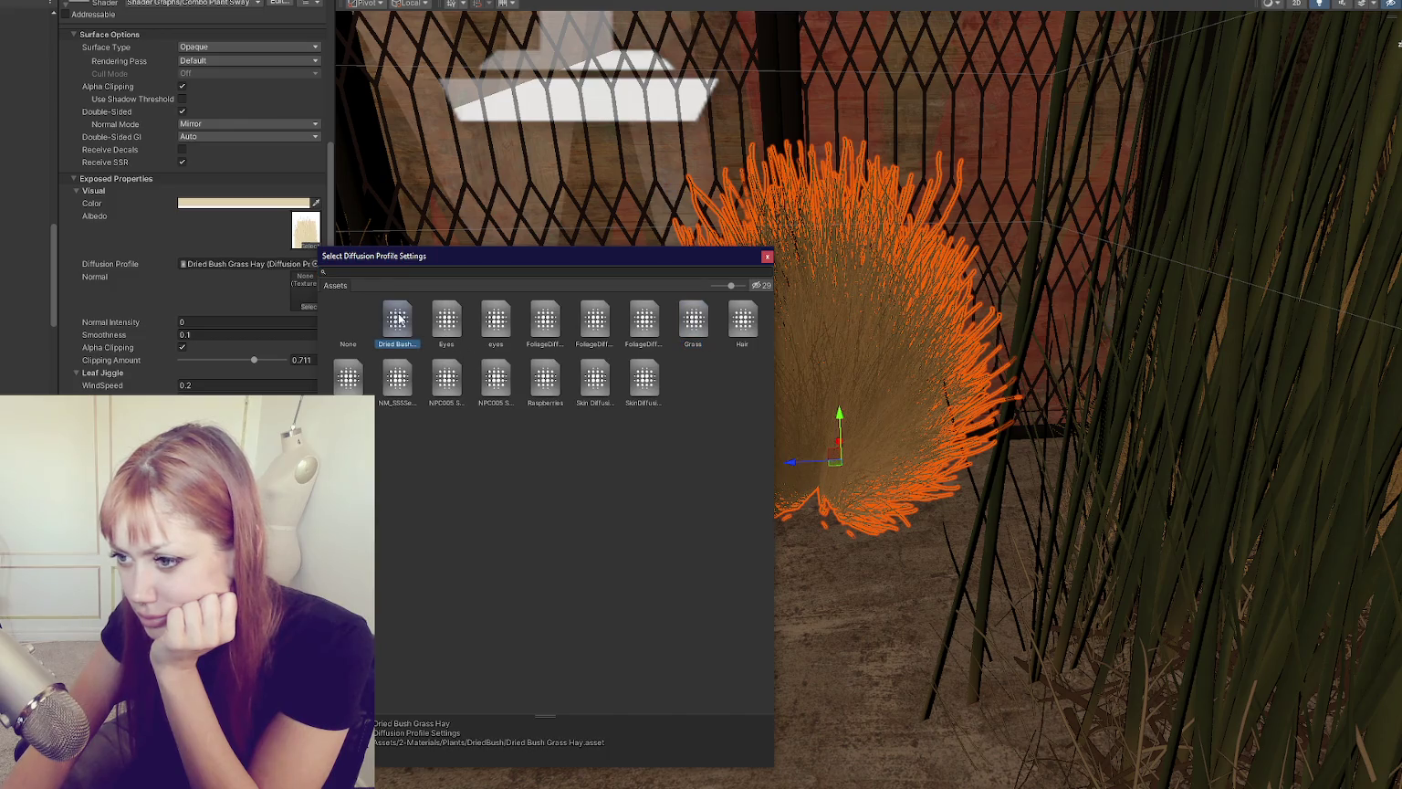
{"action": "double_click", "coordinate": [400, 321]}
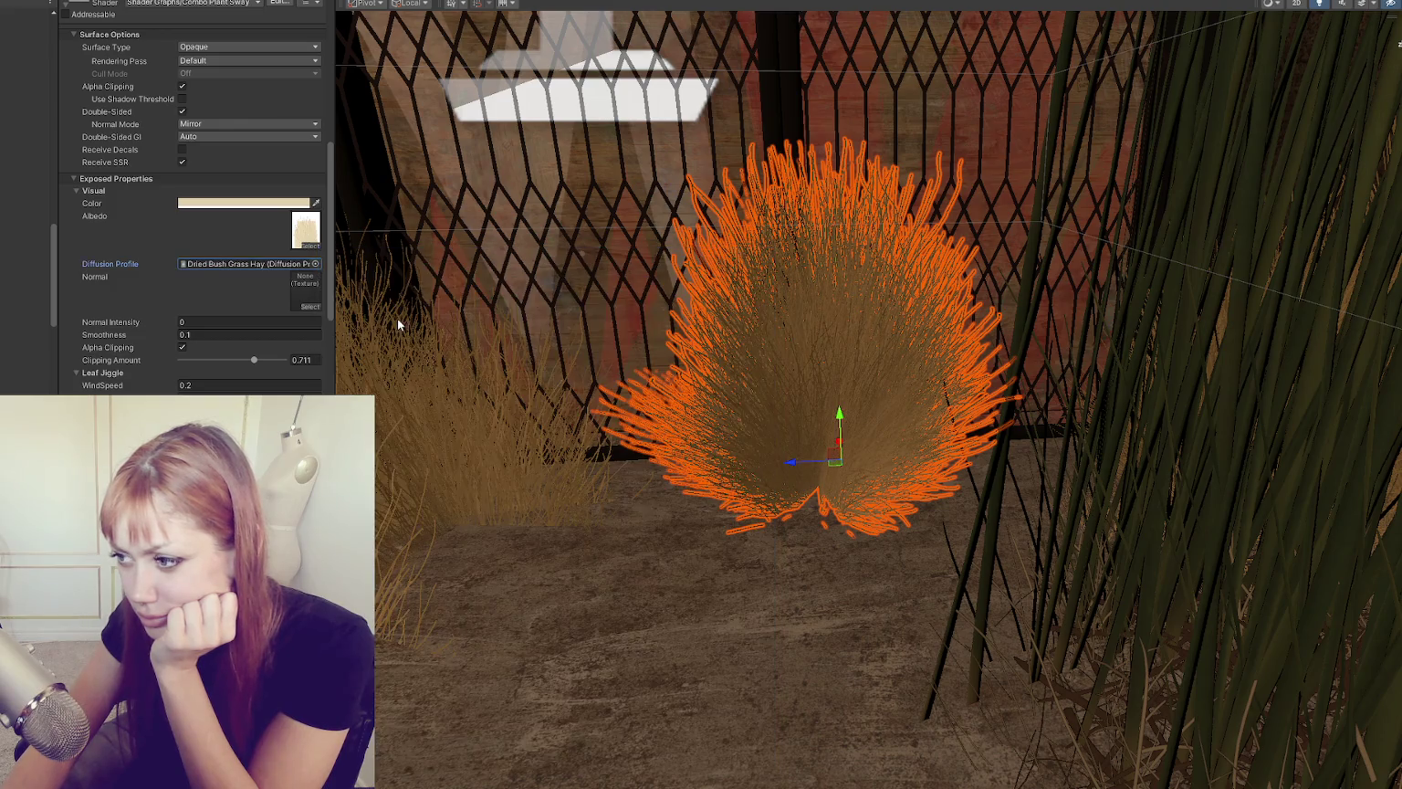
{"action": "left_click", "coordinate": [227, 331]}
{"action": "left_click_drag", "start_coordinate": [132, 343], "coordinate": [88, 340]}
{"action": "left_click", "coordinate": [212, 333]}
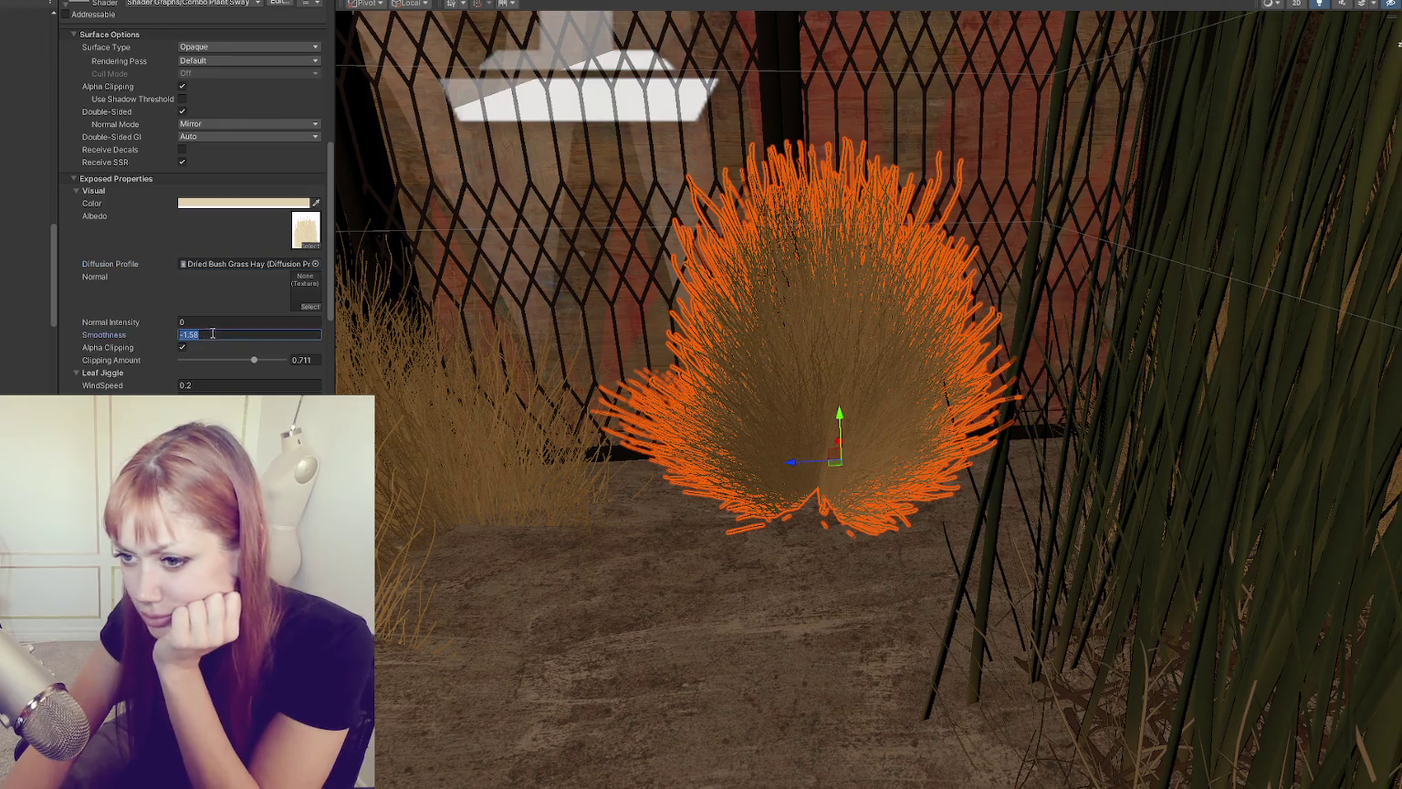
{"action": "type", "text": "0"}
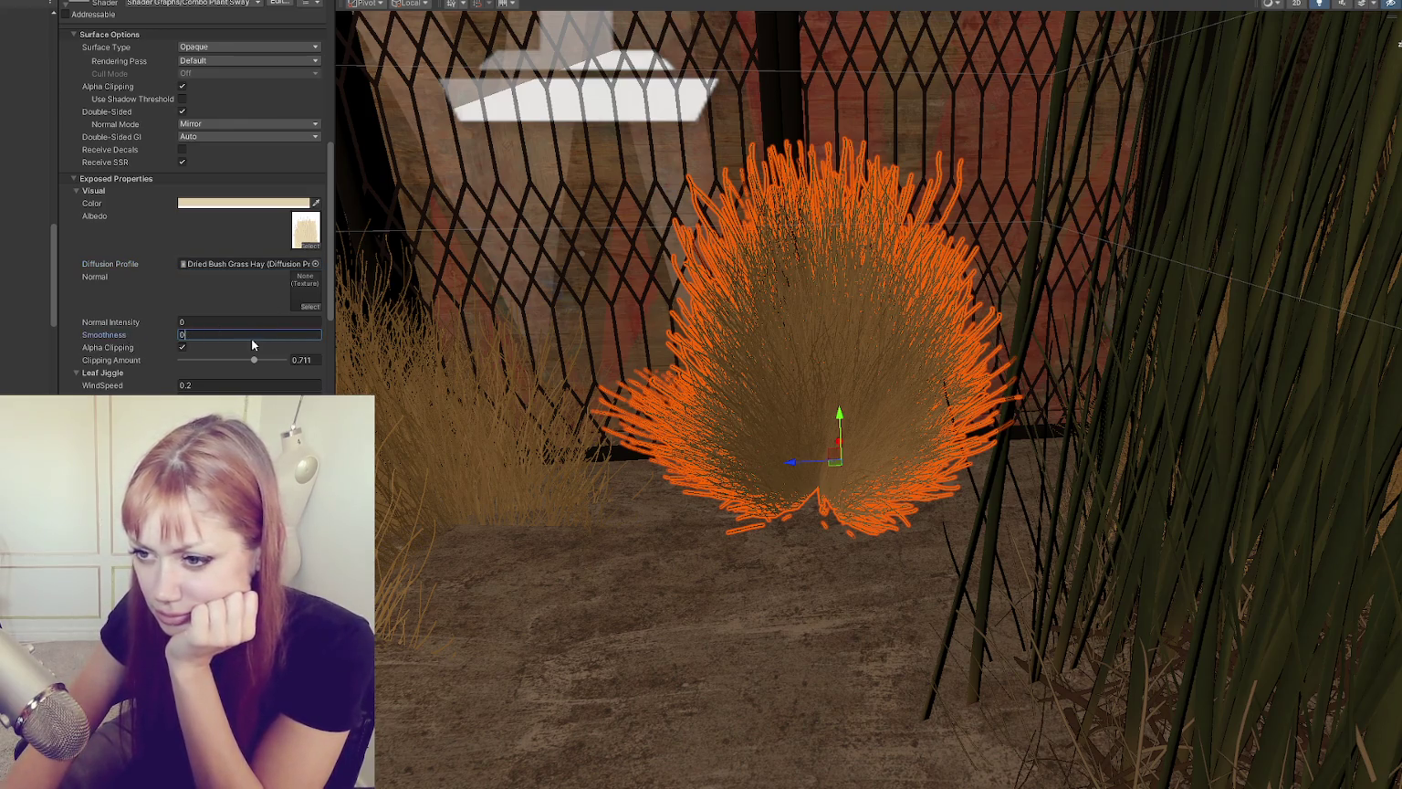
{"action": "type", "text": ".1"}
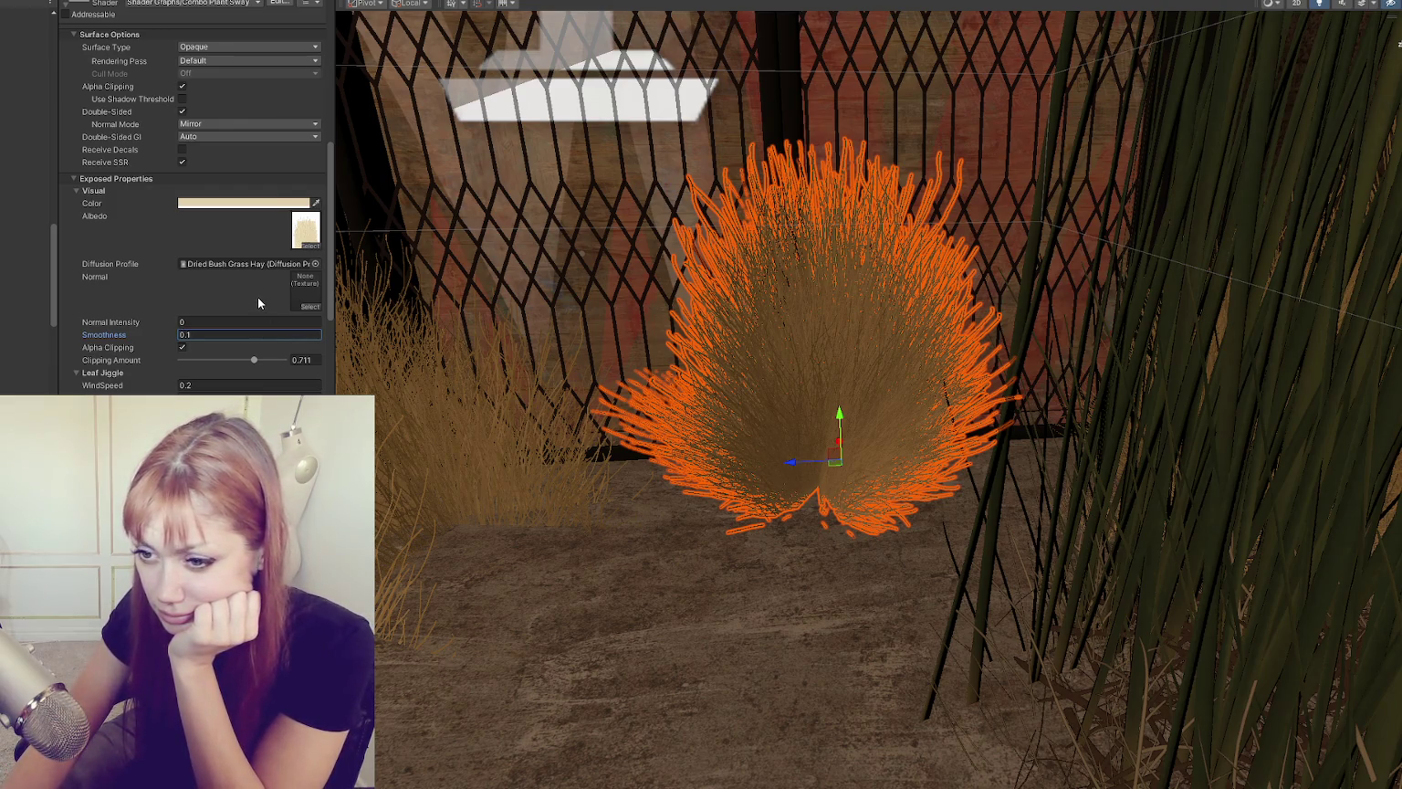
Step: Delete the tall green grass clump
{"action": "scroll", "coordinate": [258, 296], "scroll_direction": "down", "scroll_amount": 5}
{"action": "scroll", "coordinate": [1168, 488], "scroll_direction": "down", "scroll_amount": 3}
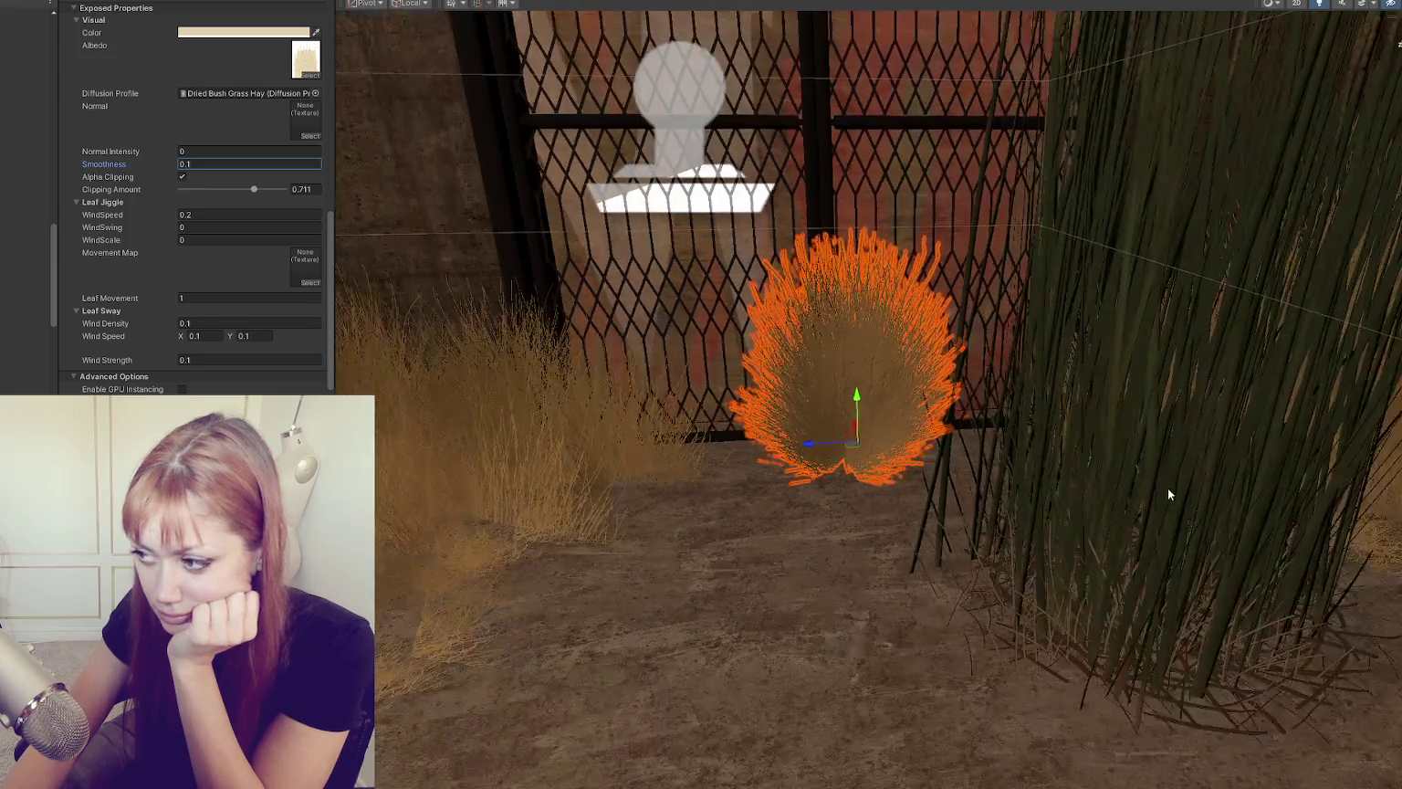
{"action": "left_click", "coordinate": [1167, 488]}
{"action": "key", "text": "Delete"}
{"action": "scroll", "coordinate": [1145, 538], "scroll_direction": "down", "scroll_amount": 2}
{"action": "scroll", "coordinate": [1146, 538], "scroll_direction": "down", "scroll_amount": 3}
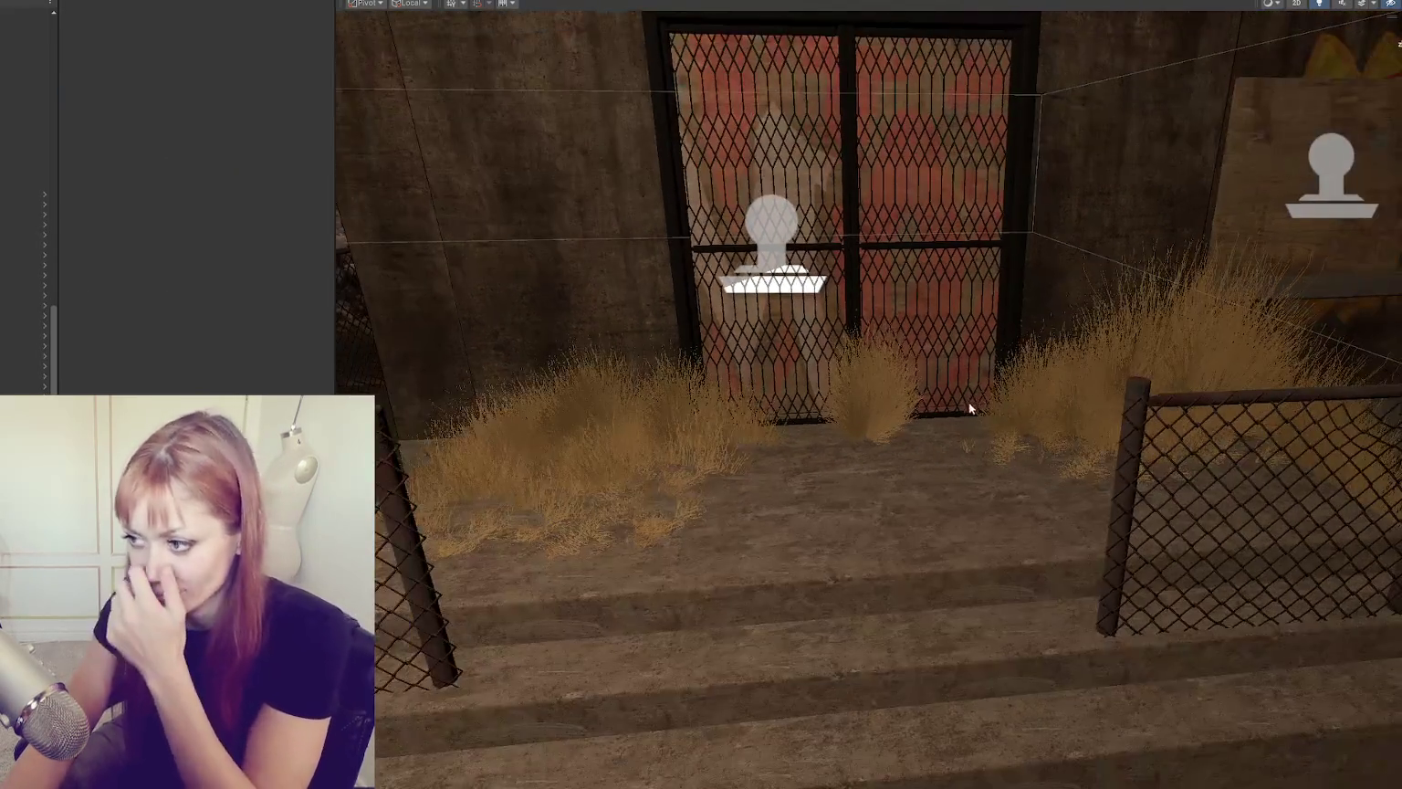
Step: Select the centre and right grass clumps and review the Dried Grass 2 components
{"action": "left_click", "coordinate": [856, 425]}
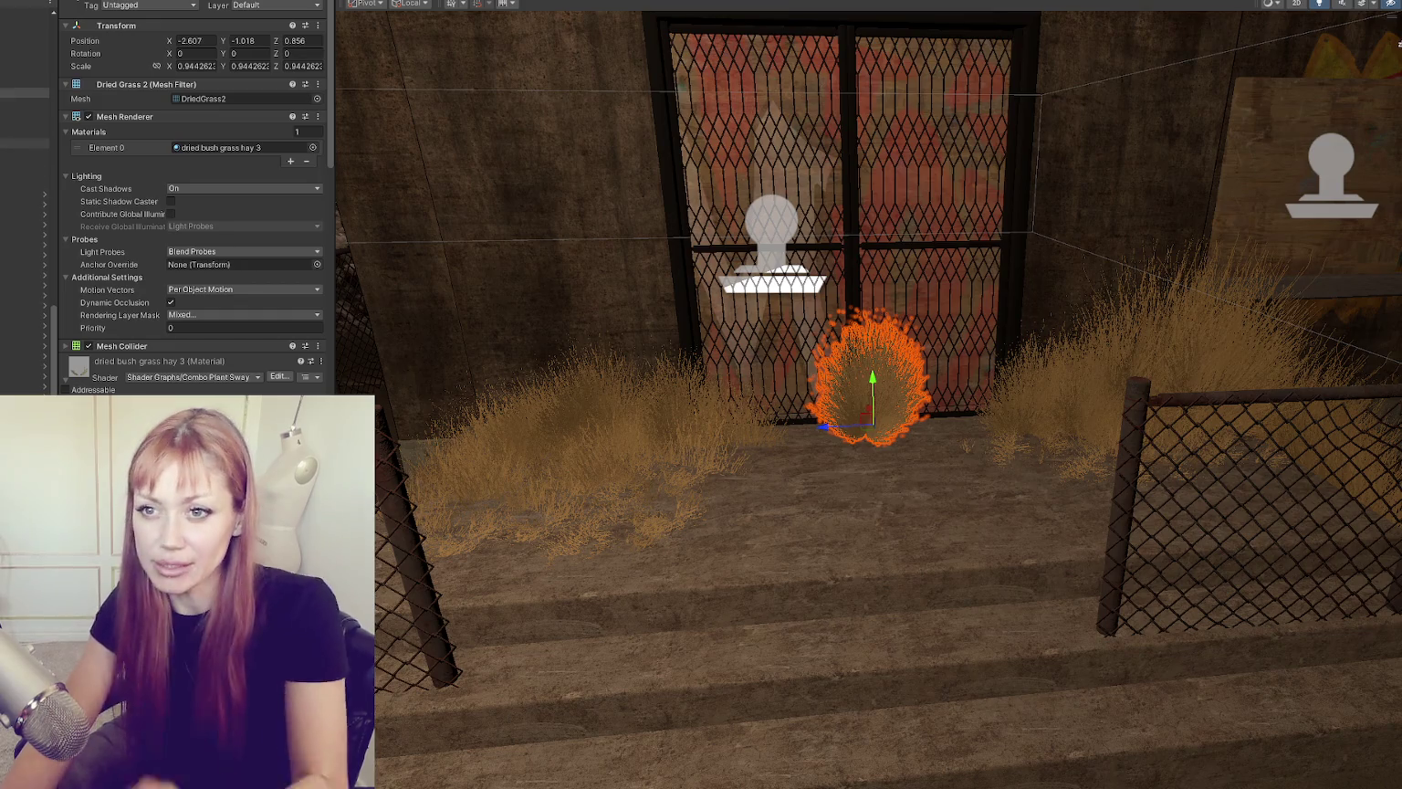
{"action": "left_click", "coordinate": [1152, 383]}
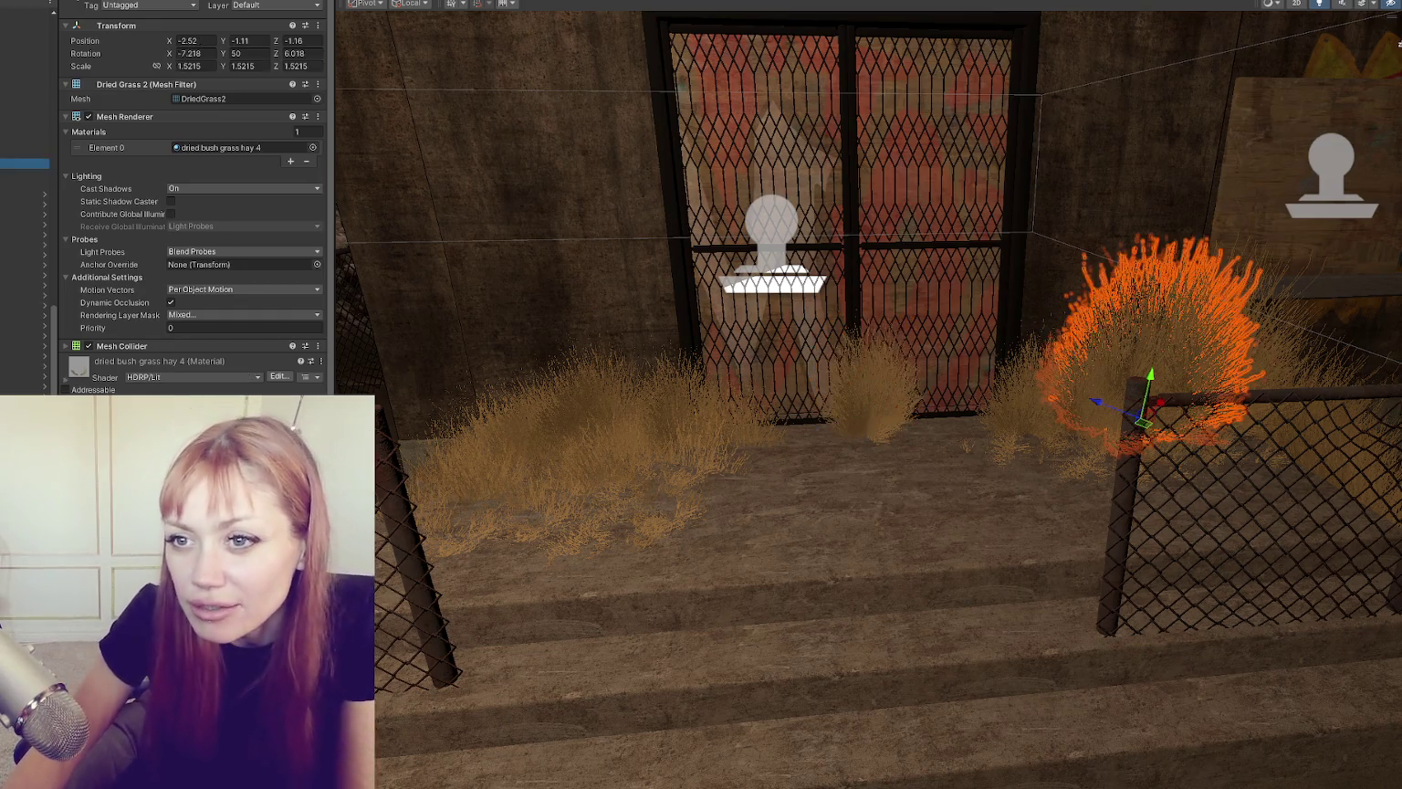
{"action": "left_click", "coordinate": [24, 213], "text": "shift"}
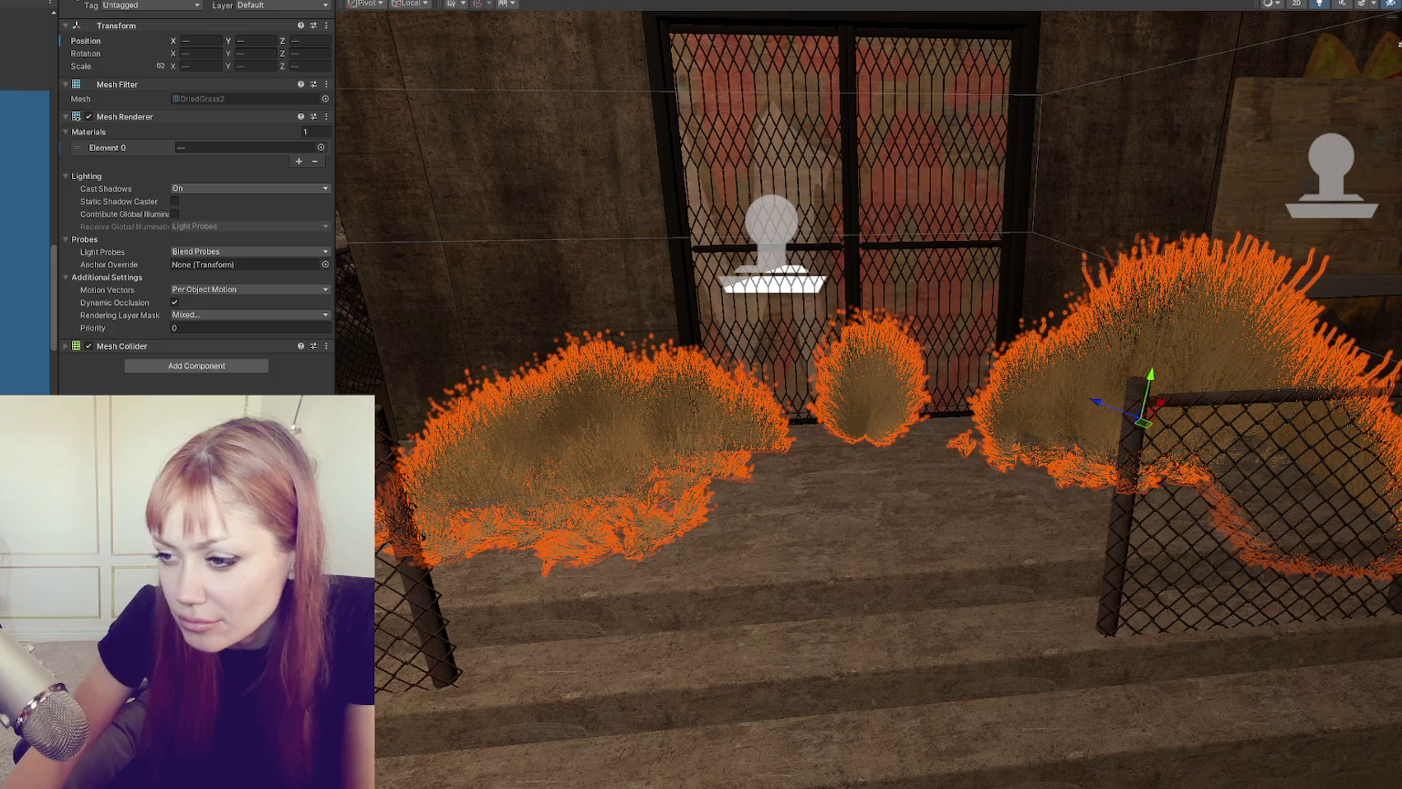
{"action": "left_click", "coordinate": [853, 389]}
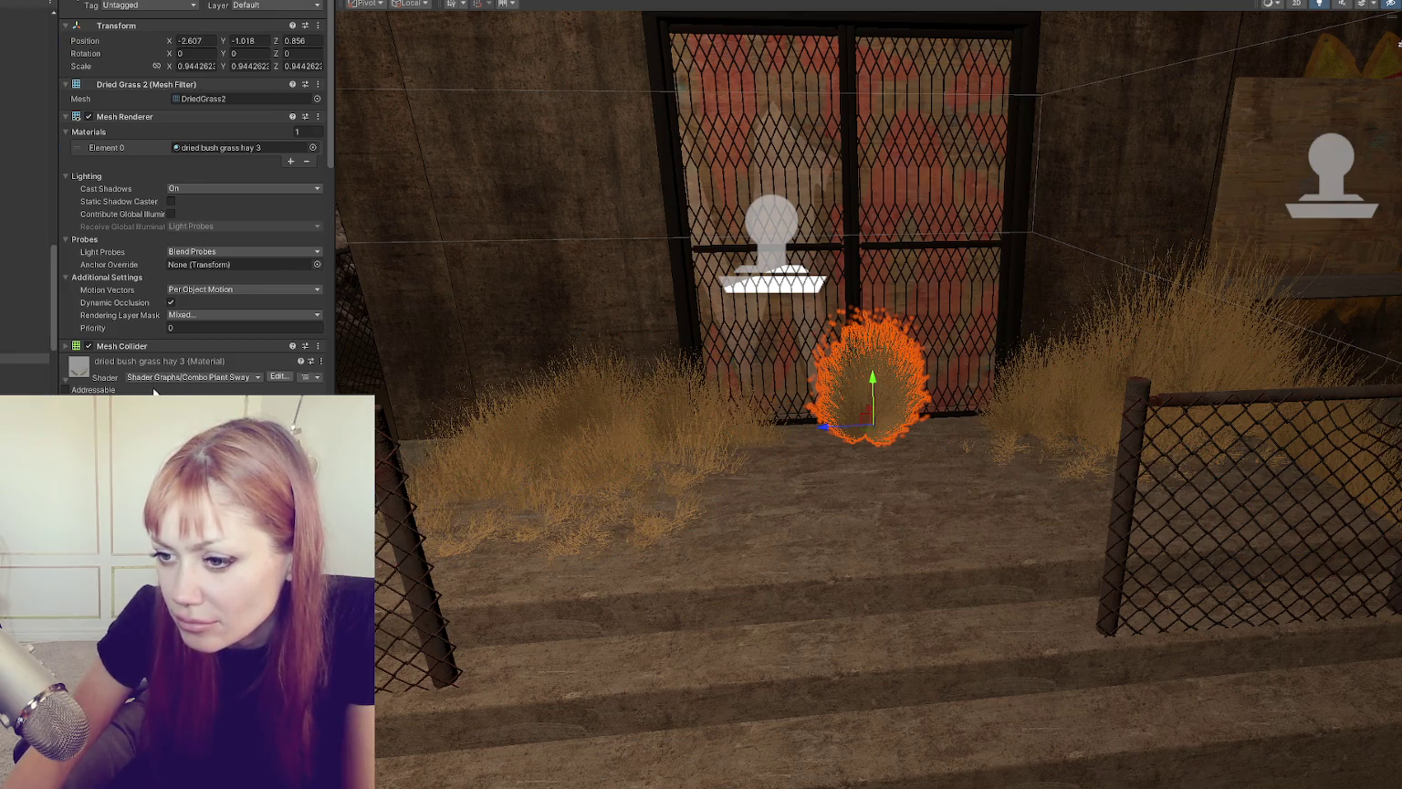
{"action": "scroll", "coordinate": [146, 374], "scroll_direction": "down", "scroll_amount": 5}
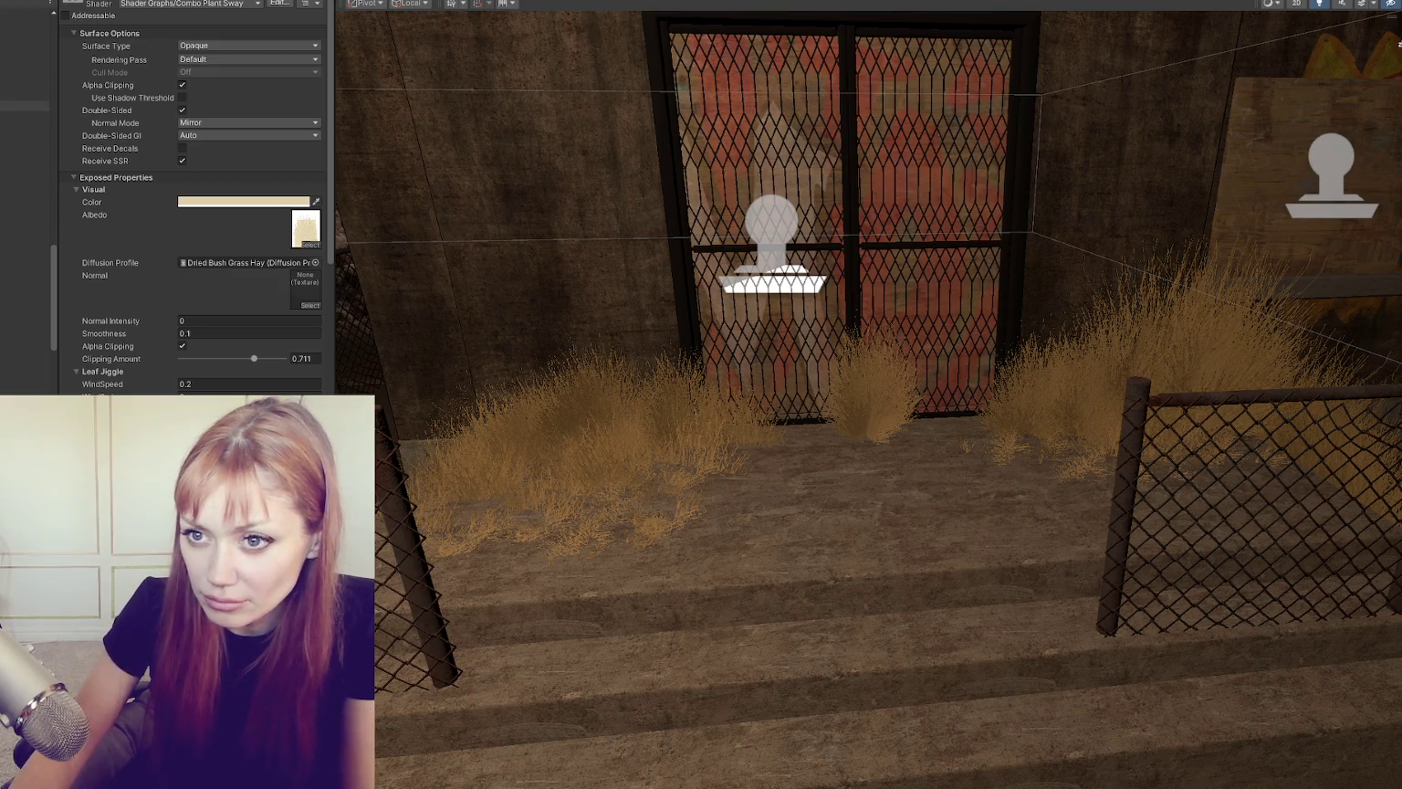
{"action": "left_click", "coordinate": [27, 85]}
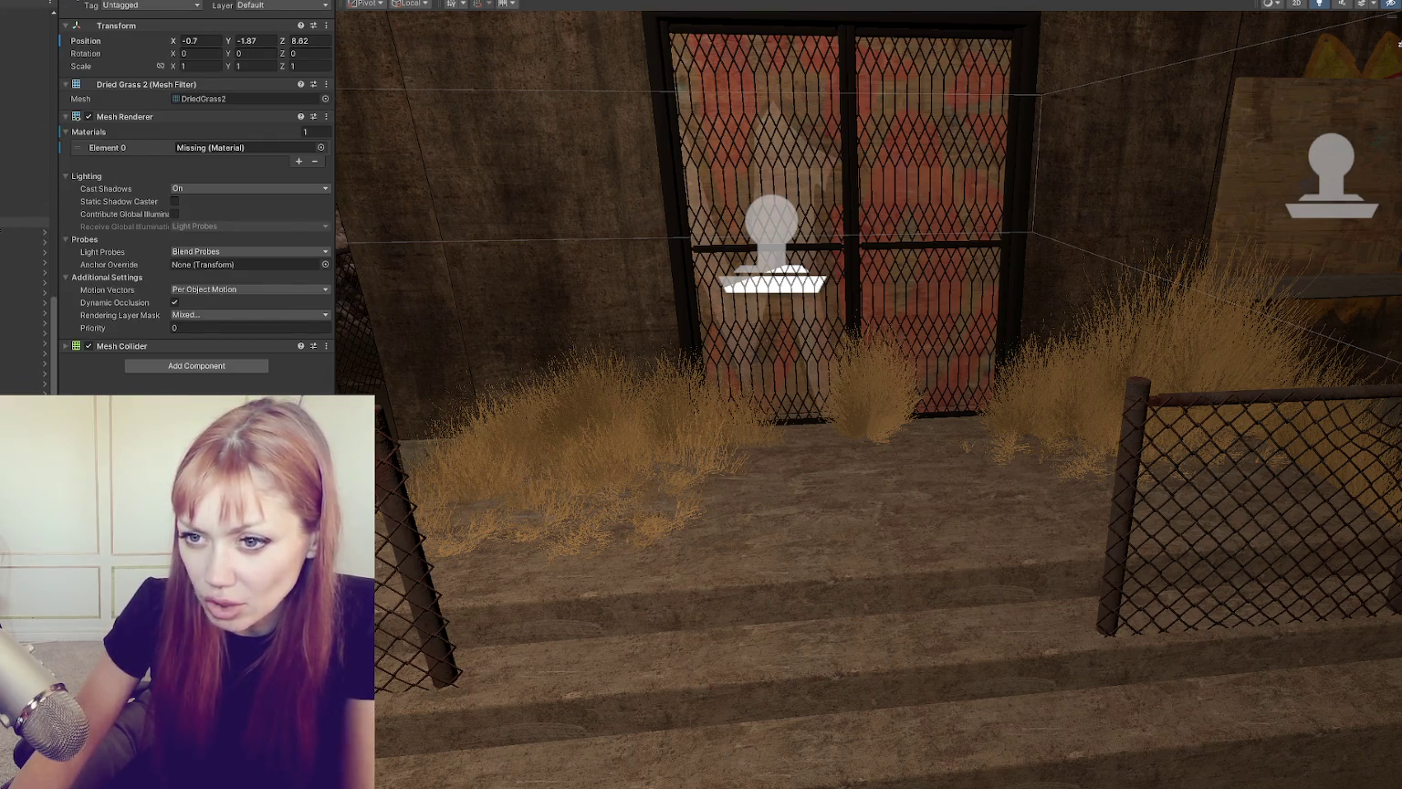
Step: Select every dried grass clump and assign them the Wiggly Grass Dried material
{"action": "left_click", "coordinate": [24, 269]}
{"action": "left_click", "coordinate": [24, 319]}
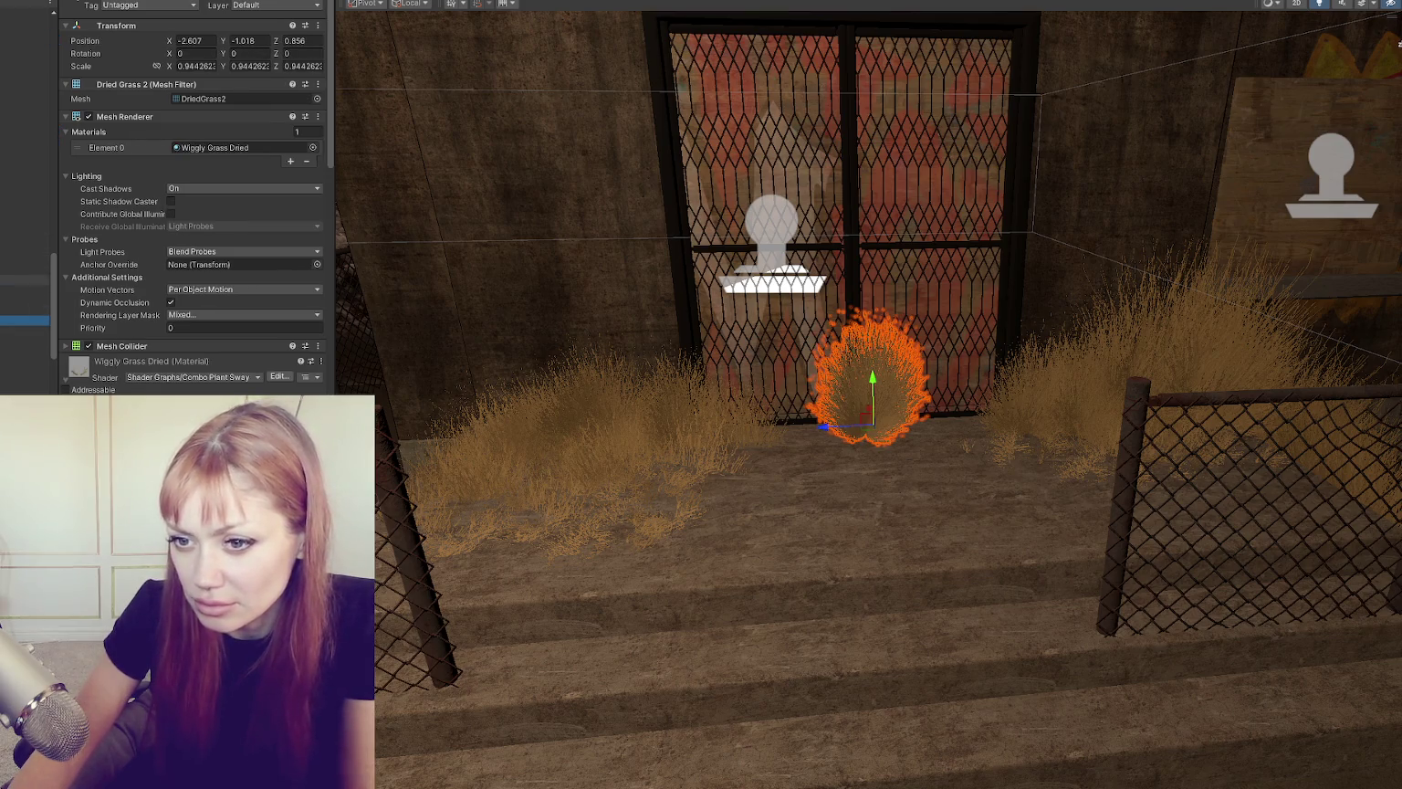
{"action": "left_click", "coordinate": [24, 259]}
{"action": "left_click", "coordinate": [25, 390], "text": "shift"}
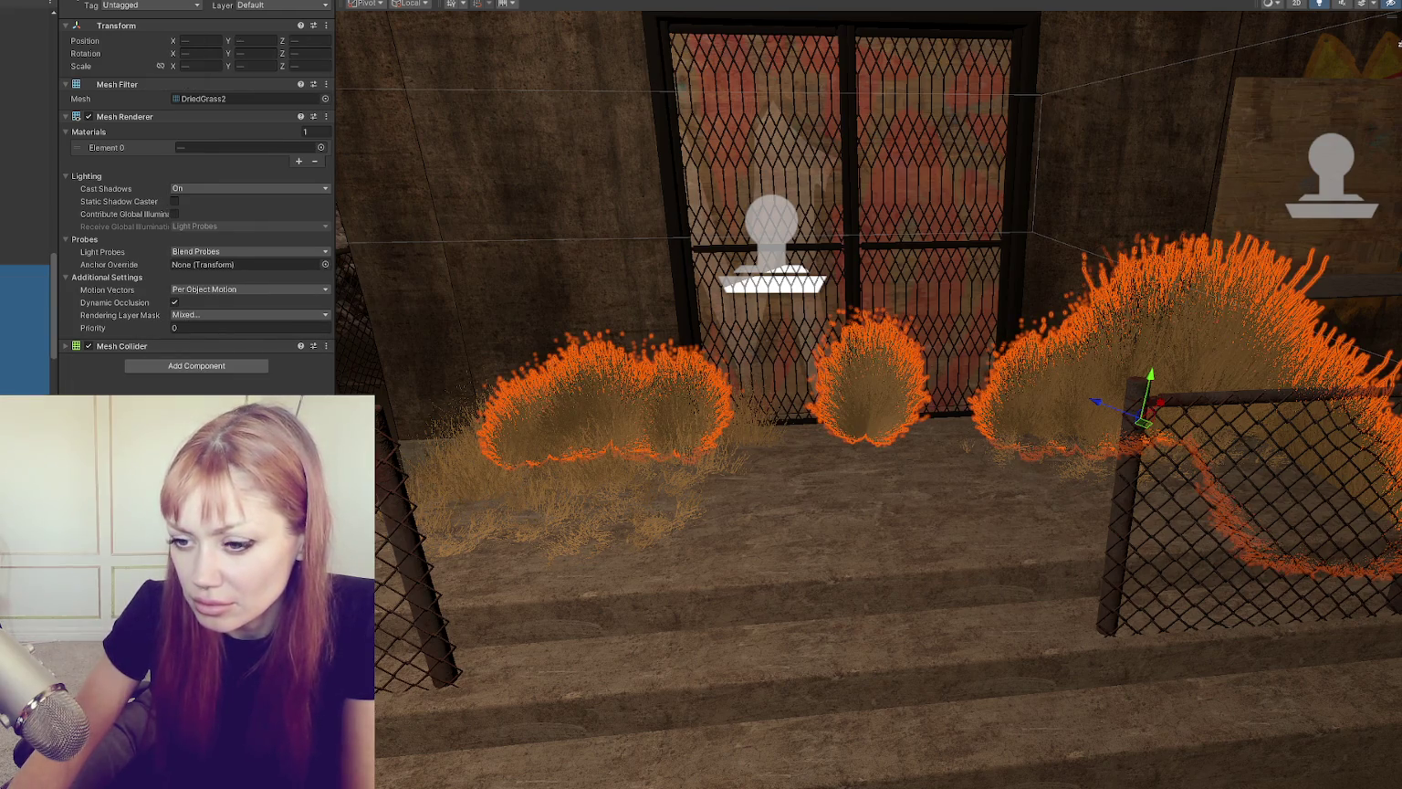
{"action": "left_click_drag", "start_coordinate": [28, 548], "coordinate": [242, 147]}
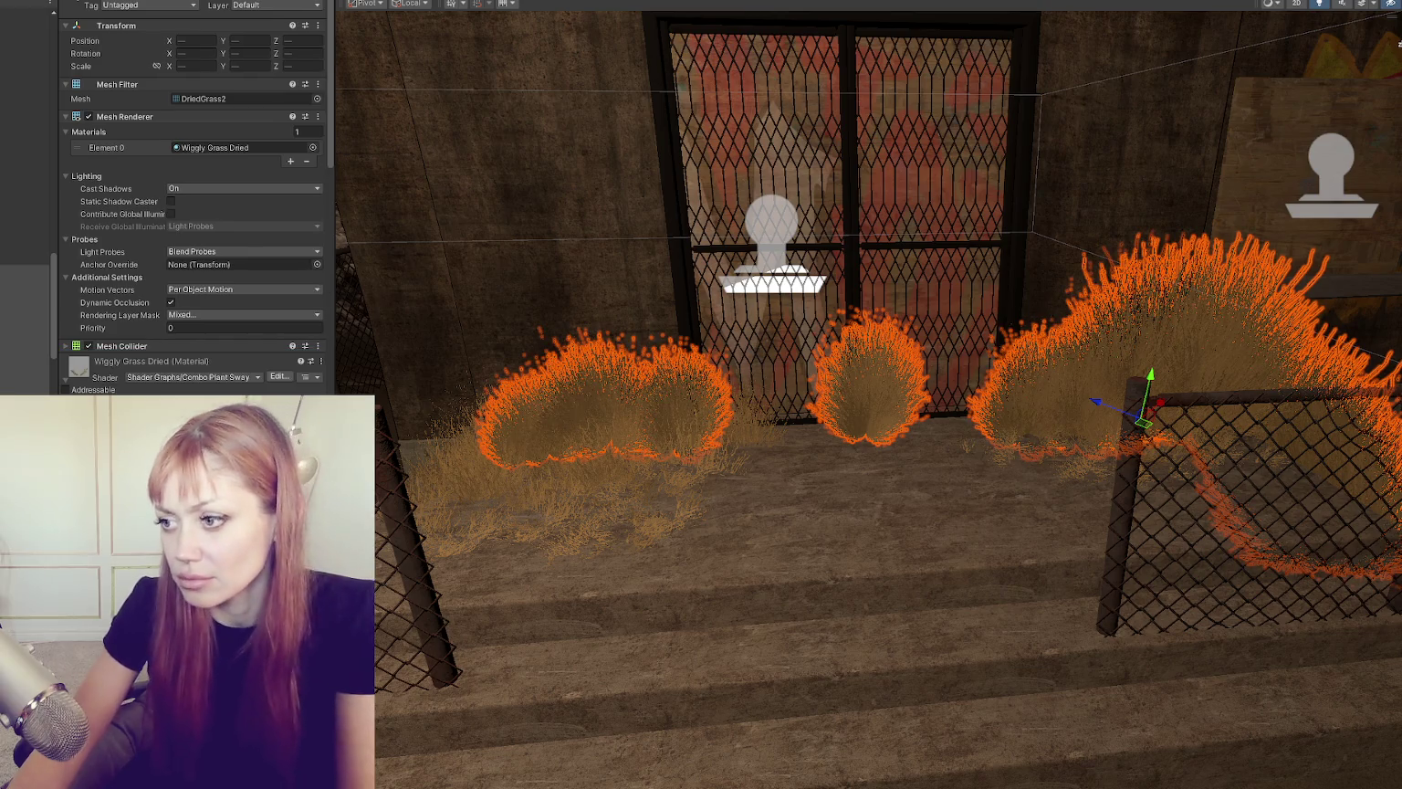
{"action": "key", "text": "Escape"}
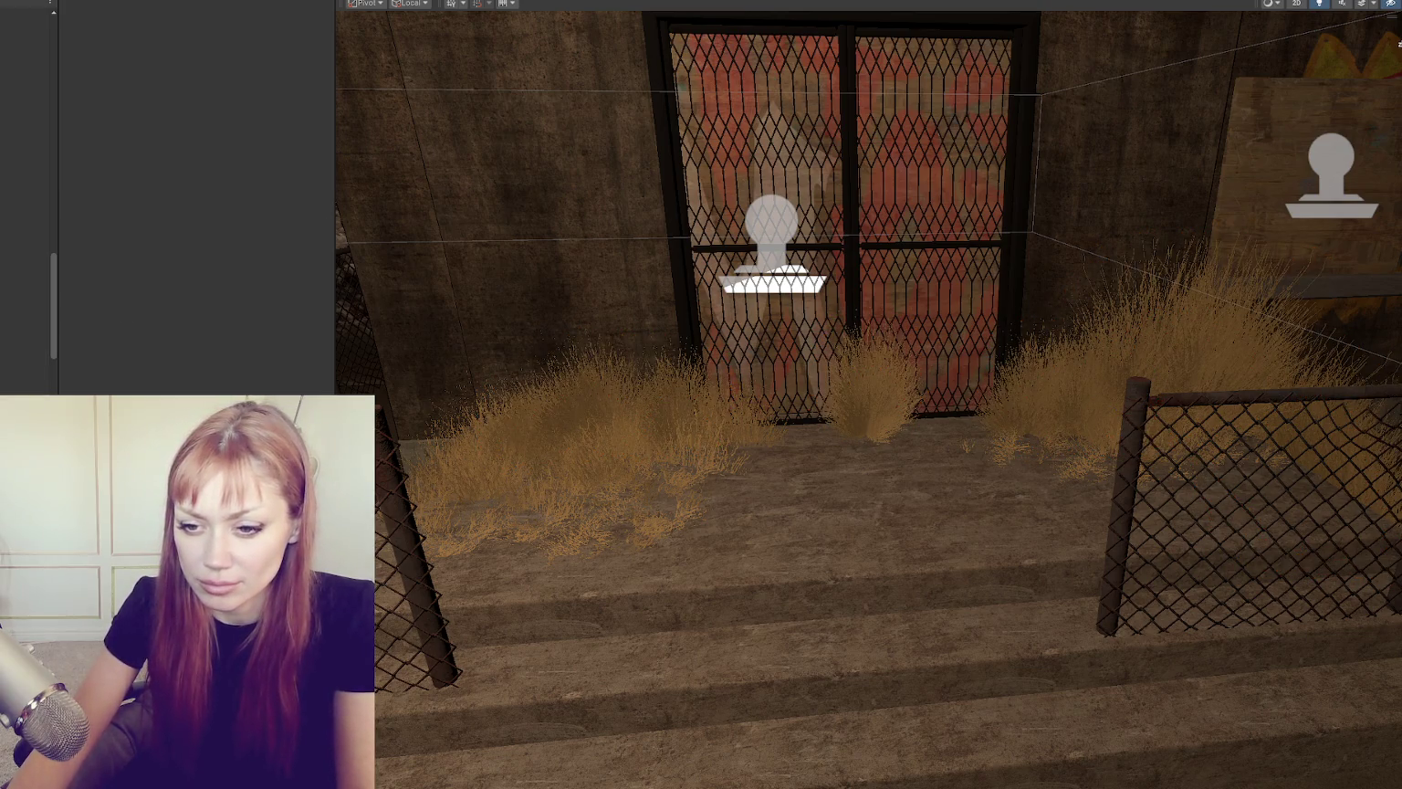
{"action": "scroll", "coordinate": [27, 183], "scroll_direction": "up", "scroll_amount": 10}
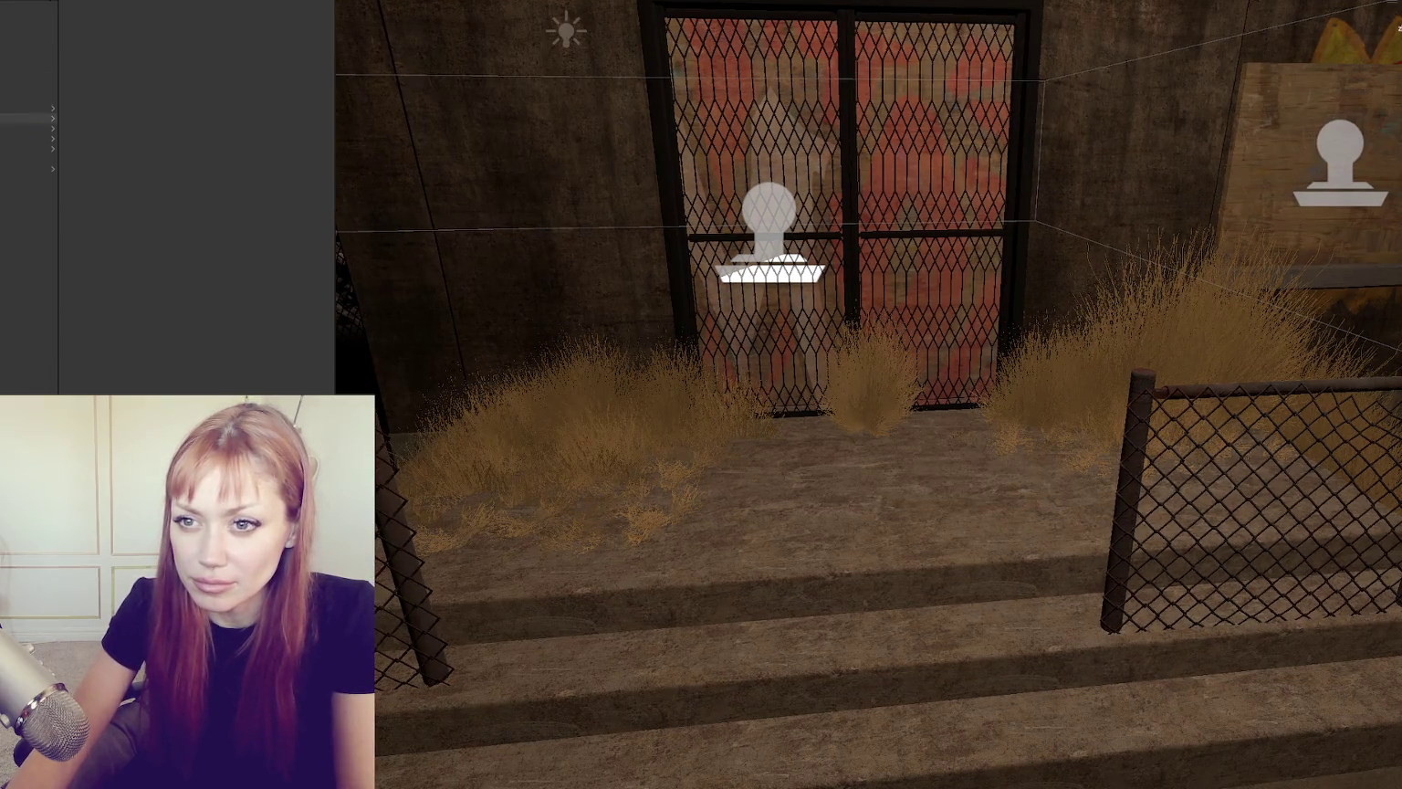
{"action": "left_click", "coordinate": [27, 109]}
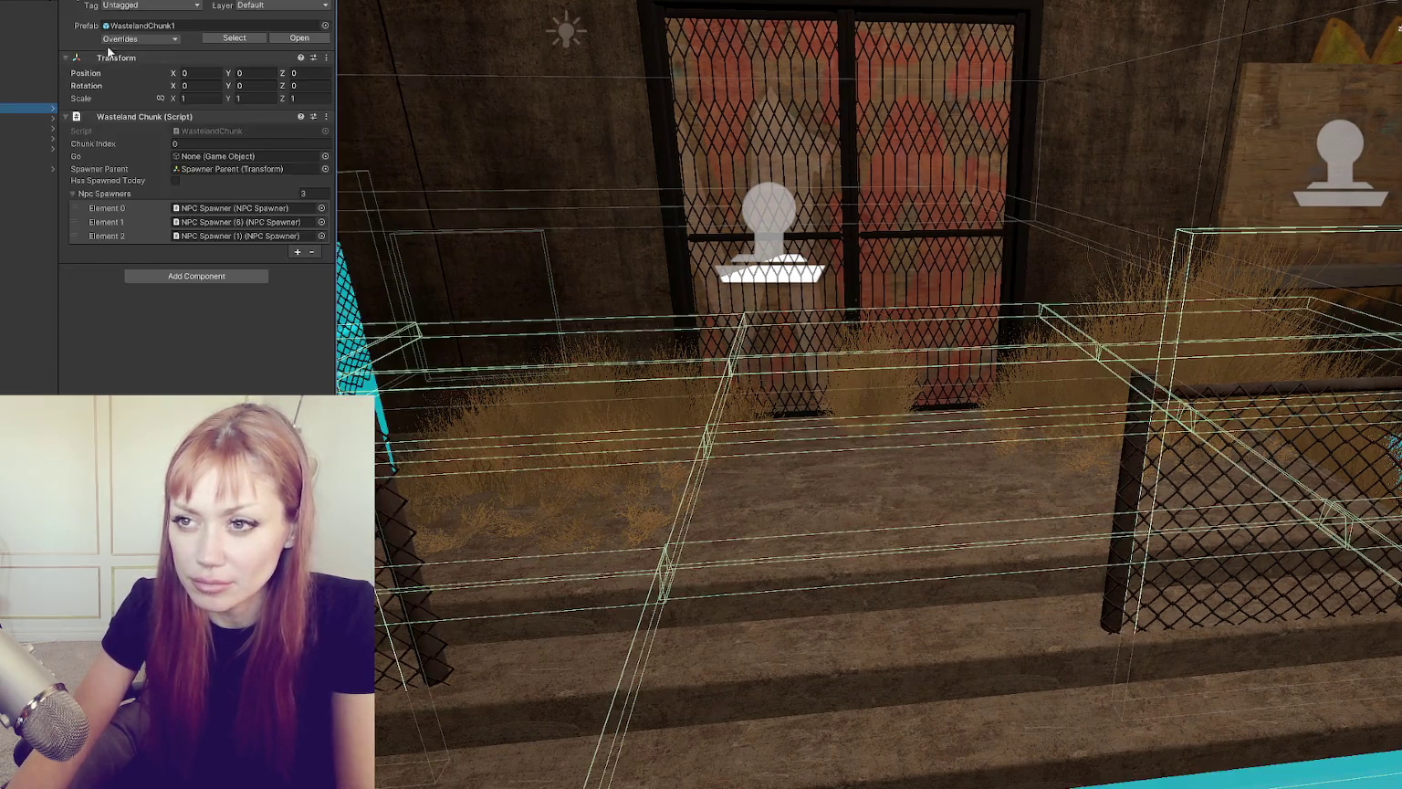
Step: Review WastelandChunk1's prefab overrides, enter Play mode and continue the saved game
{"action": "left_click", "coordinate": [152, 37]}
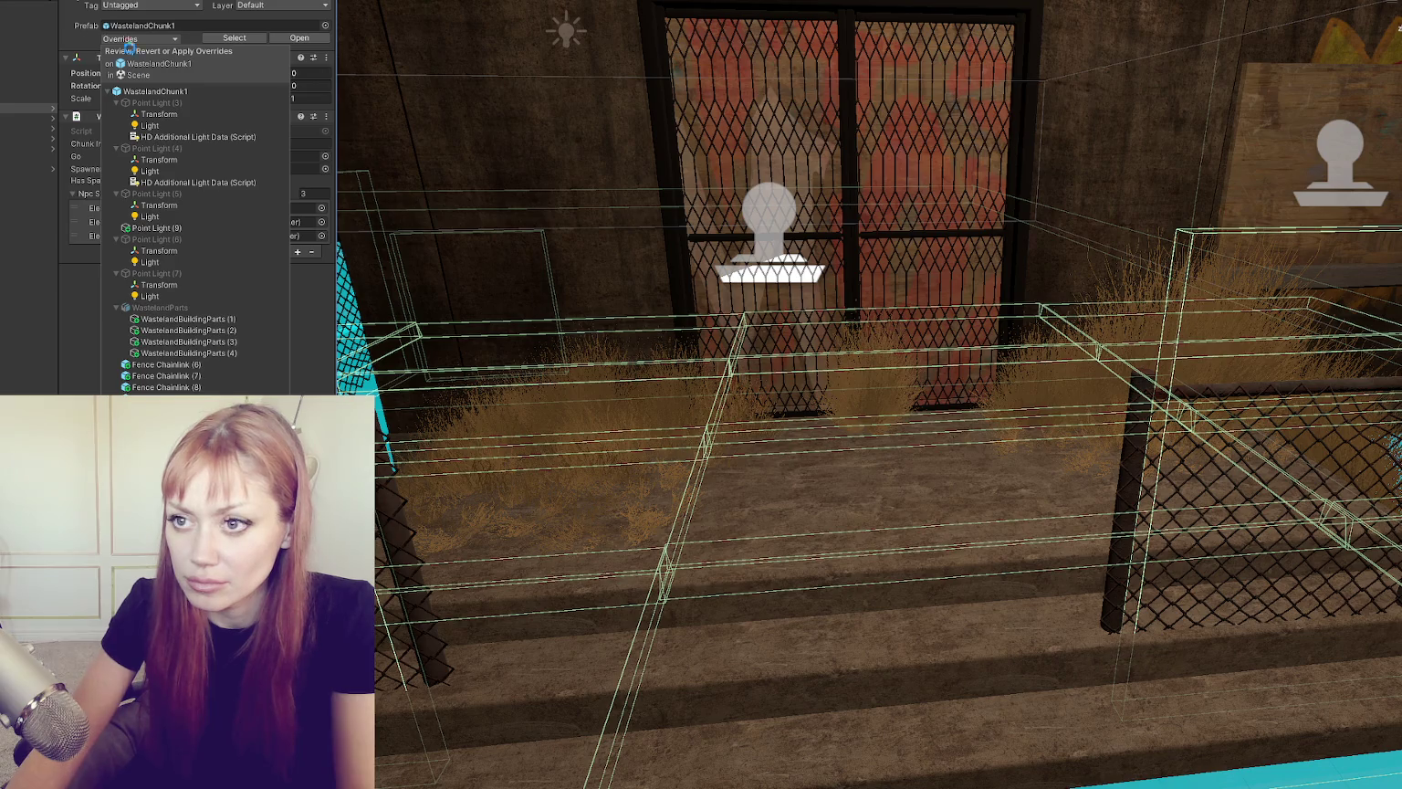
{"action": "left_click", "coordinate": [126, 37]}
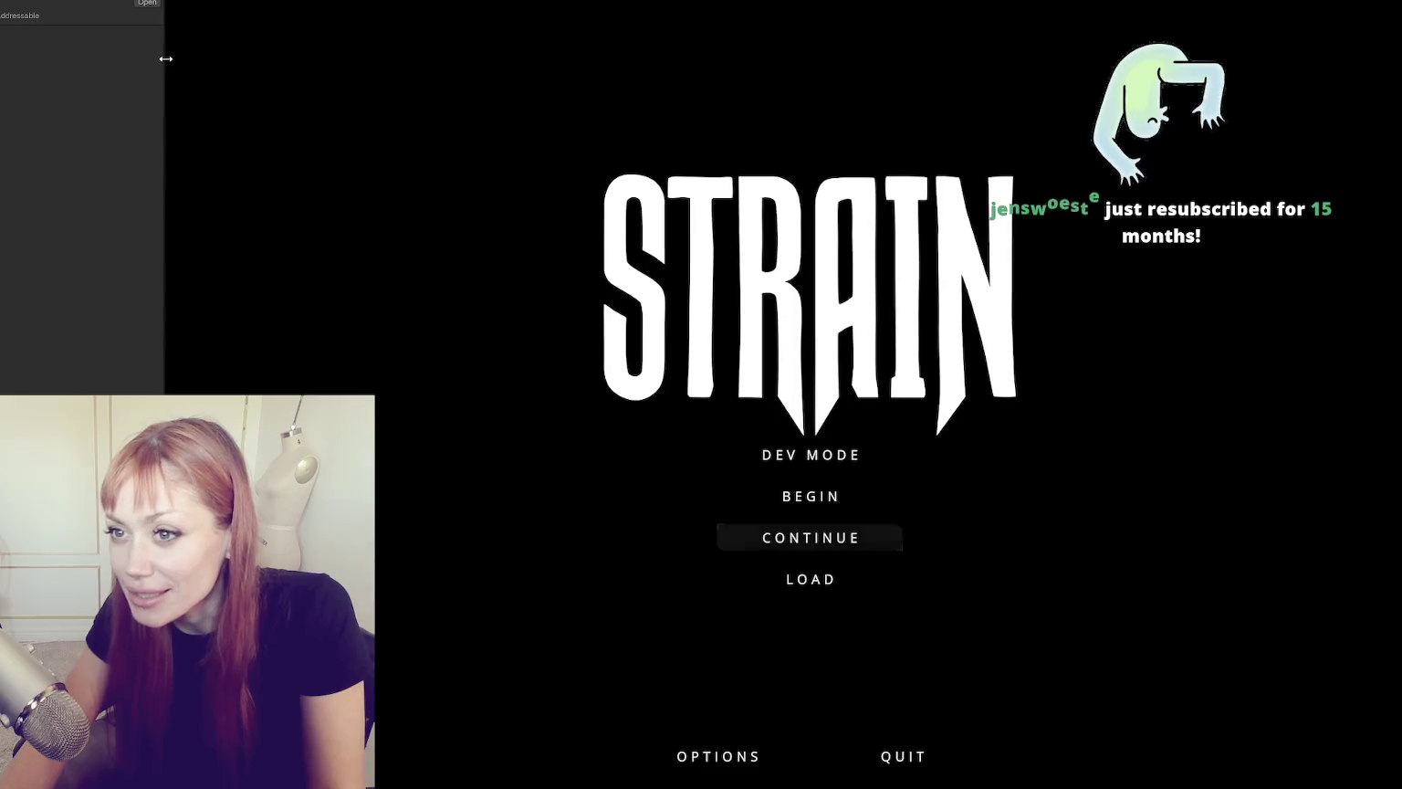
{"action": "left_click", "coordinate": [882, 496]}
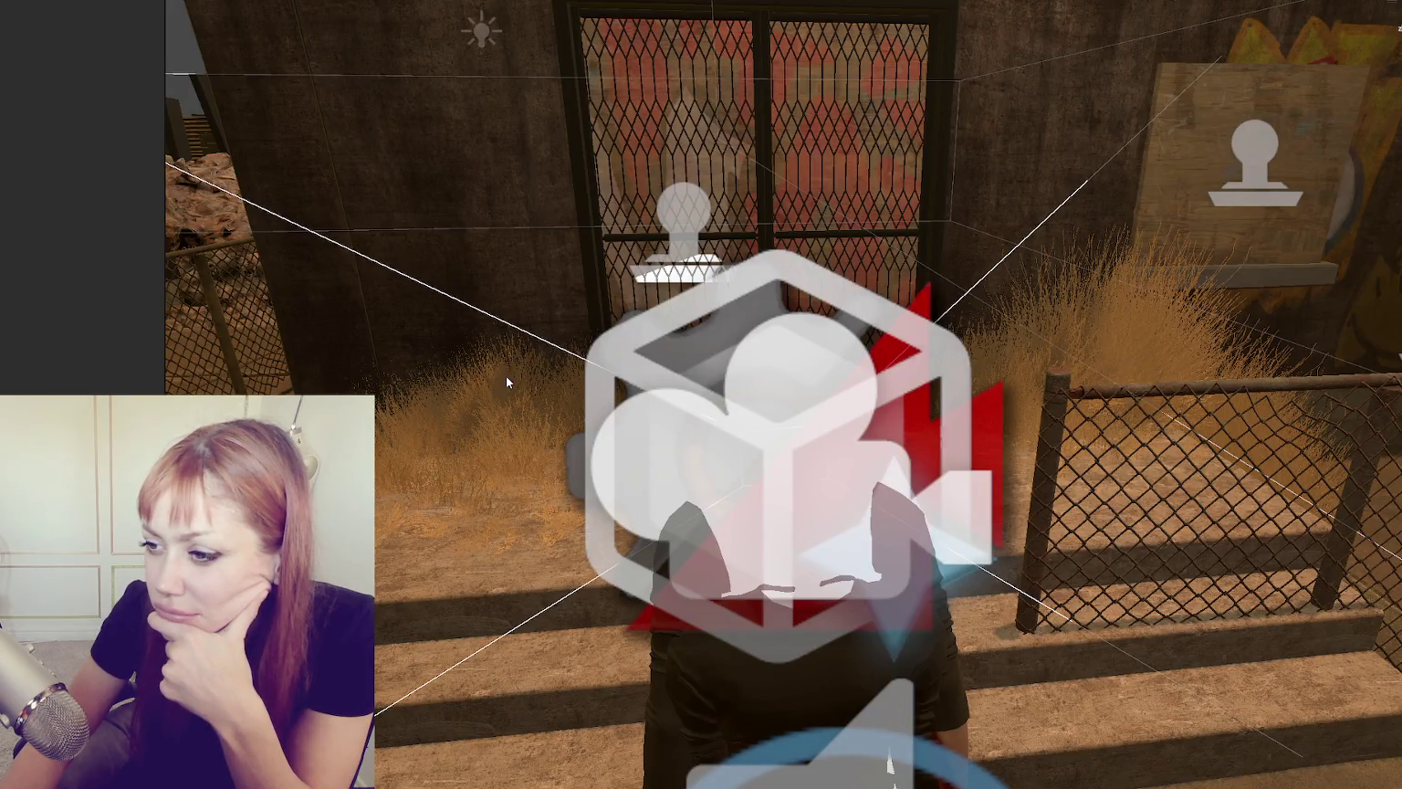
Step: Select the dried grass clump by the gate once the level loads
{"action": "left_click", "coordinate": [507, 377]}
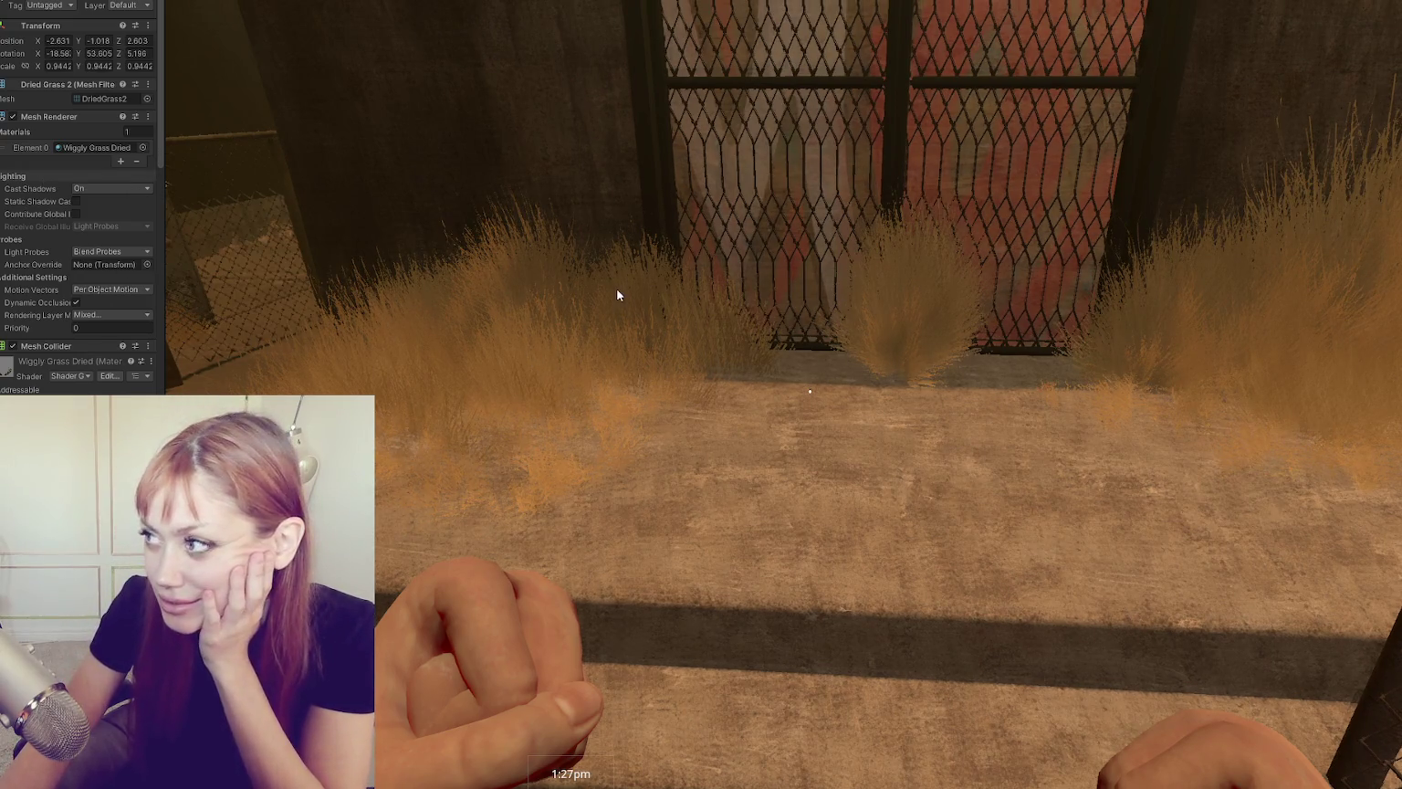
Step: Focus the running game and take first-person control of the player
{"action": "left_click", "coordinate": [665, 287]}
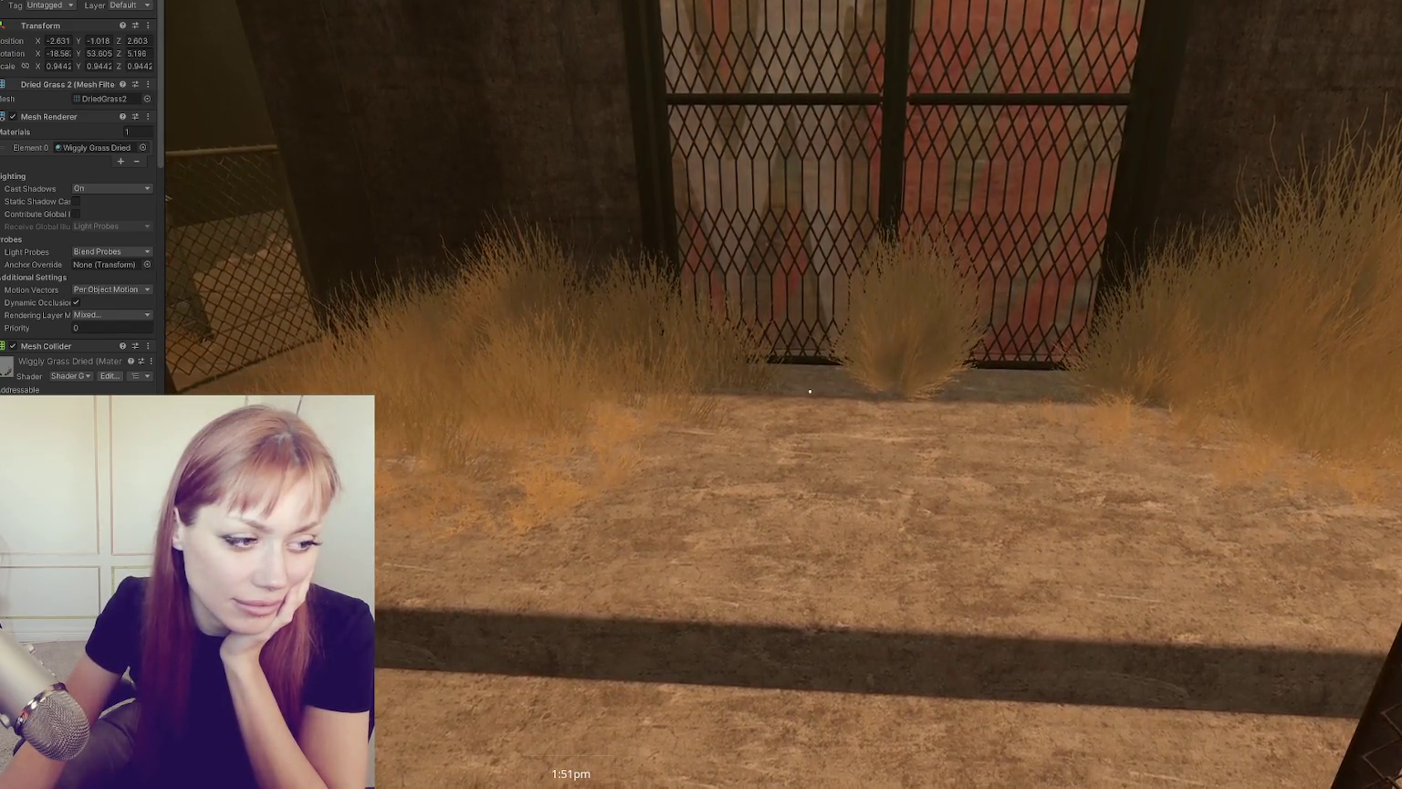
{"action": "left_click", "coordinate": [957, 407]}
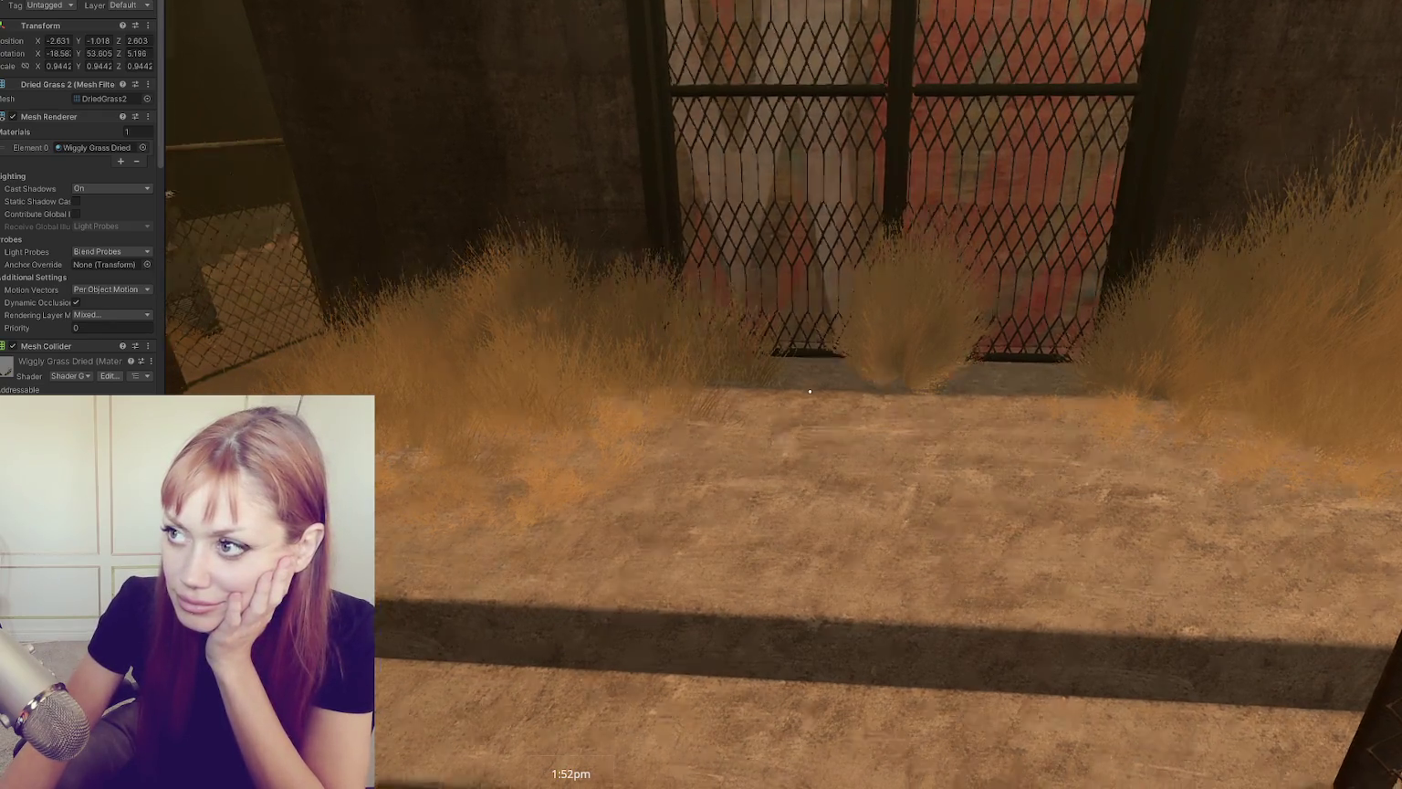
Step: Walk the player toward the fence and set the dried grass WindSpeed
{"action": "key", "text": "w"}
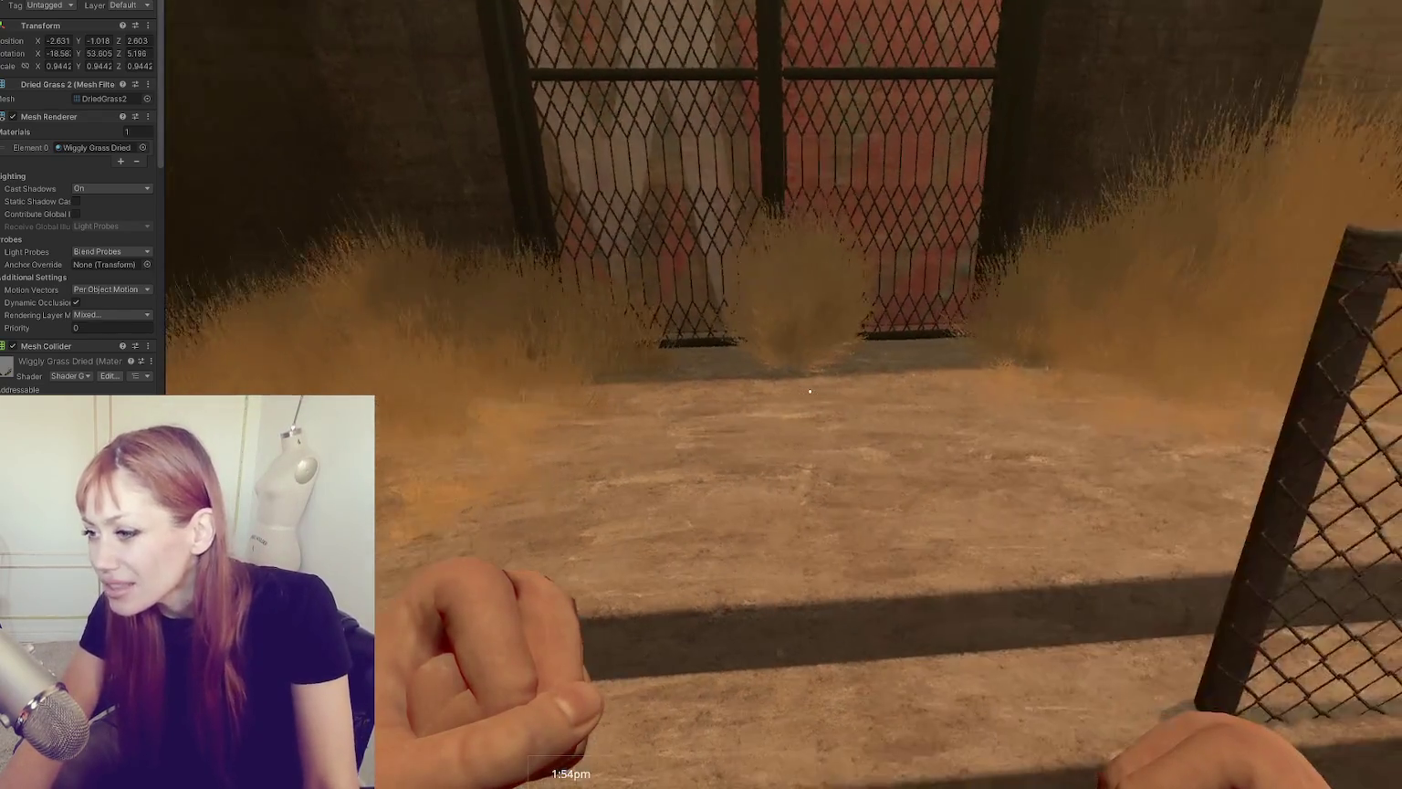
{"action": "key", "text": "Escape"}
{"action": "scroll", "coordinate": [56, 174], "scroll_direction": "down", "scroll_amount": 10}
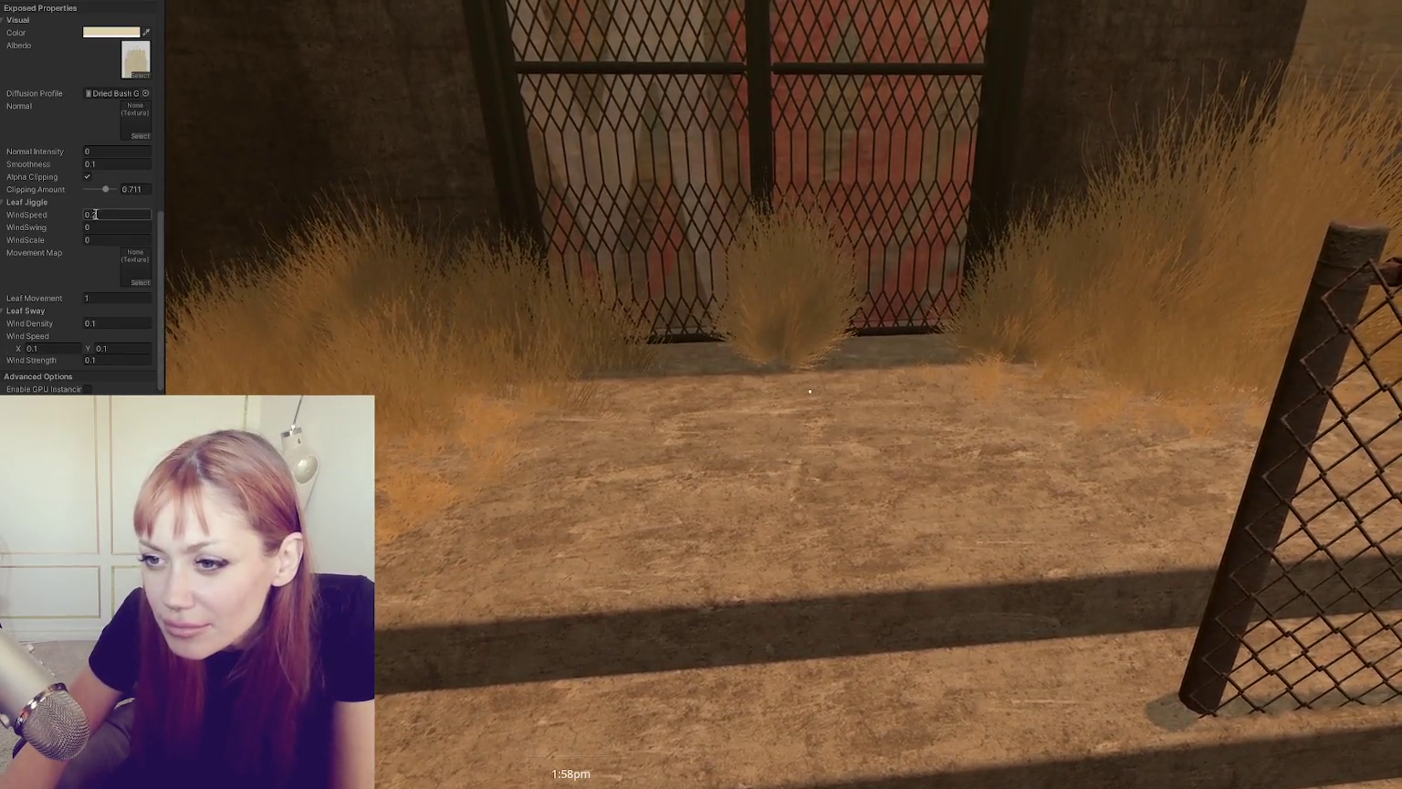
{"action": "left_click", "coordinate": [100, 214]}
{"action": "type", "text": "0"}
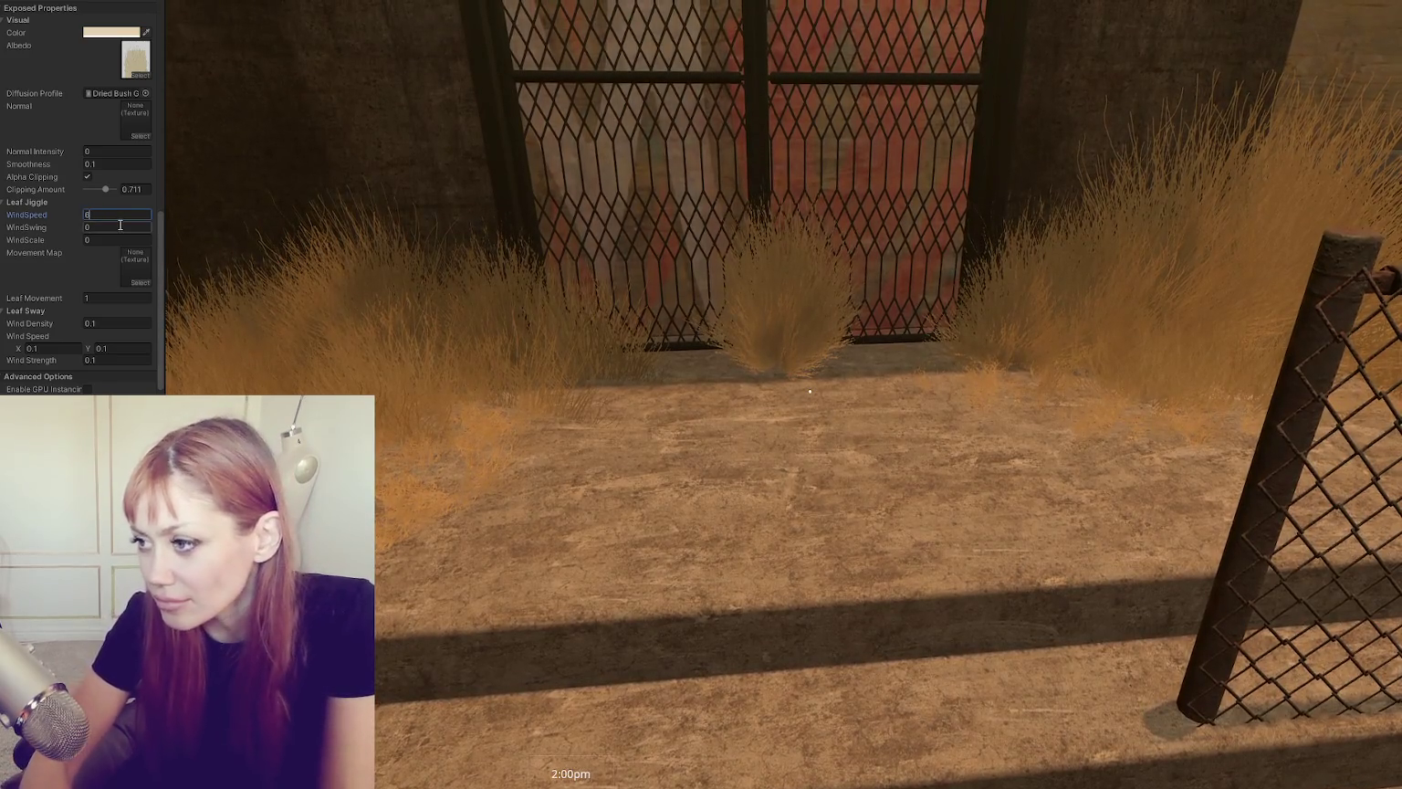
{"action": "left_click", "coordinate": [119, 224]}
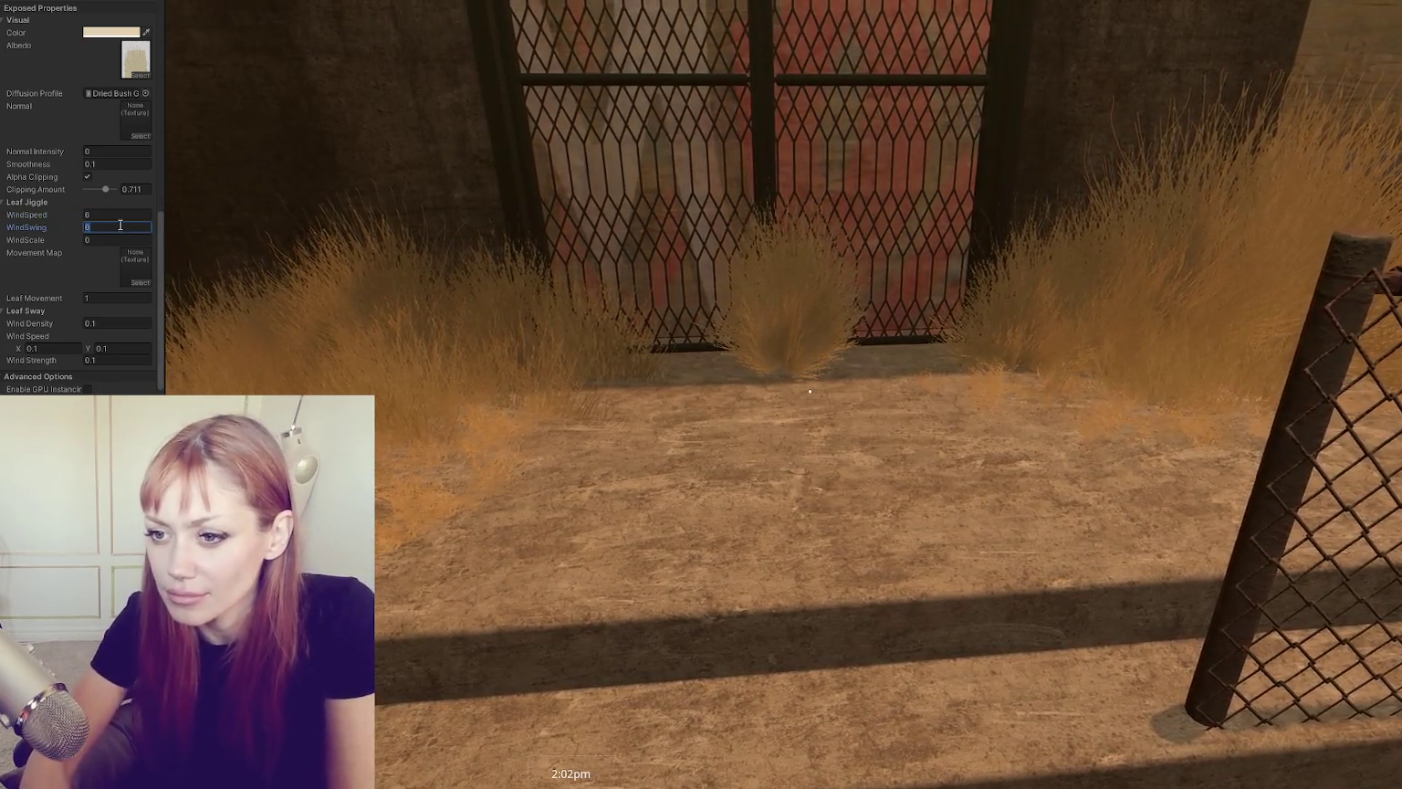
Step: Set WindSwing to 0.01, WindScale to 0.3 and Wind Density to 8
{"action": "type", "text": "3"}
{"action": "key", "text": "BackSpace"}
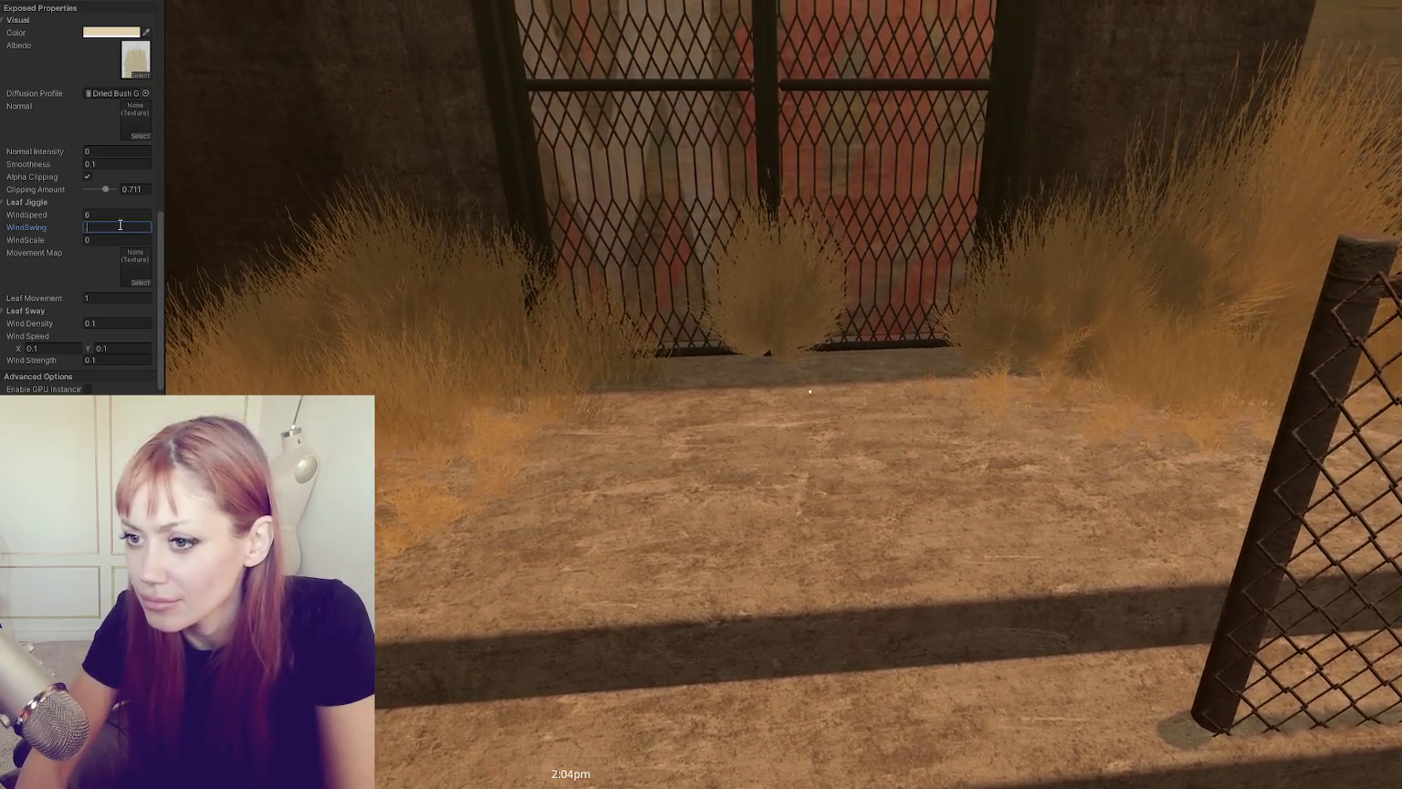
{"action": "type", "text": "0.01"}
{"action": "key", "text": "Tab"}
{"action": "key", "text": "BackSpace"}
{"action": "type", "text": ".3"}
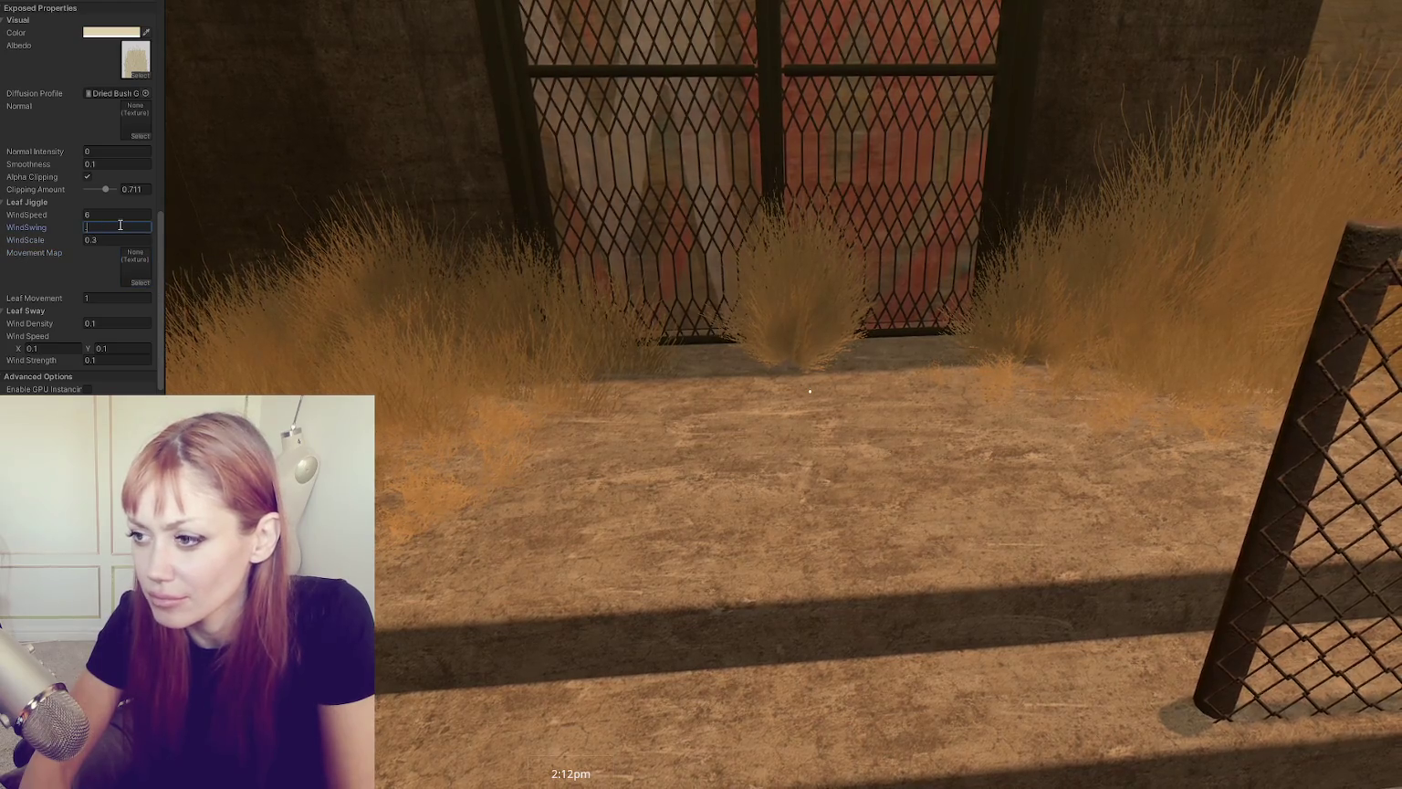
{"action": "key", "text": "Tab"}
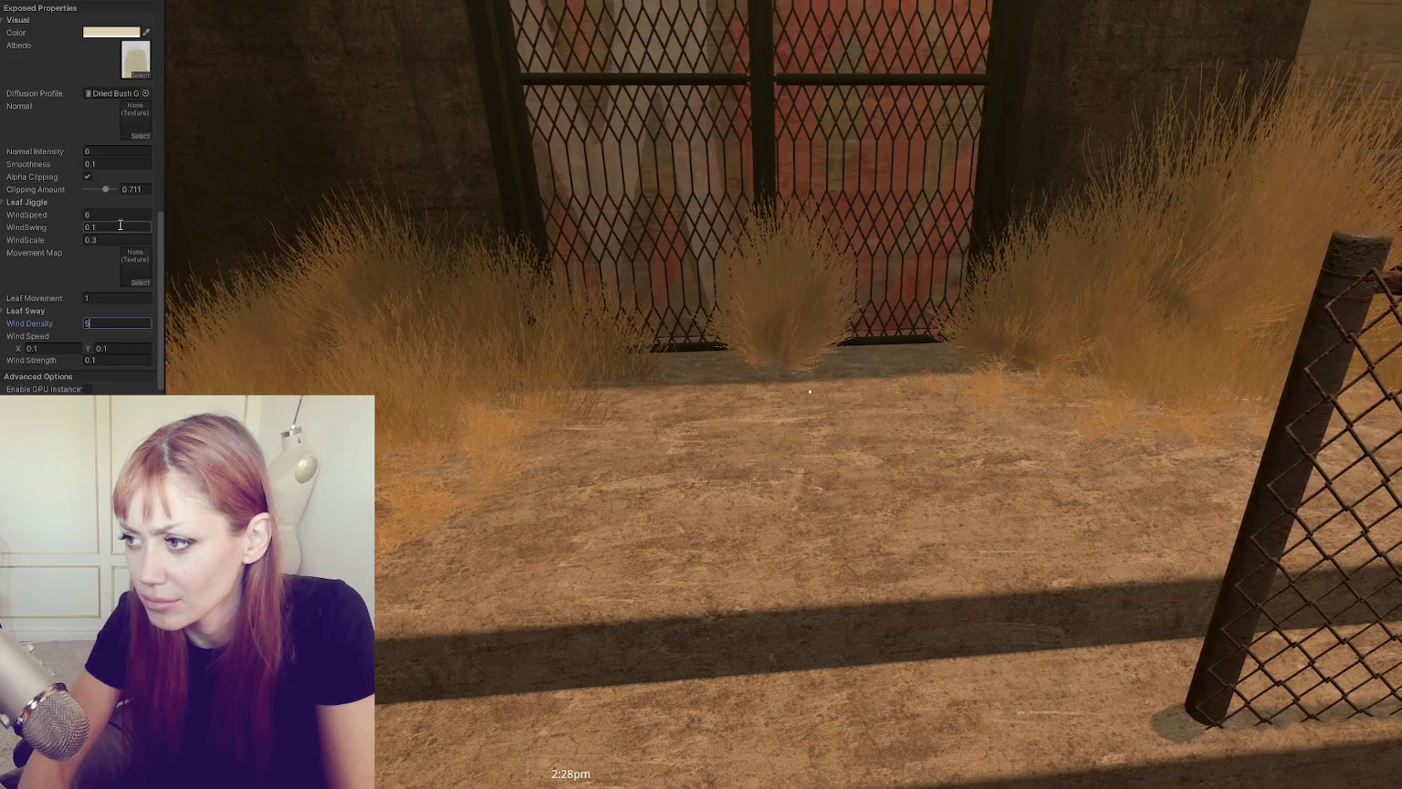
{"action": "key", "text": "Tab"}
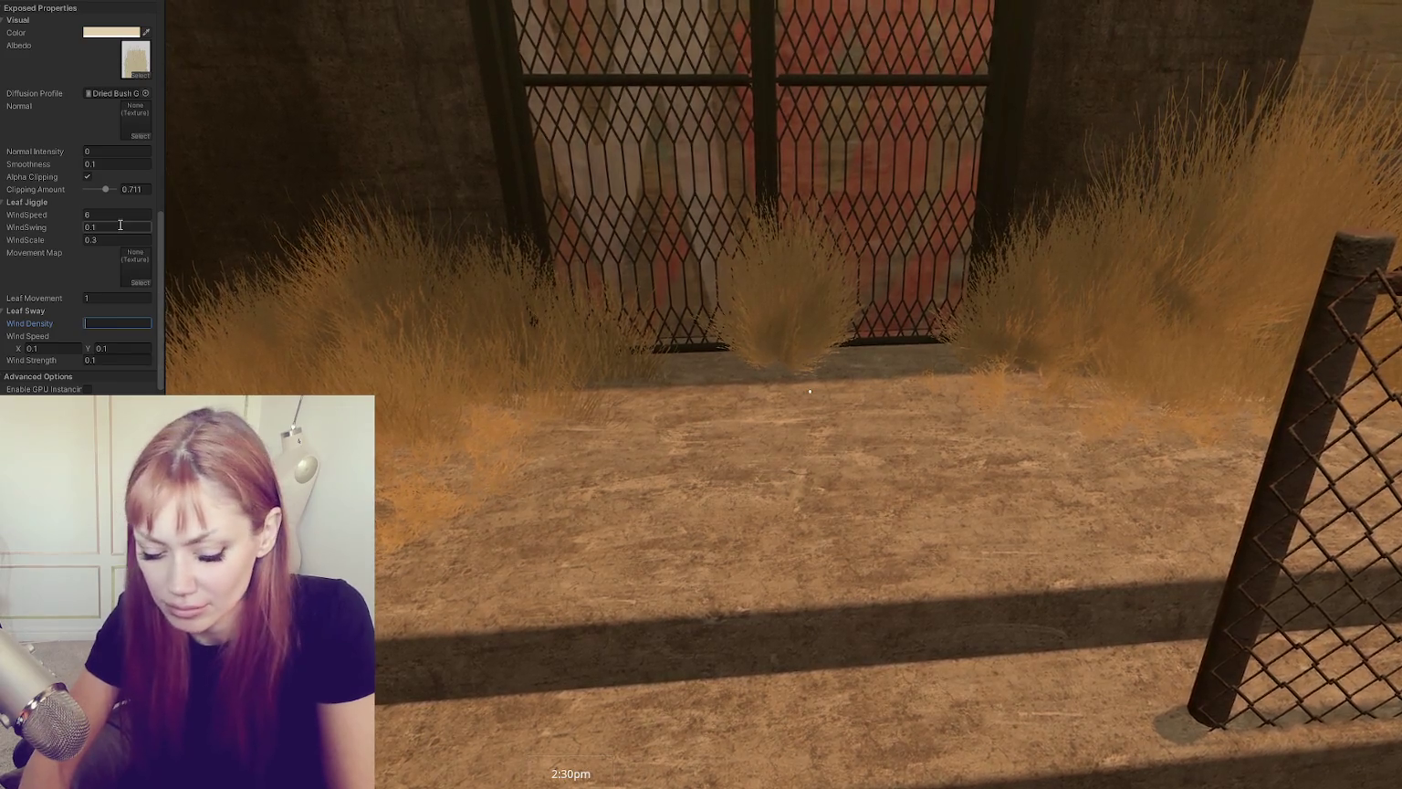
{"action": "key", "text": "Tab"}
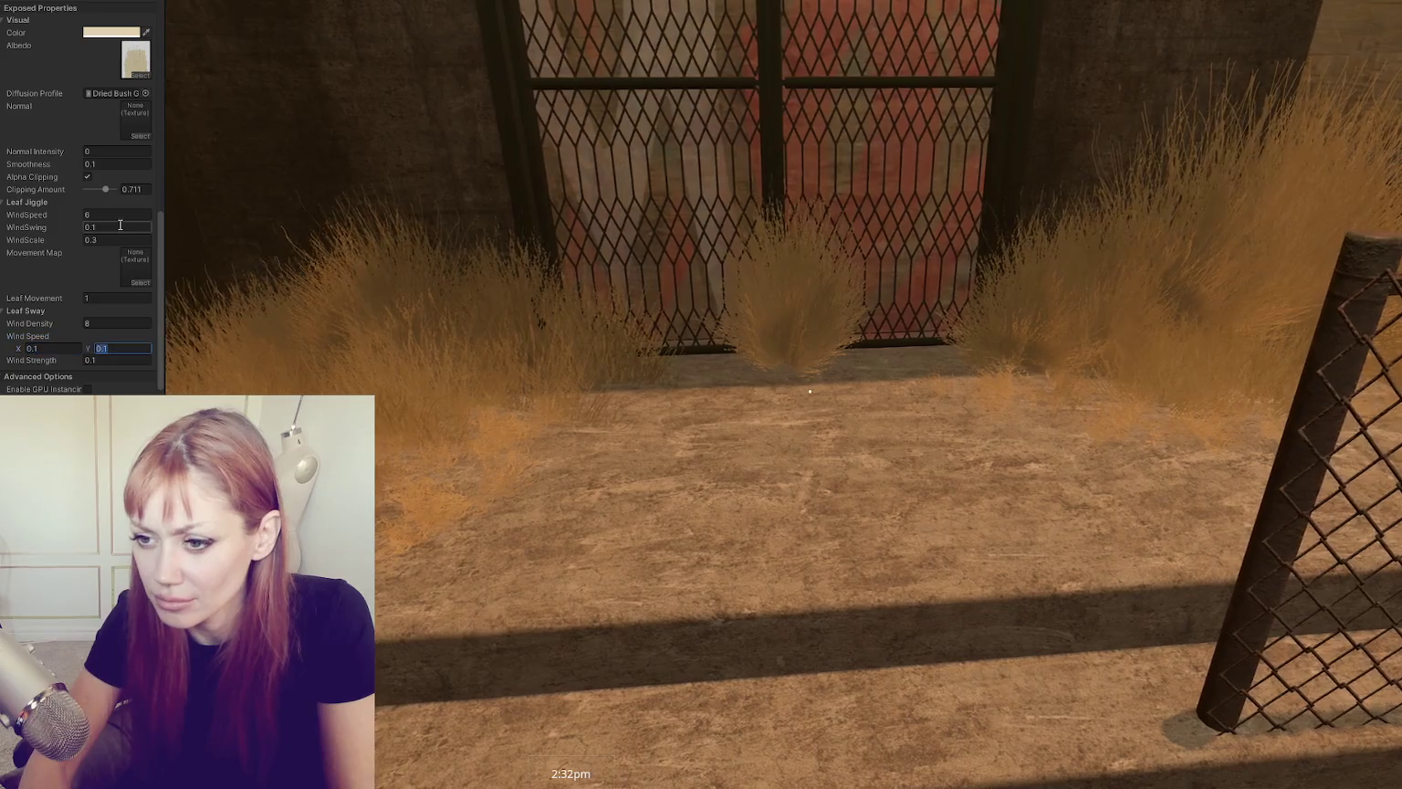
{"action": "type", "text": "2"}
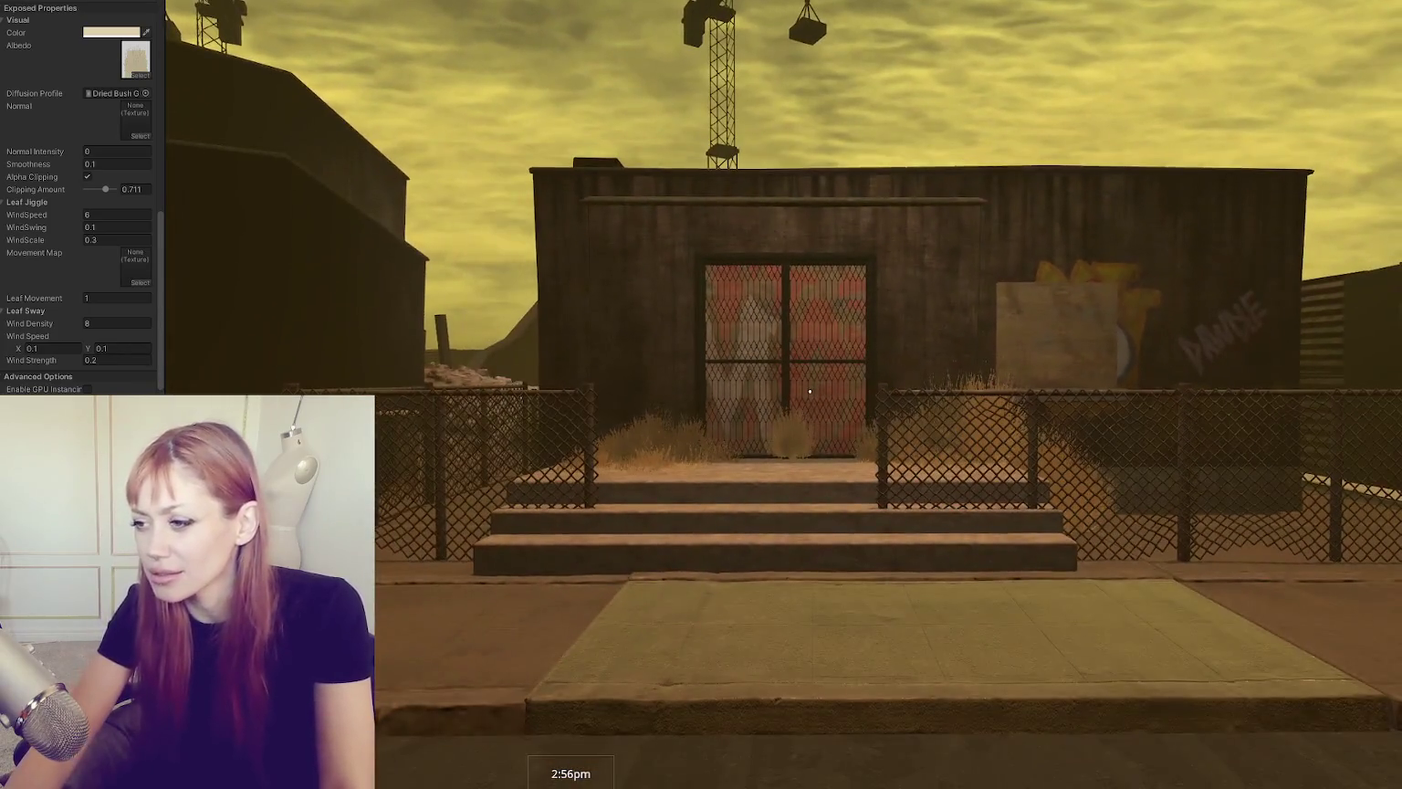
Step: Pause the running game to show its Tasks screen
{"action": "key", "text": "Escape"}
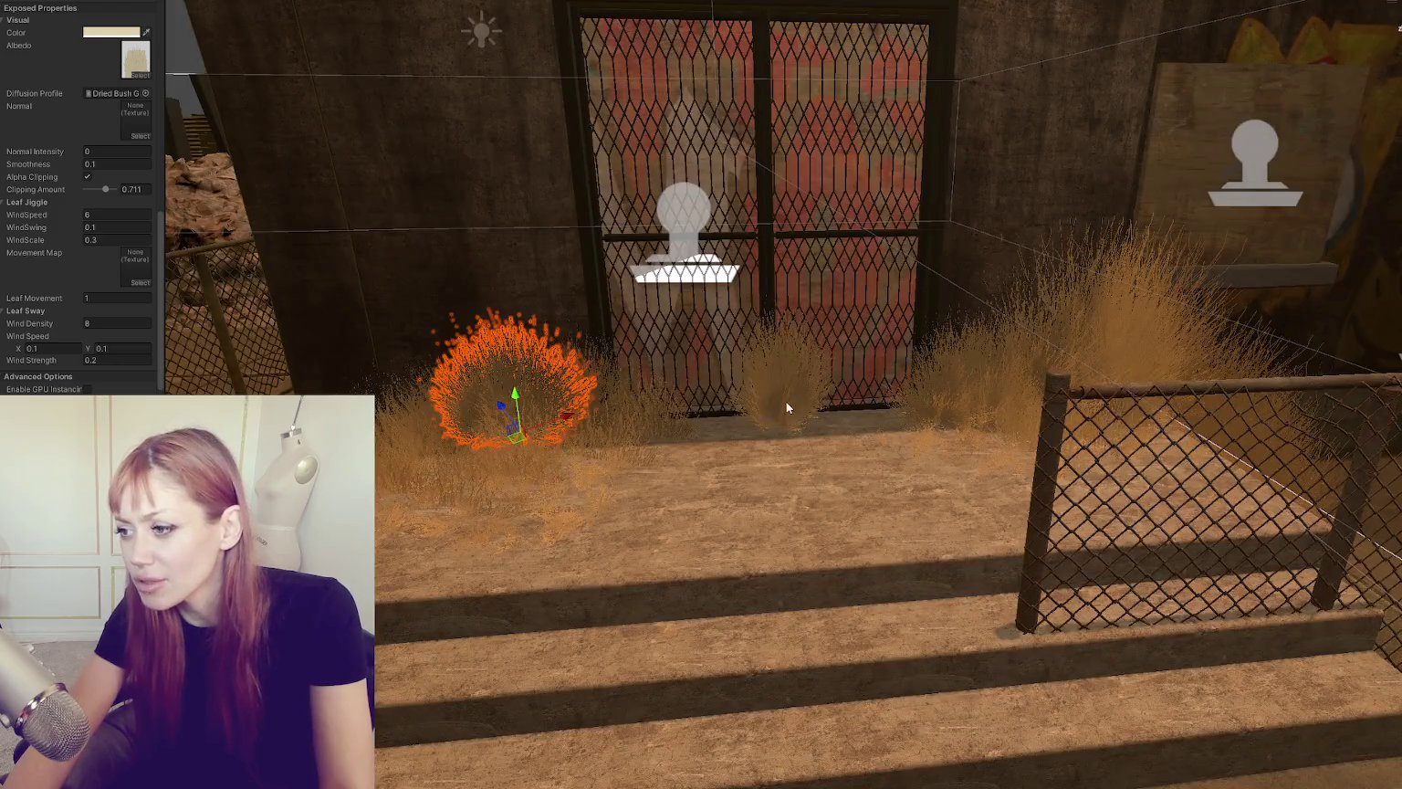
Step: Hide the dried grass clump by the gate, resume the game and walk toward the door
{"action": "left_click", "coordinate": [787, 408]}
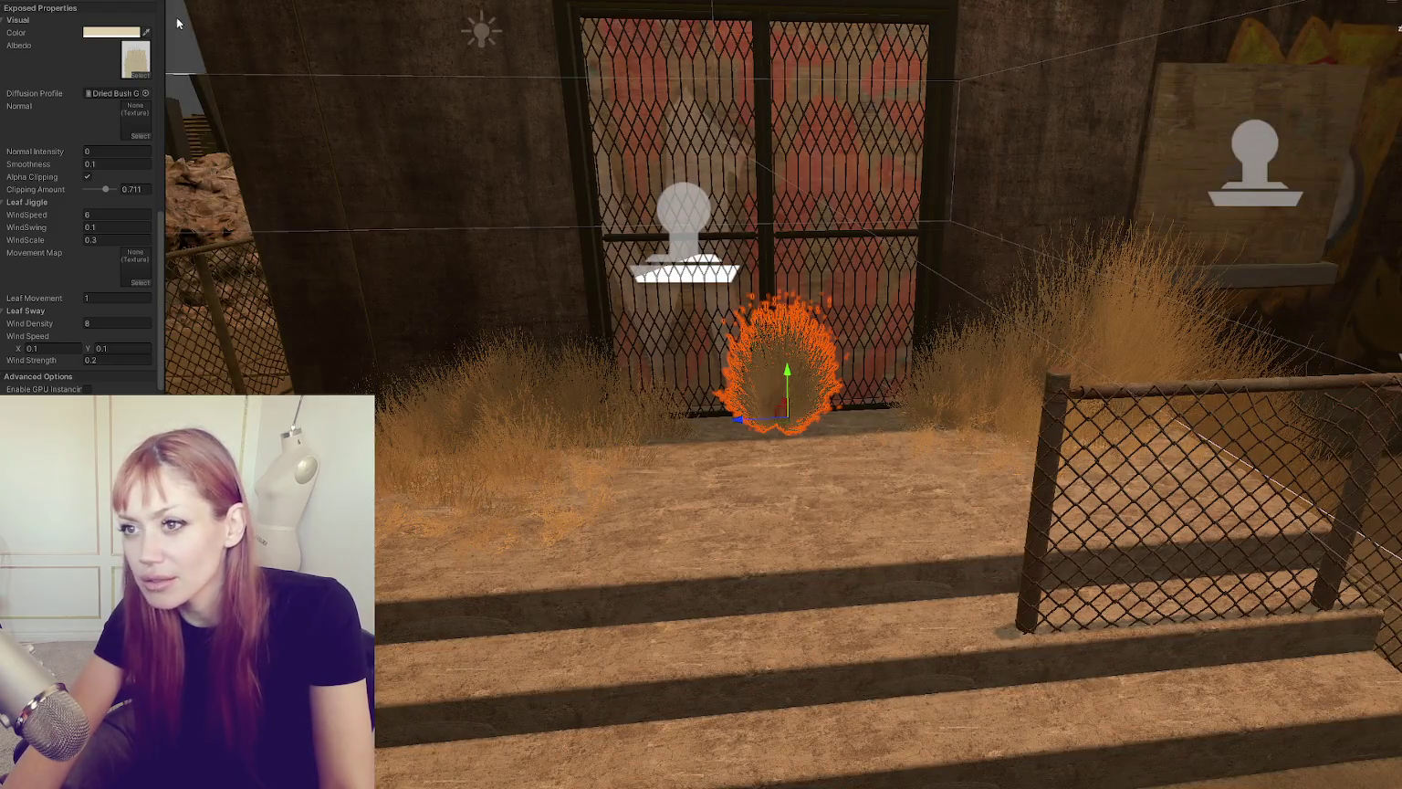
{"action": "scroll", "coordinate": [82, 183], "scroll_direction": "up", "scroll_amount": 10}
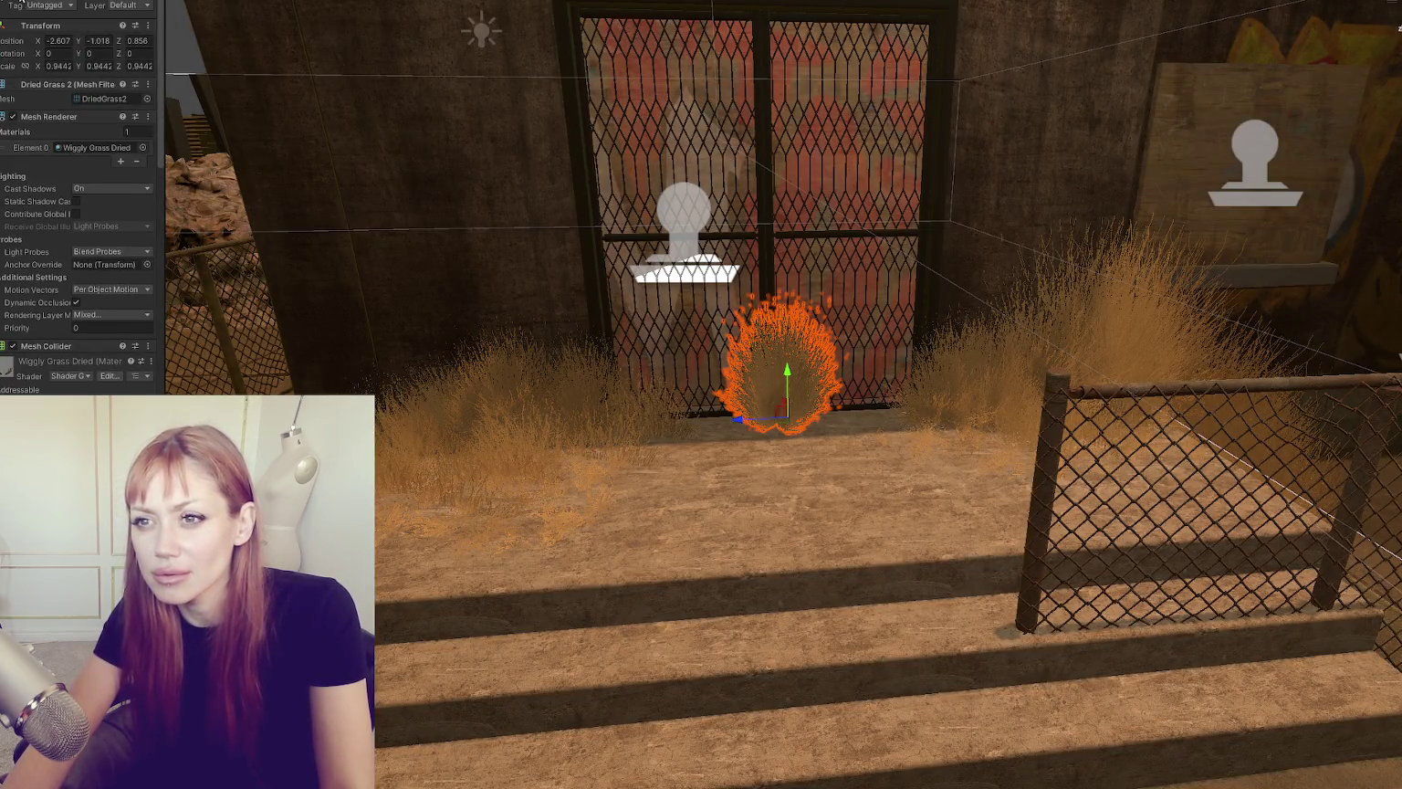
{"action": "key", "text": "h"}
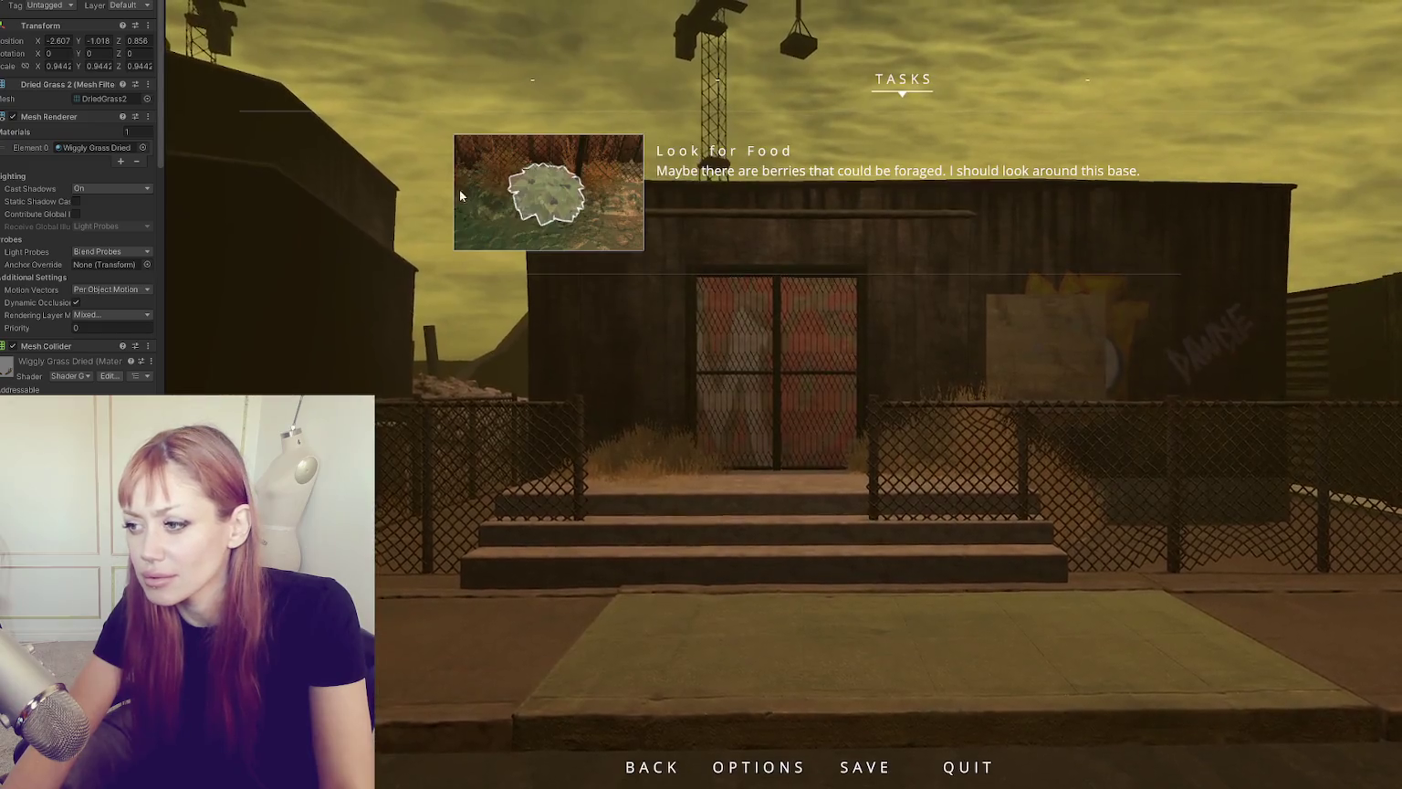
{"action": "key", "text": "Escape"}
{"action": "key", "text": "w"}
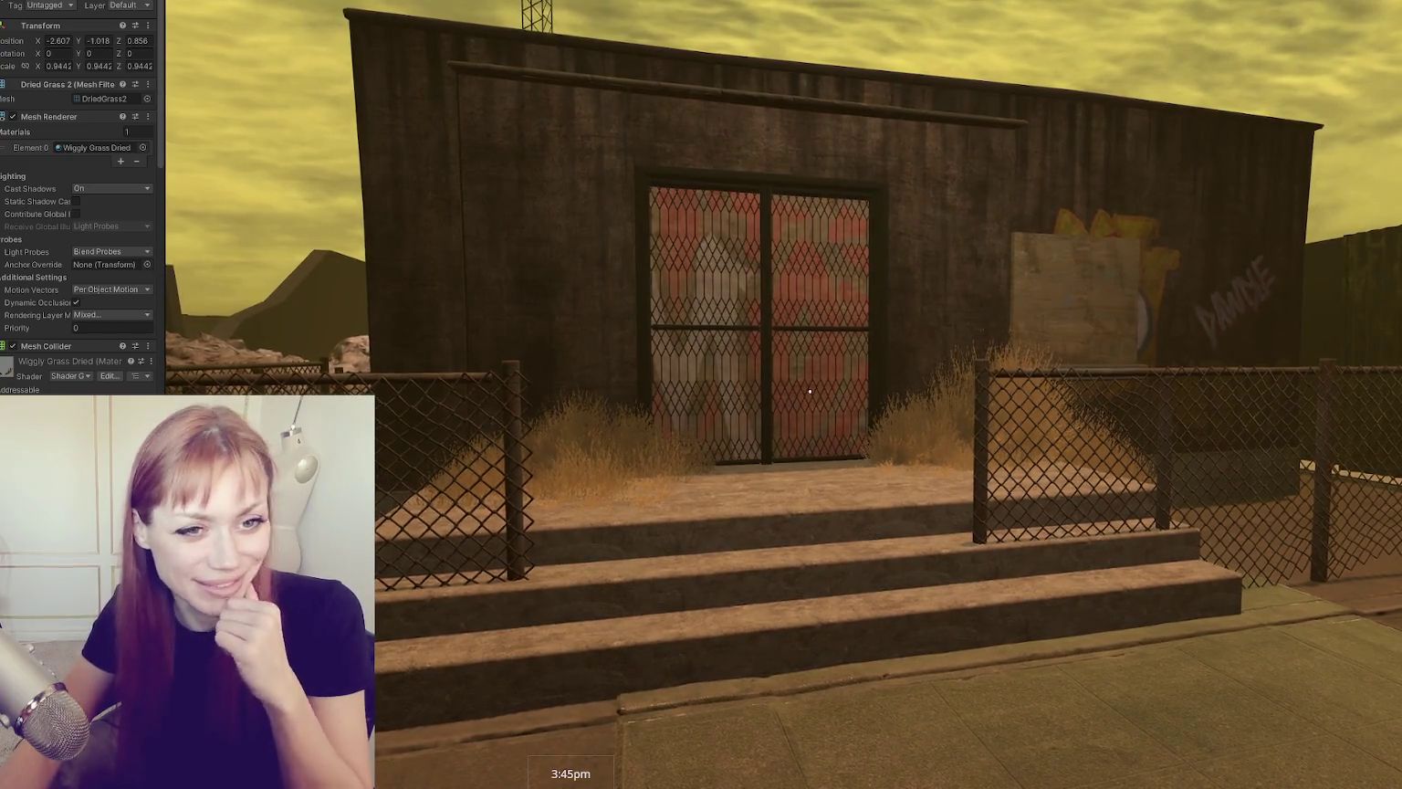
Step: Walk around the base past the stairs to inspect the magenta grass clumps
{"action": "key", "text": "s"}
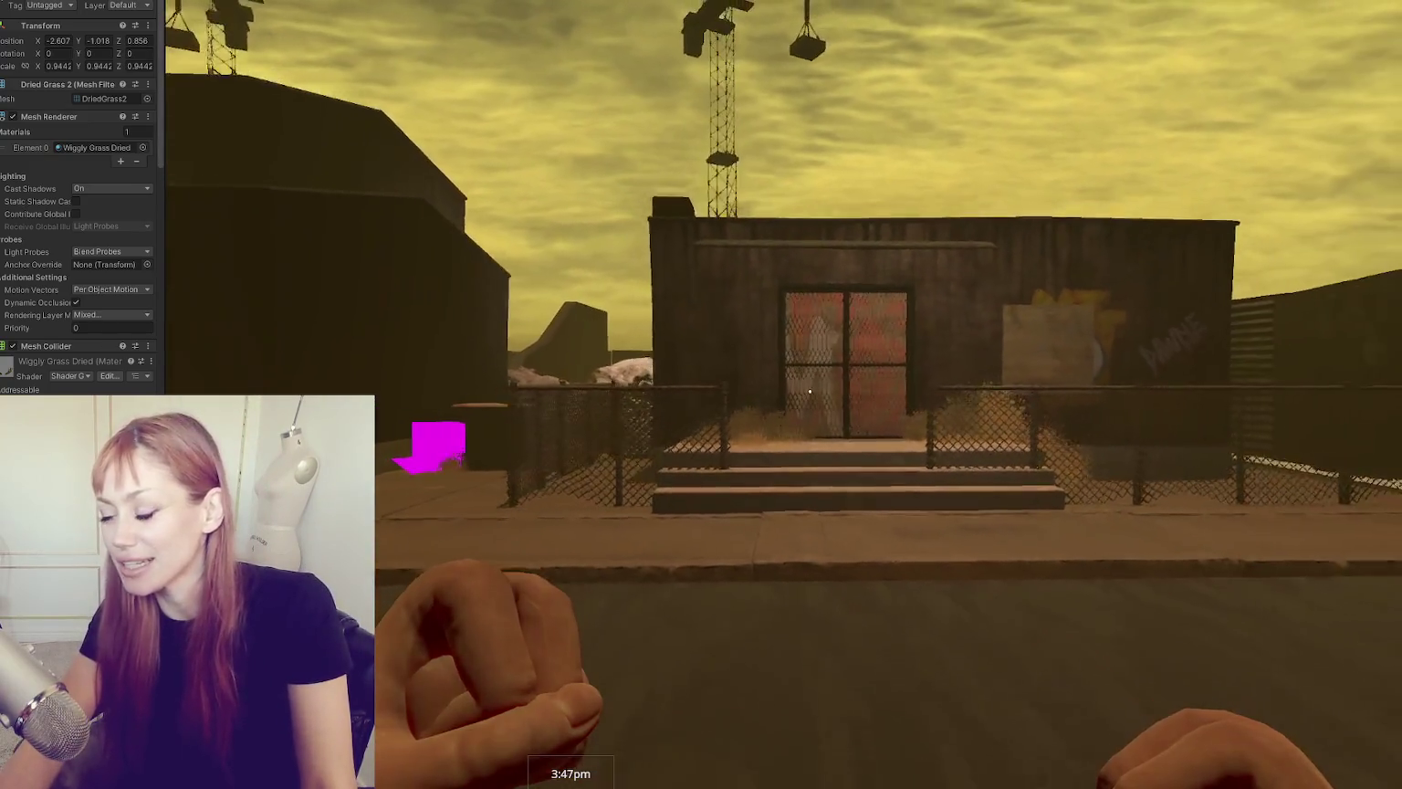
{"action": "key", "text": "s"}
{"action": "key", "text": "s"}
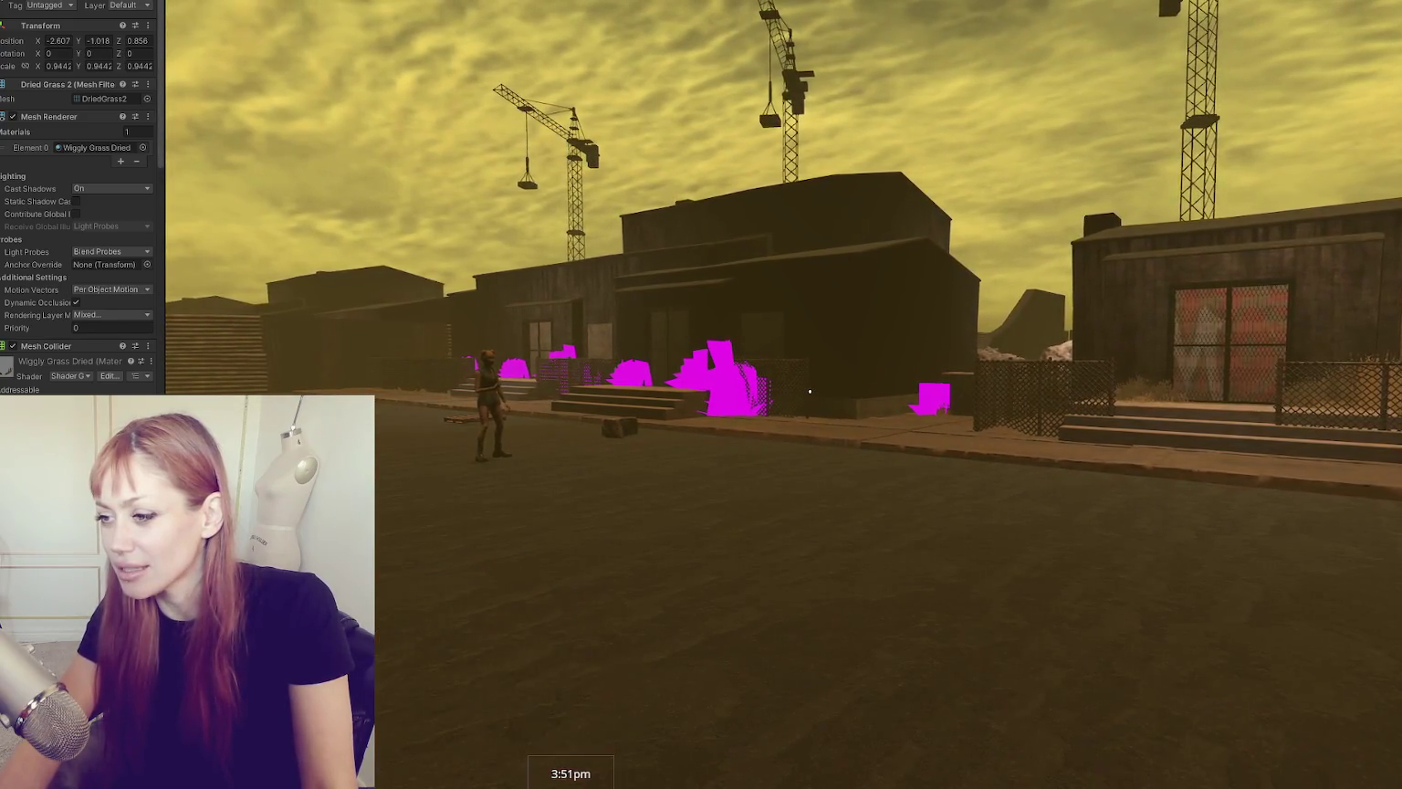
{"action": "key", "text": "w"}
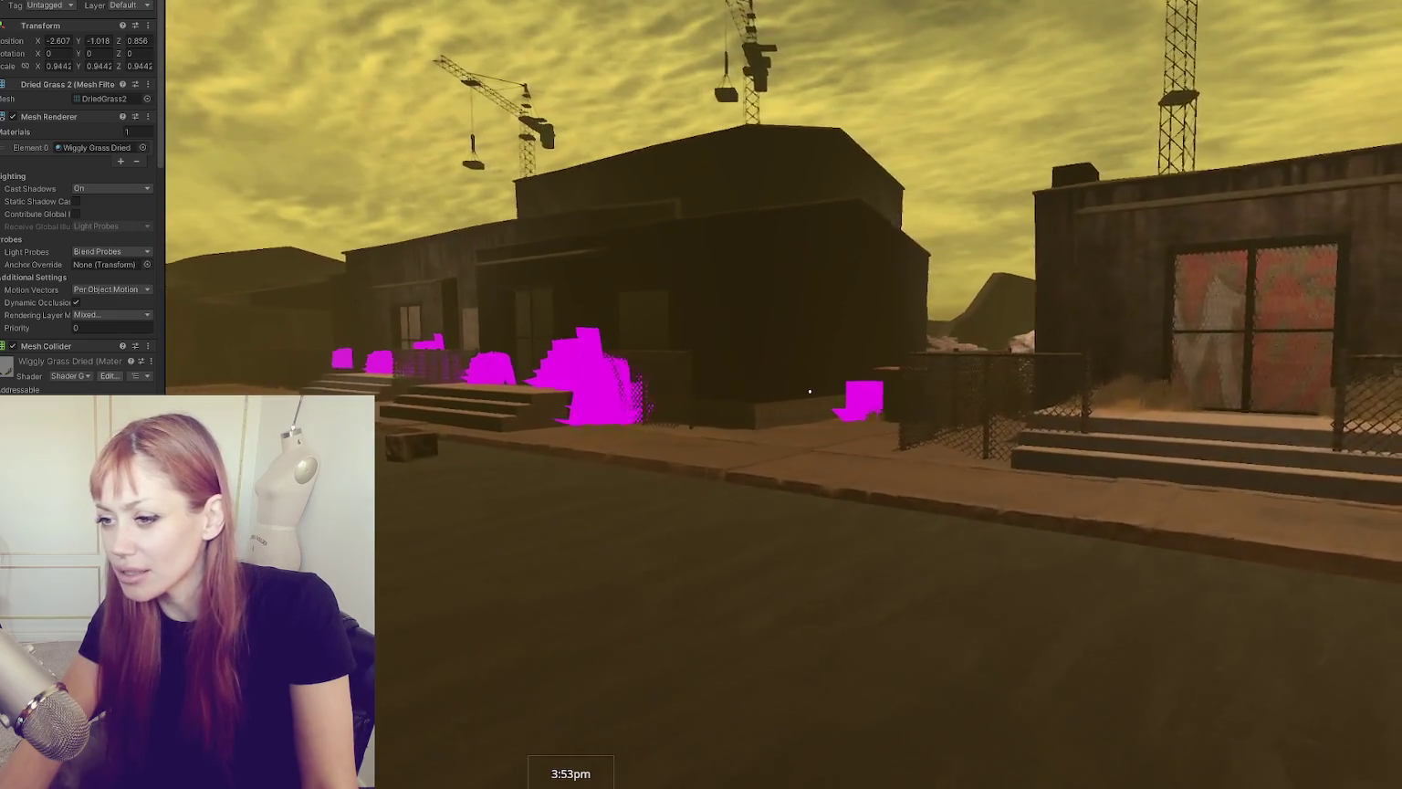
{"action": "key", "text": "w"}
{"action": "key", "text": "w"}
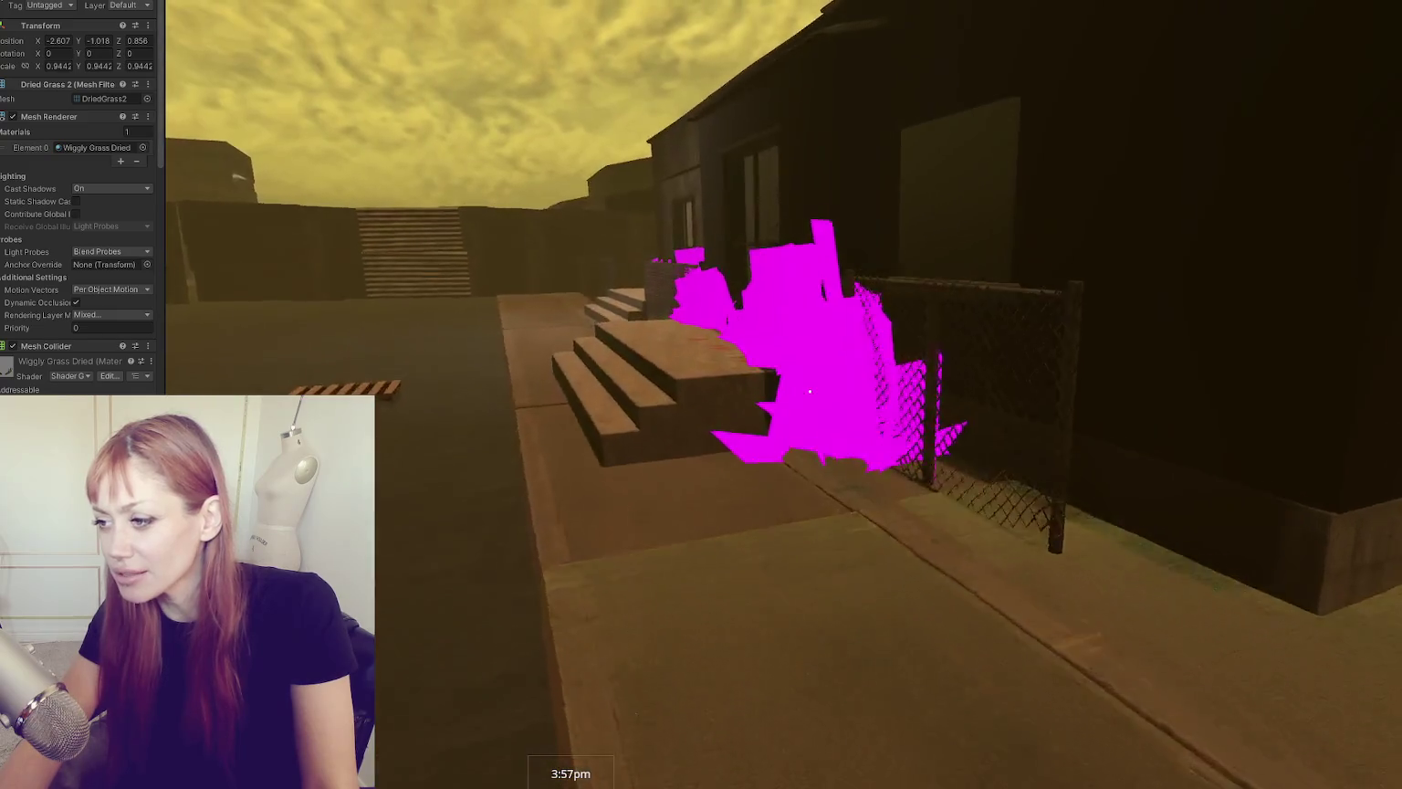
{"action": "key", "text": "w"}
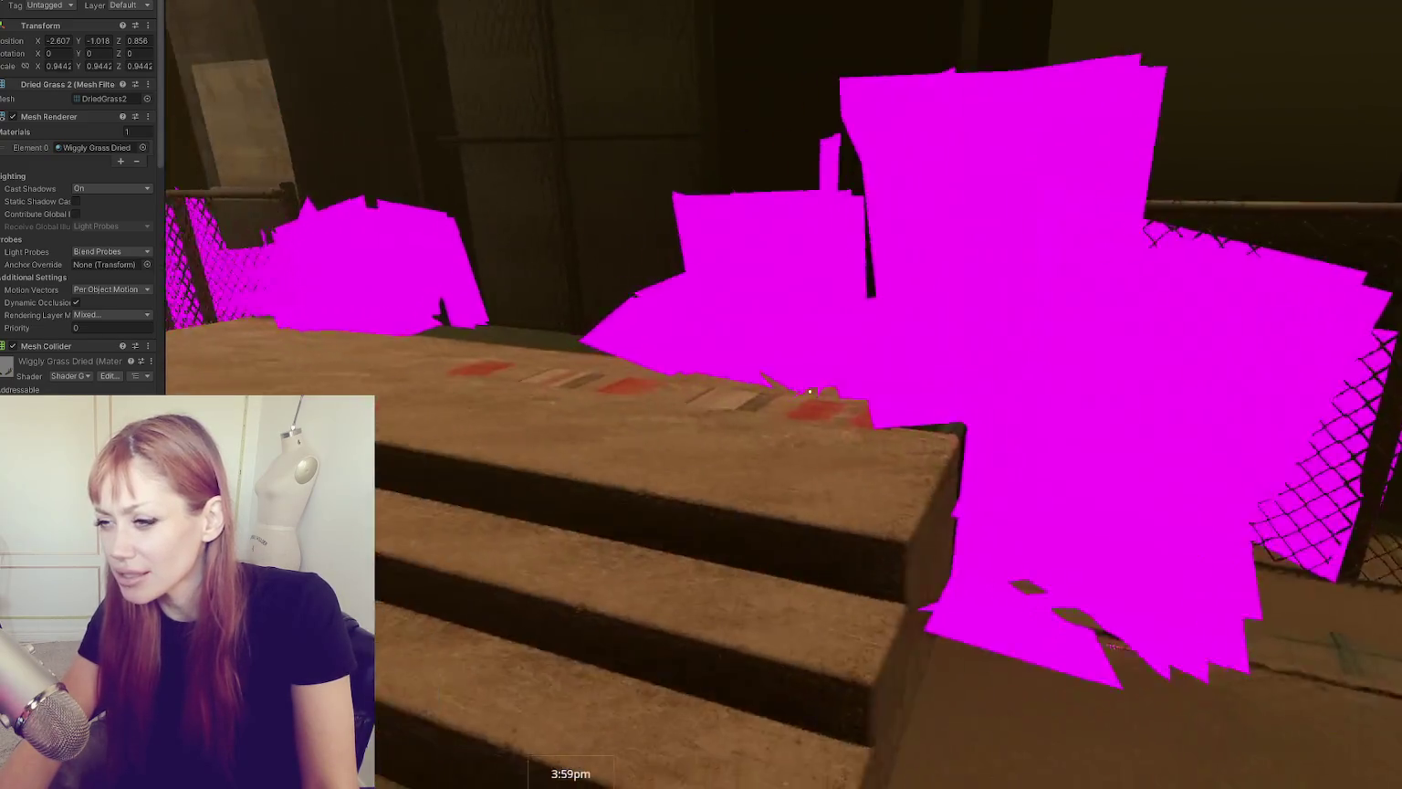
{"action": "key", "text": "w"}
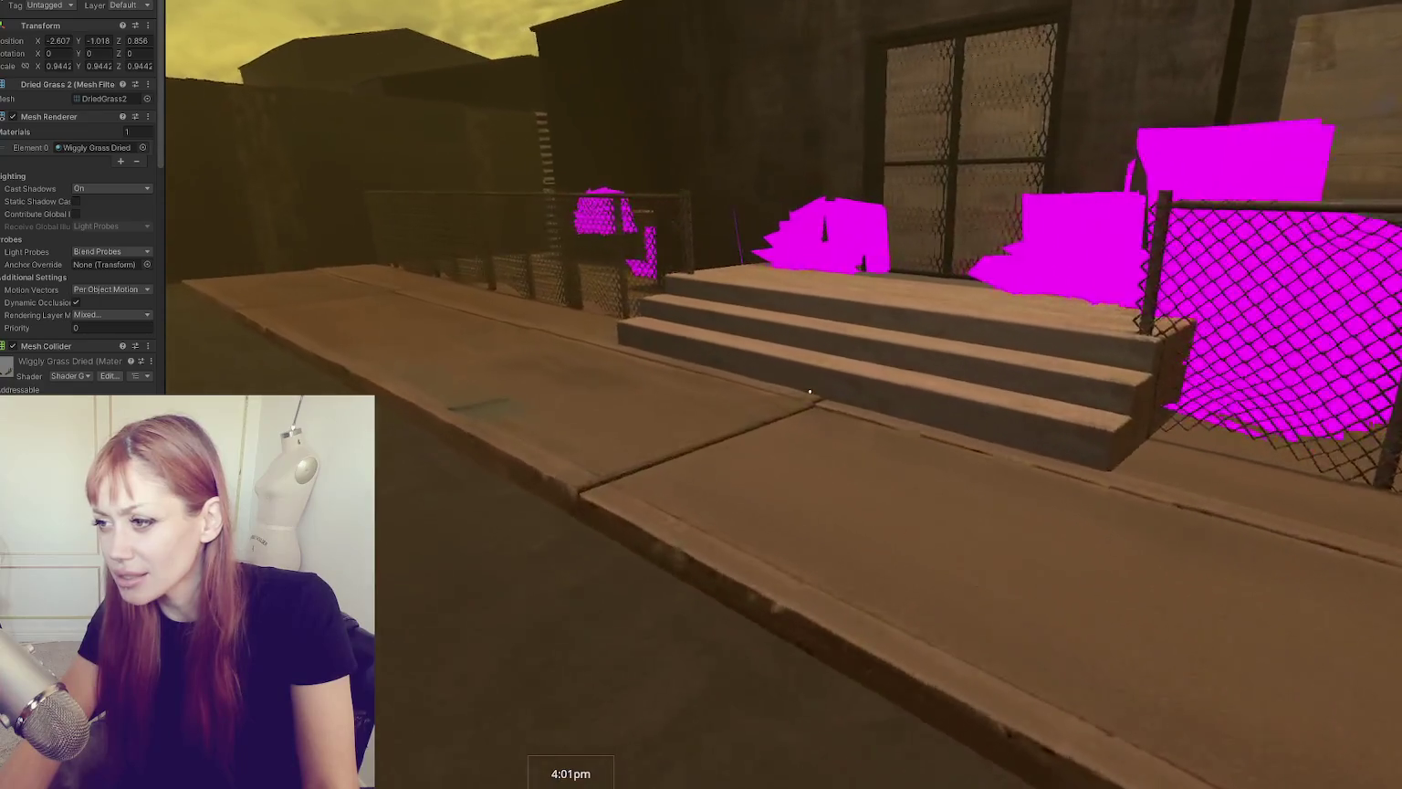
{"action": "key", "text": "w"}
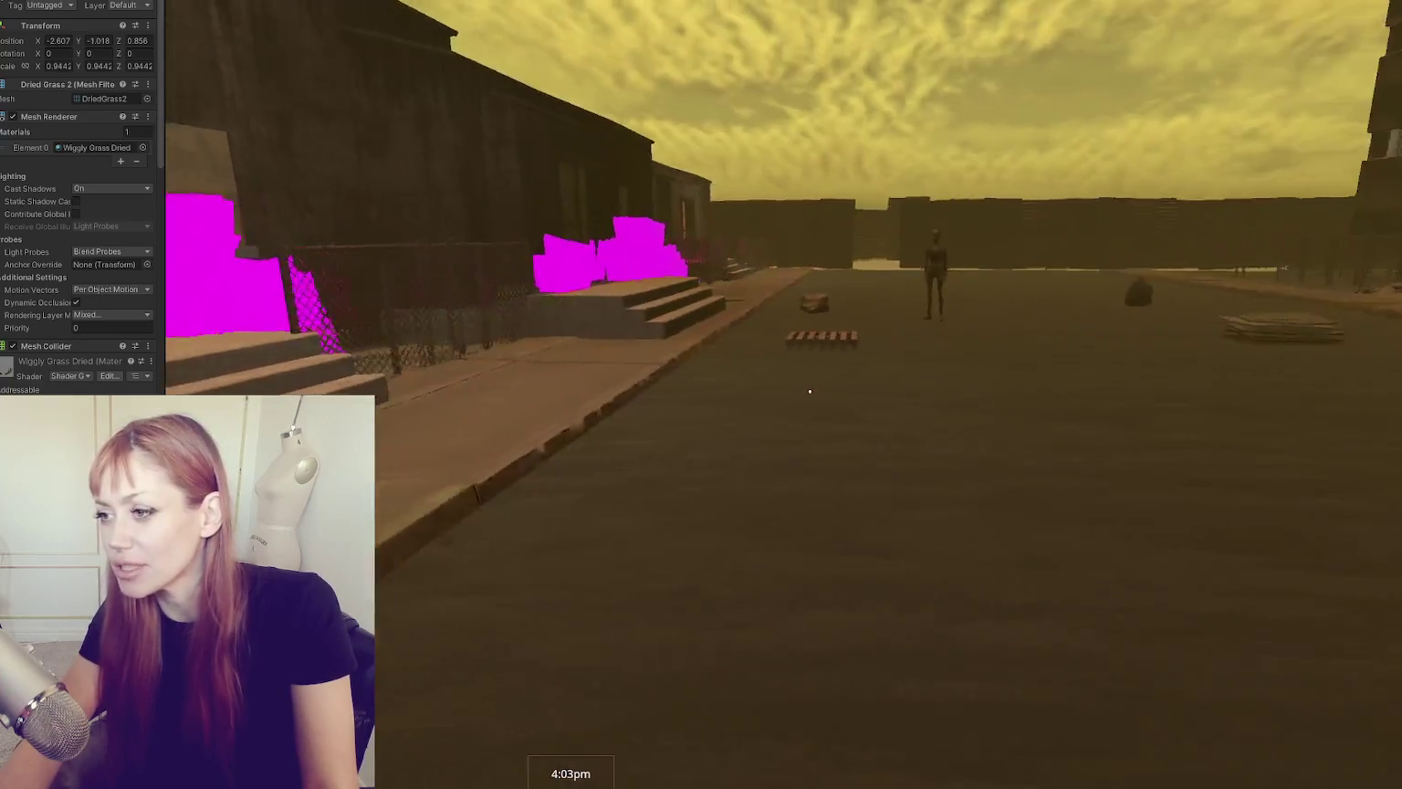
{"action": "key", "text": "w"}
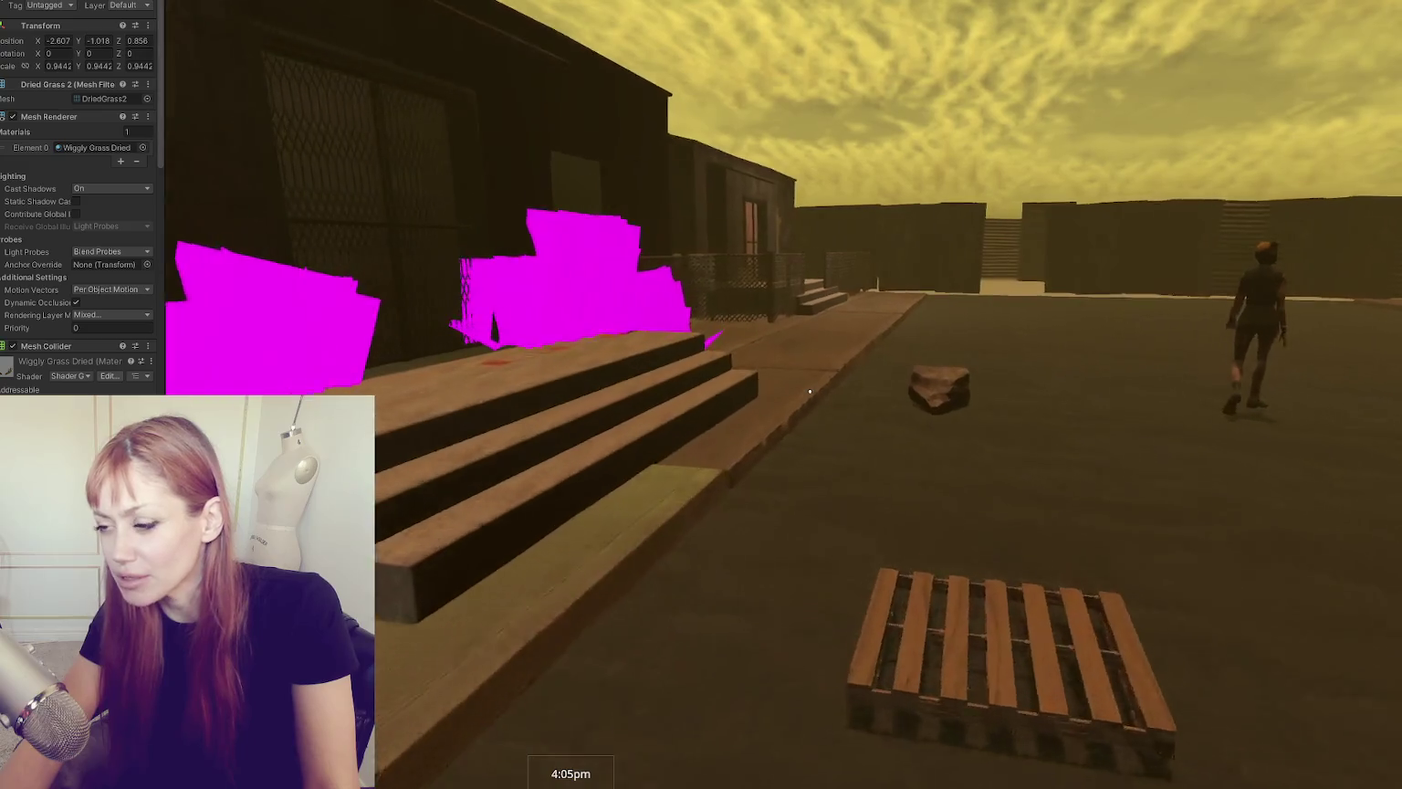
{"action": "key", "text": "w"}
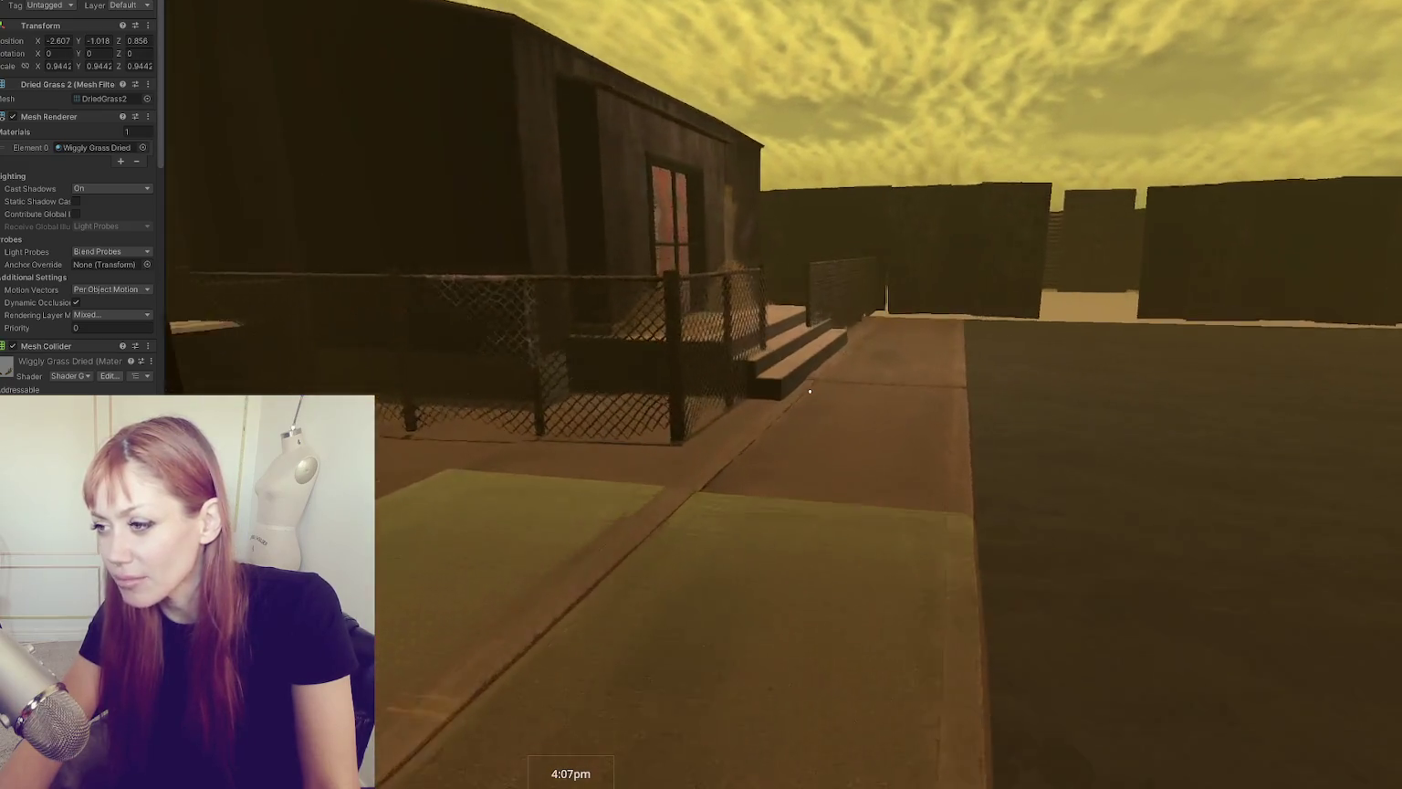
{"action": "key", "text": "w"}
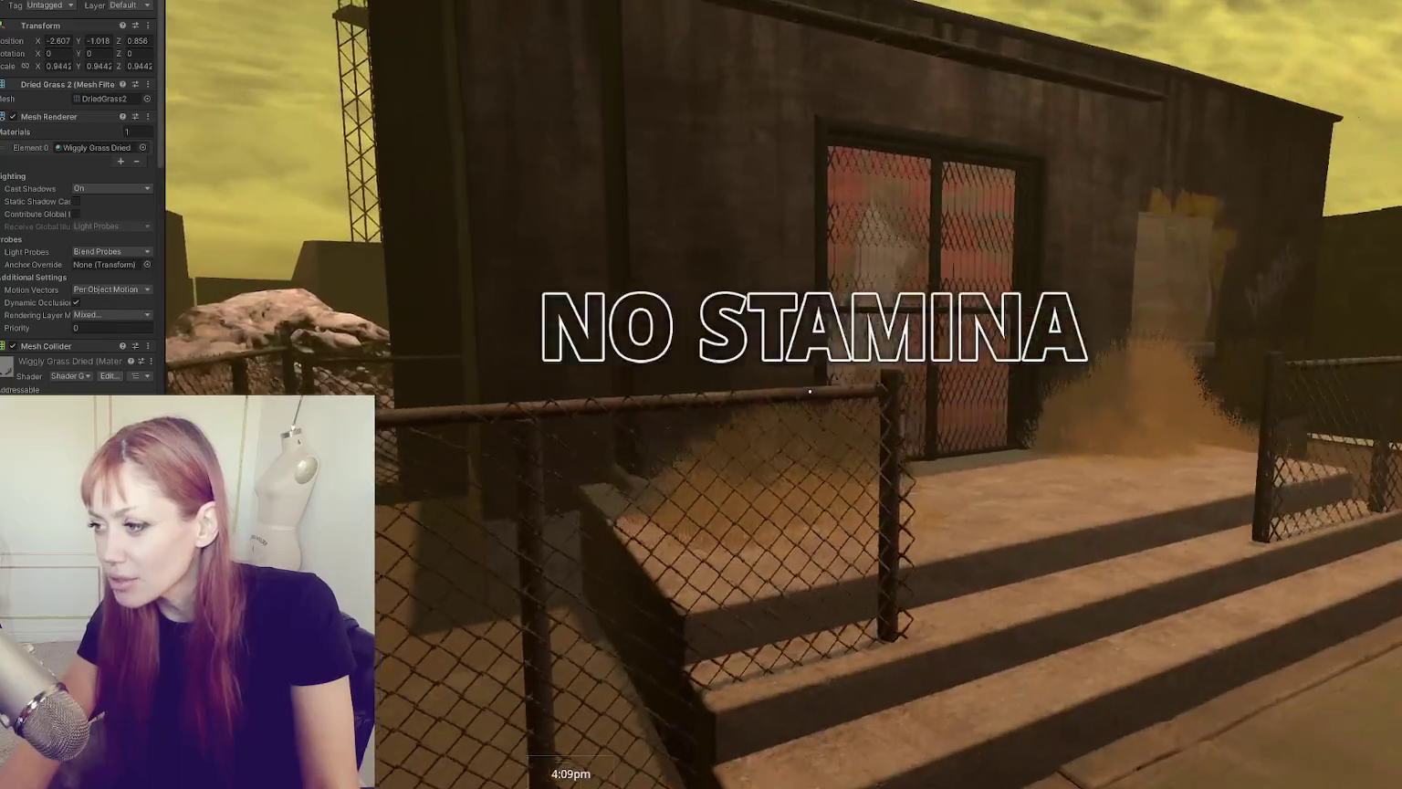
Step: Bring up the game's task list, then stop play mode
{"action": "key", "text": "s"}
{"action": "key", "text": "Escape"}
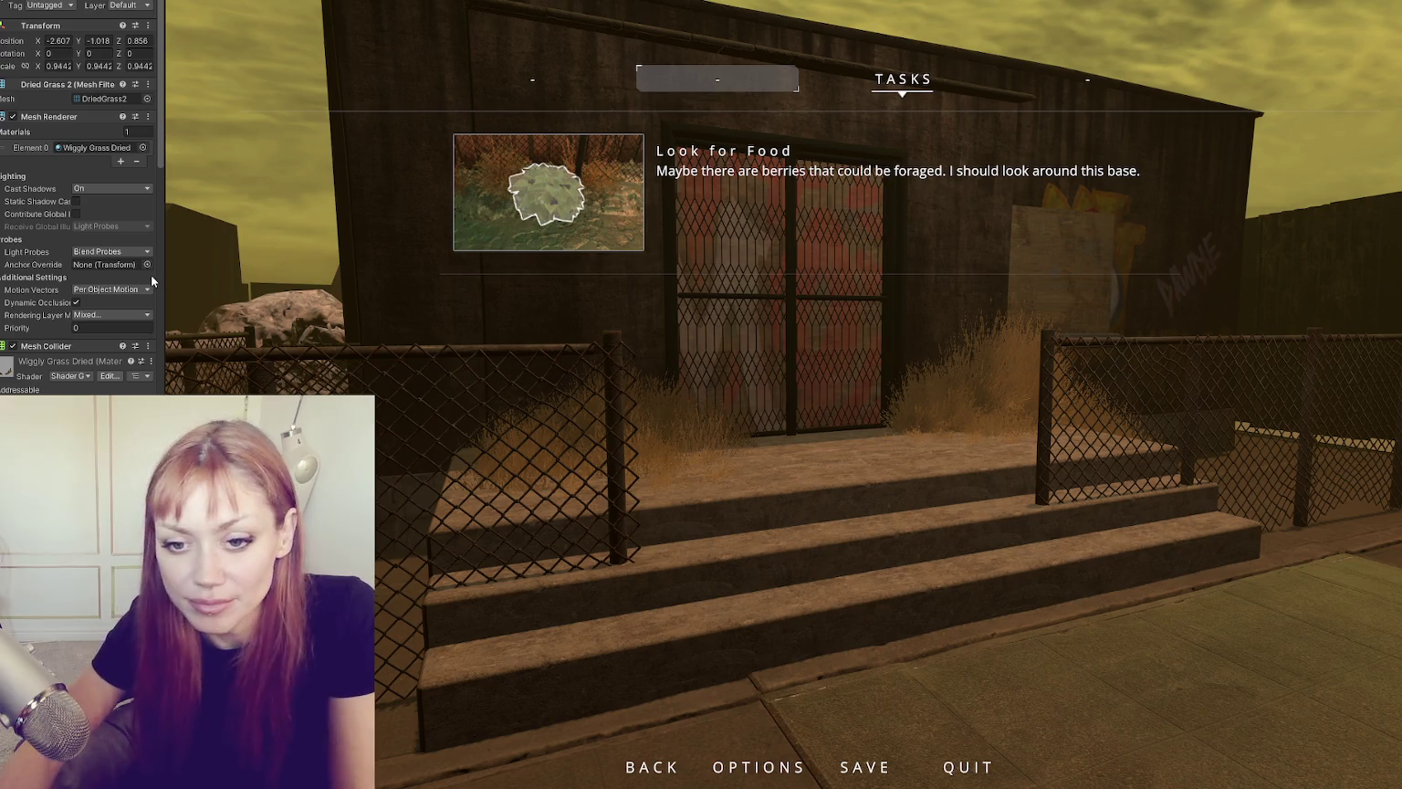
{"action": "key", "text": "ctrl+p"}
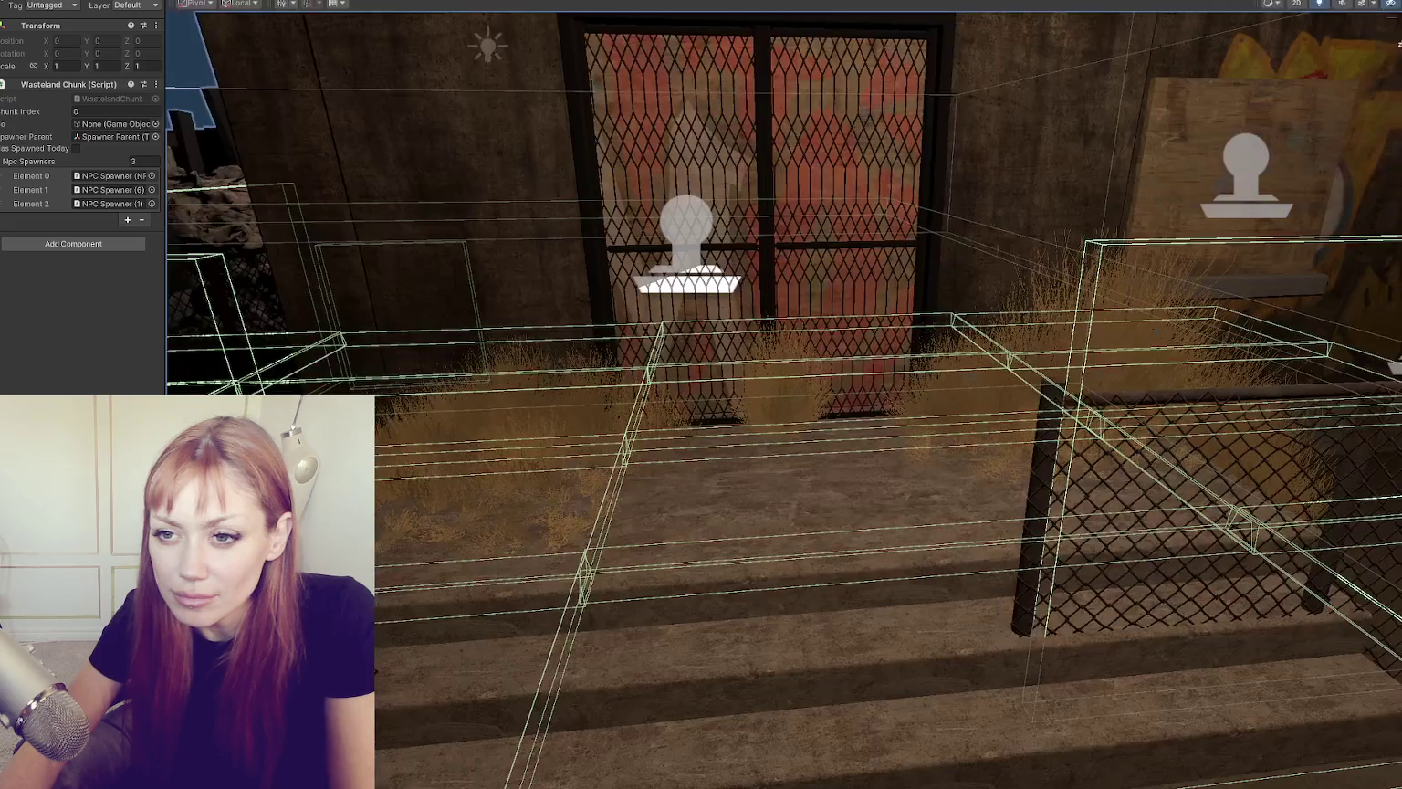
Step: Frame the base and assign Wiggly Grass Dried to two selected Dried Grass 2 clumps
{"action": "key", "text": "f"}
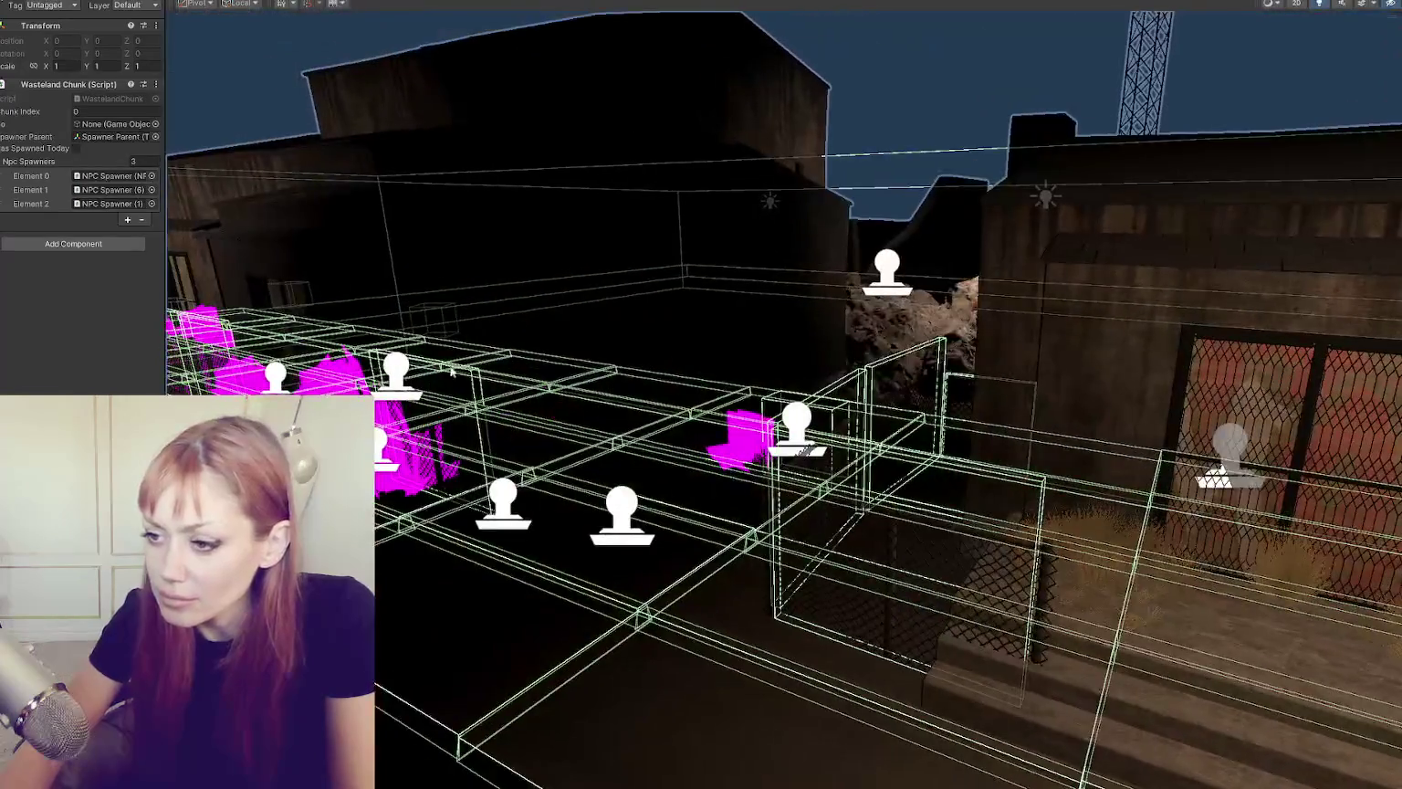
{"action": "left_click", "coordinate": [454, 372]}
{"action": "key", "text": "f"}
{"action": "left_click", "coordinate": [348, 385]}
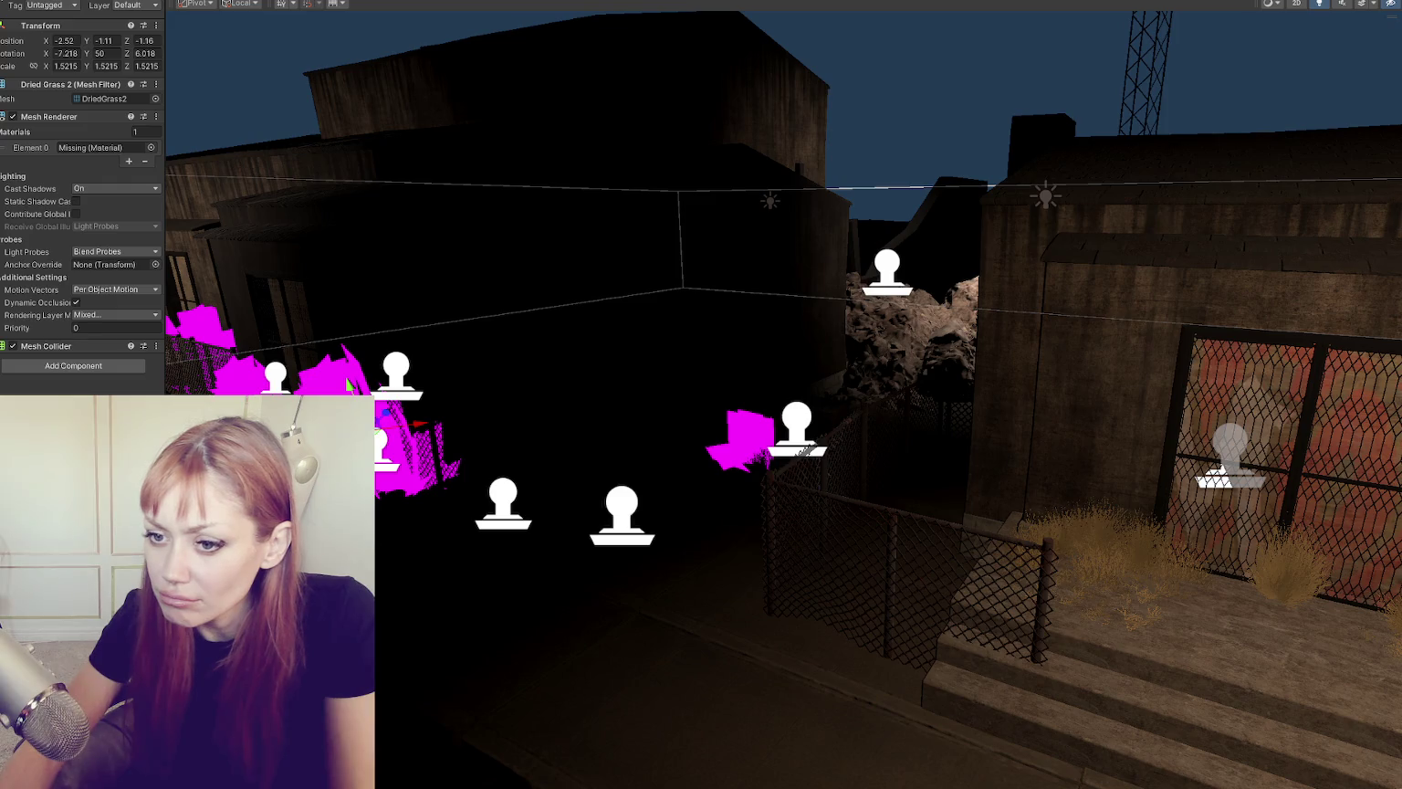
{"action": "left_click", "coordinate": [239, 375]}
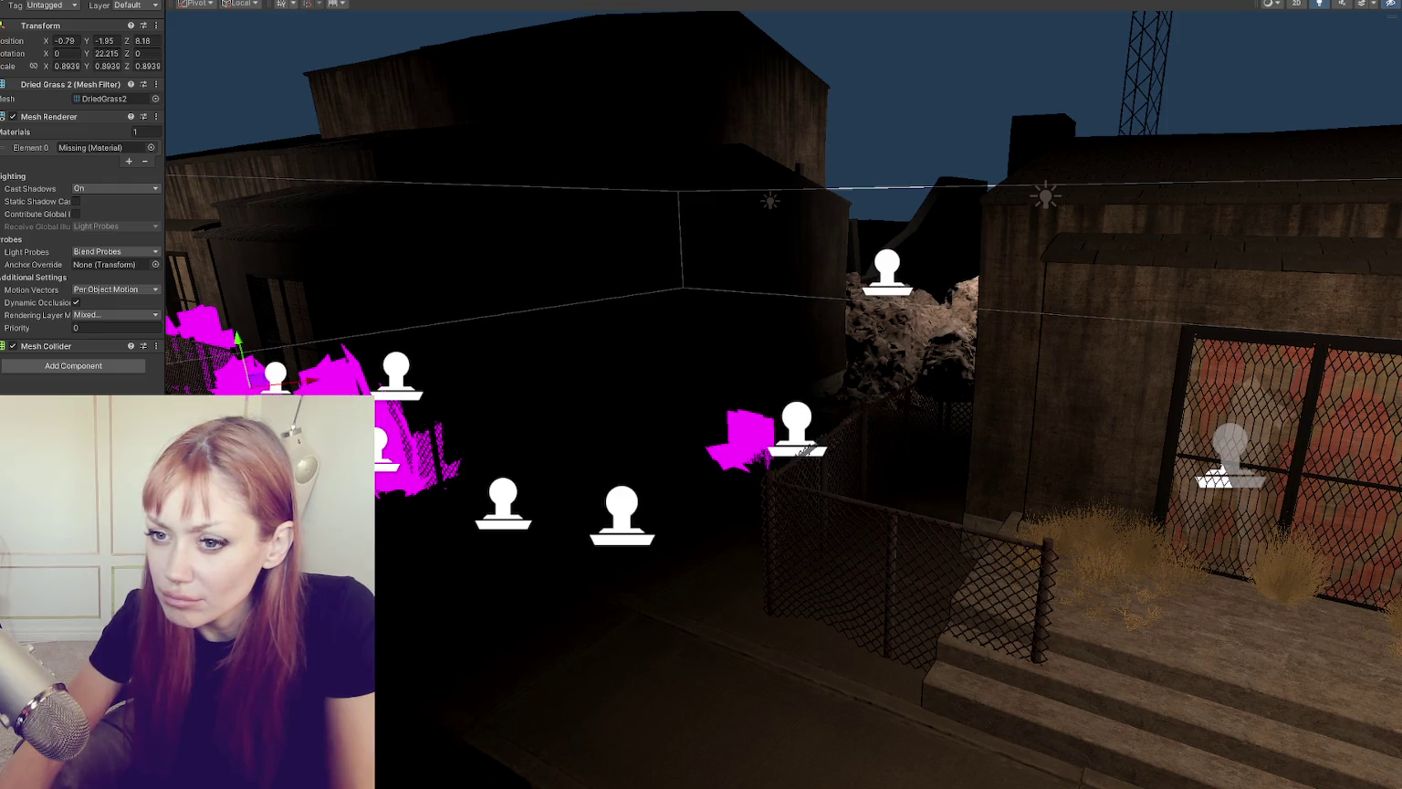
{"action": "left_click", "coordinate": [348, 385], "text": "shift"}
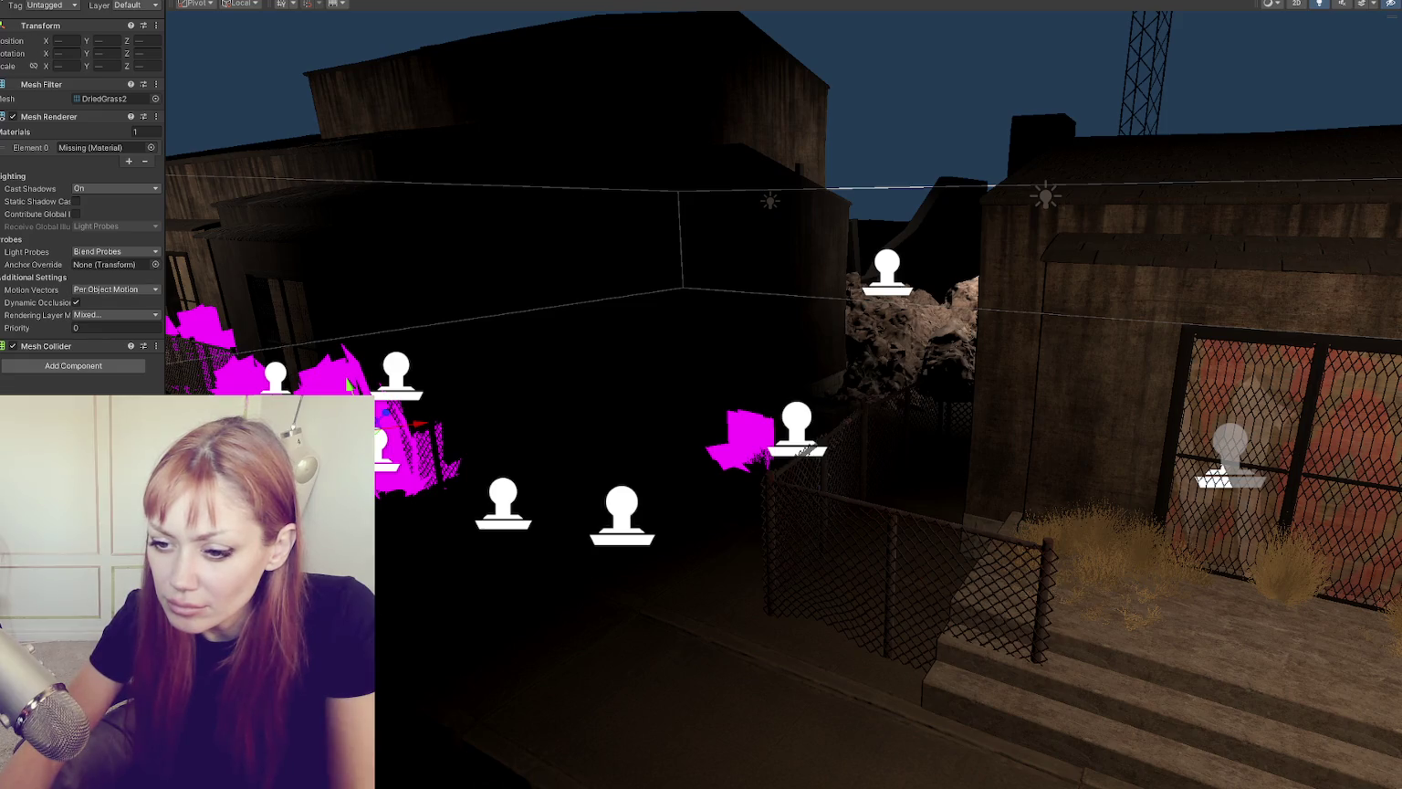
{"action": "left_click_drag", "start_coordinate": [273, 548], "coordinate": [101, 147]}
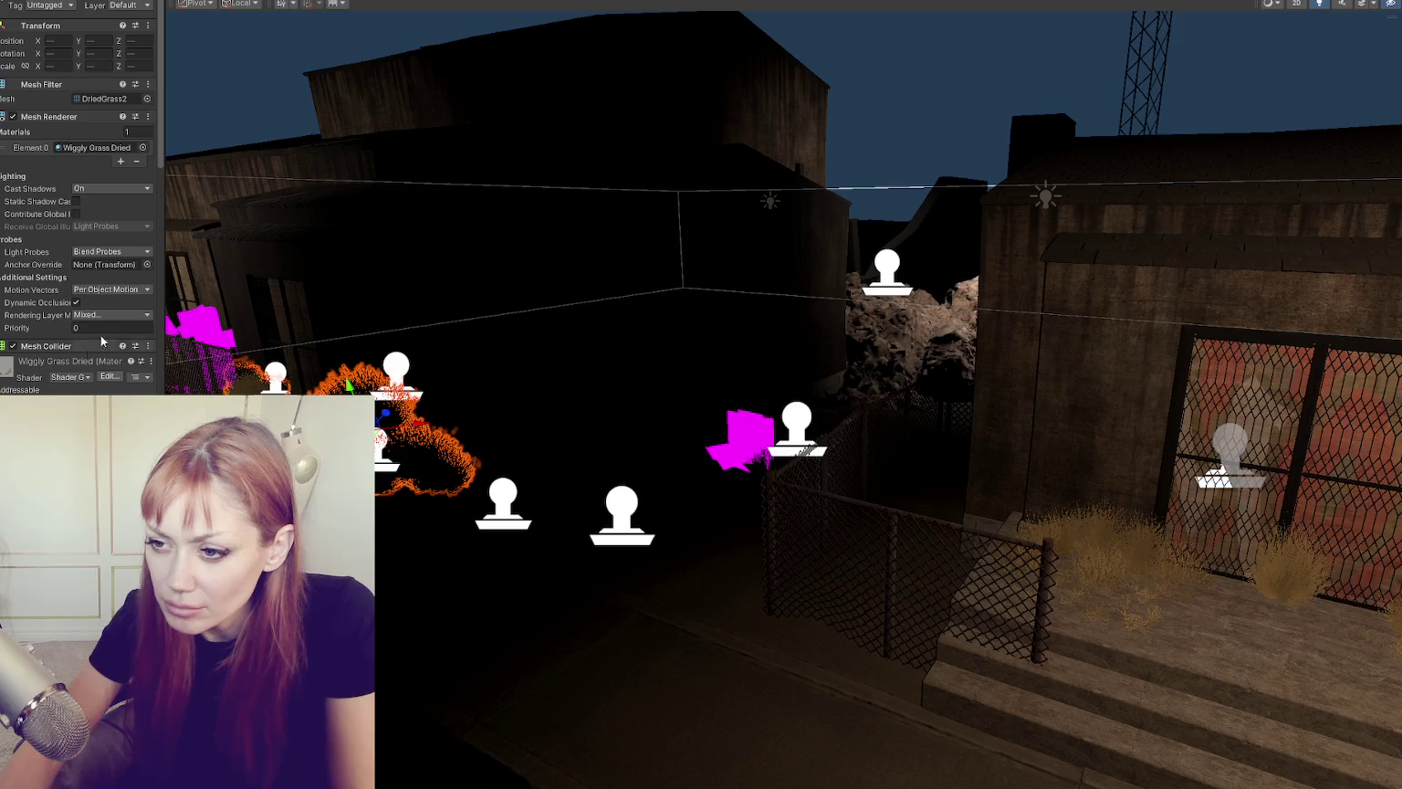
Step: Nudge the remaining magenta clumps and give them the Wiggly Grass Dried material
{"action": "left_click", "coordinate": [196, 327]}
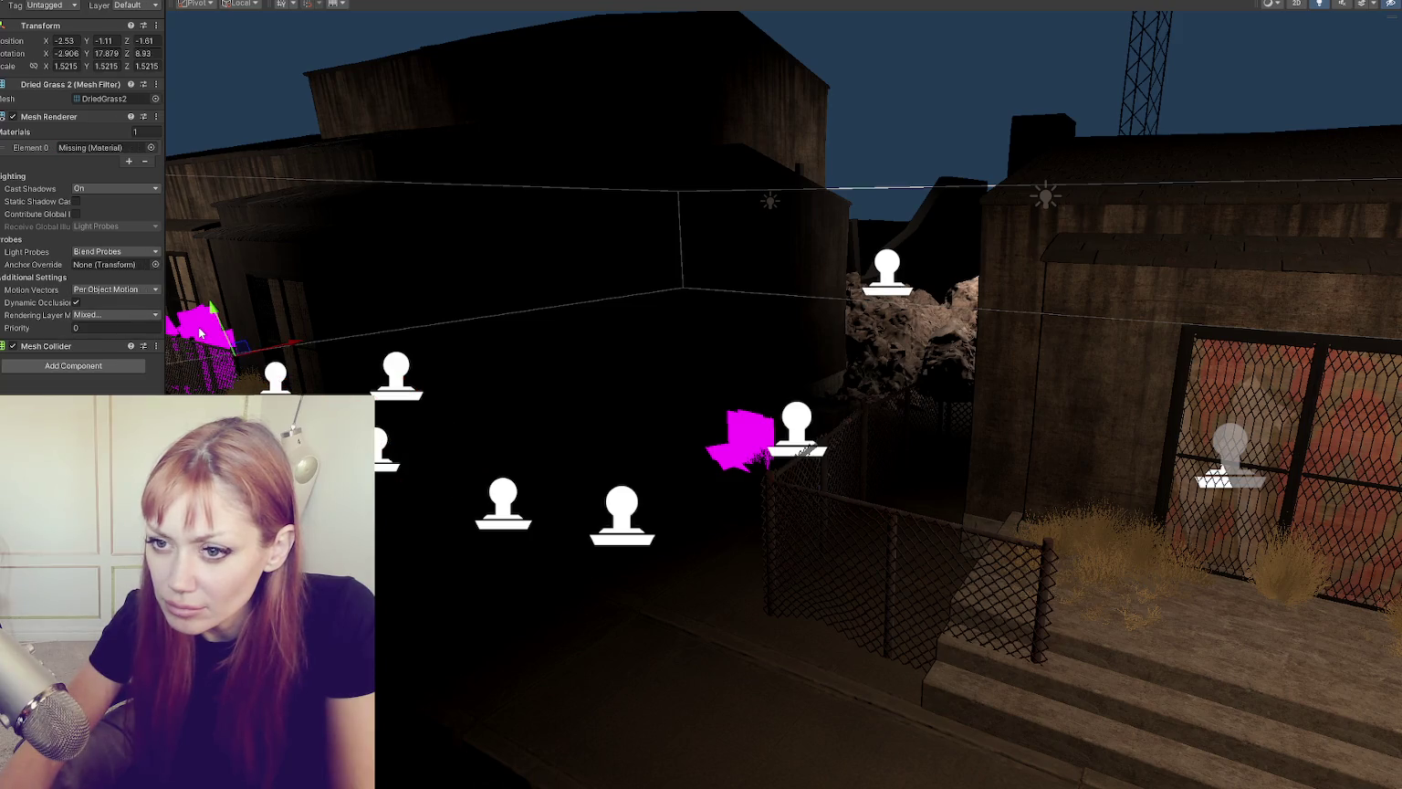
{"action": "left_click_drag", "start_coordinate": [220, 345], "coordinate": [226, 349]}
{"action": "left_click", "coordinate": [227, 355], "text": "shift"}
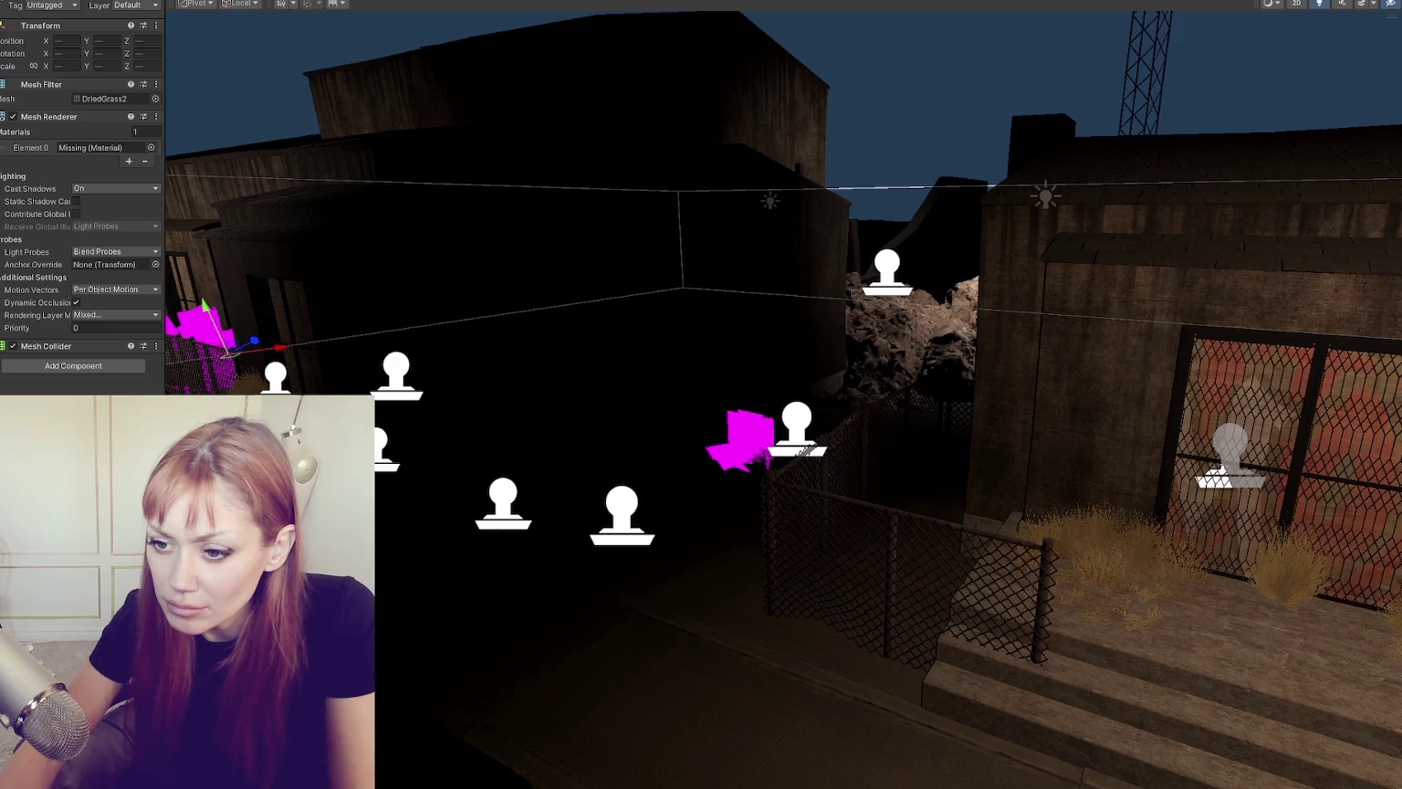
{"action": "left_click_drag", "start_coordinate": [137, 548], "coordinate": [210, 347]}
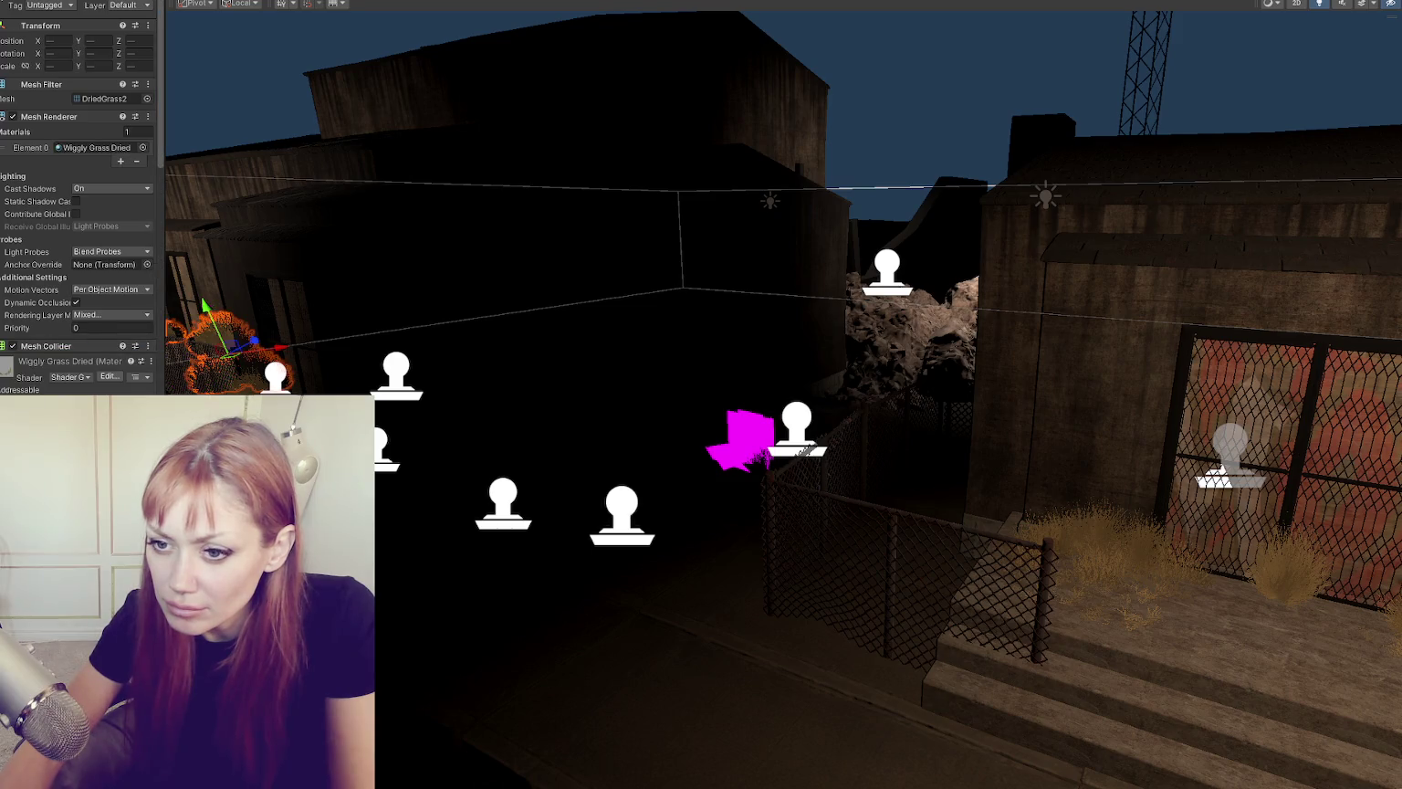
Step: Assign Wiggly Grass Dried to the magenta grass clump beside the fence
{"action": "left_click", "coordinate": [438, 456], "text": "shift"}
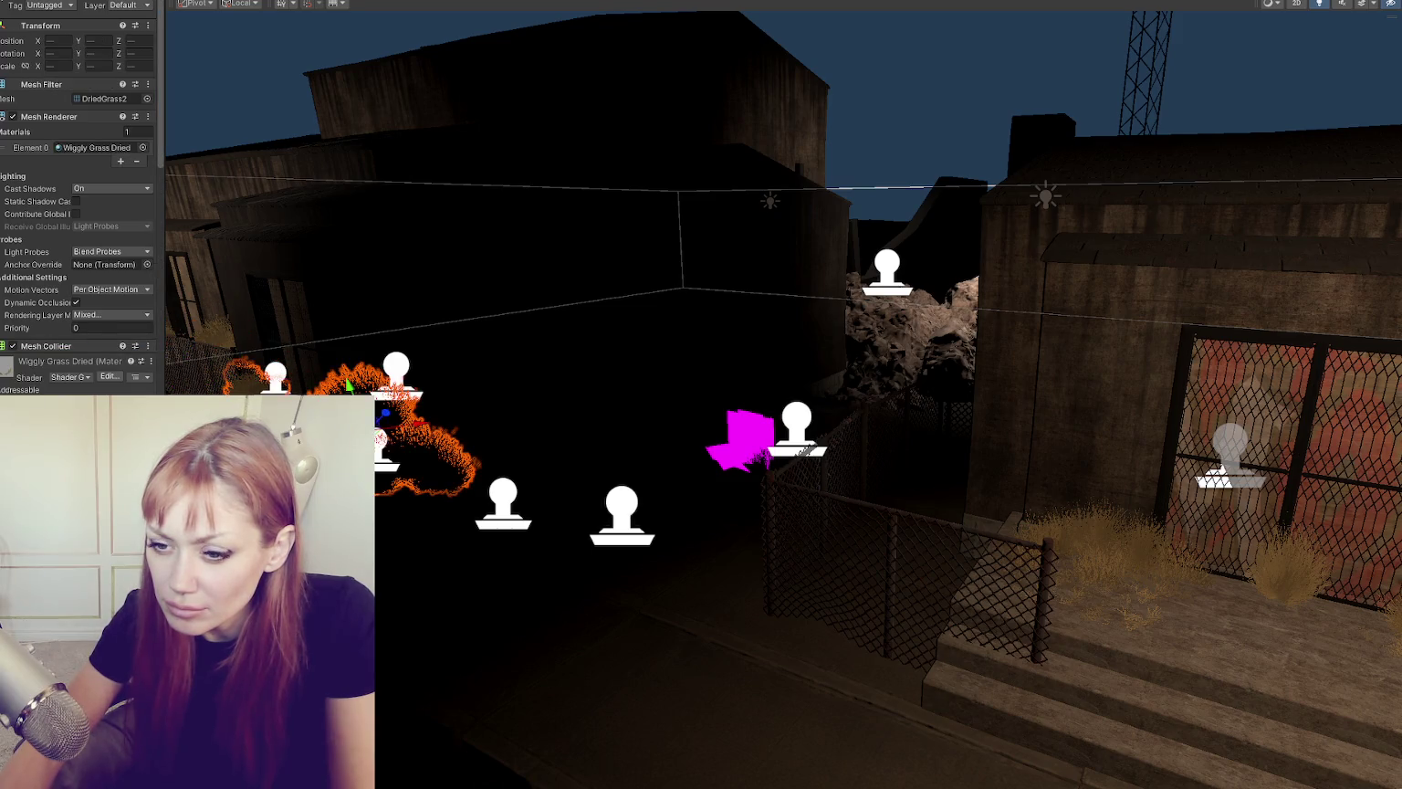
{"action": "scroll", "coordinate": [64, 366], "scroll_direction": "down", "scroll_amount": 10}
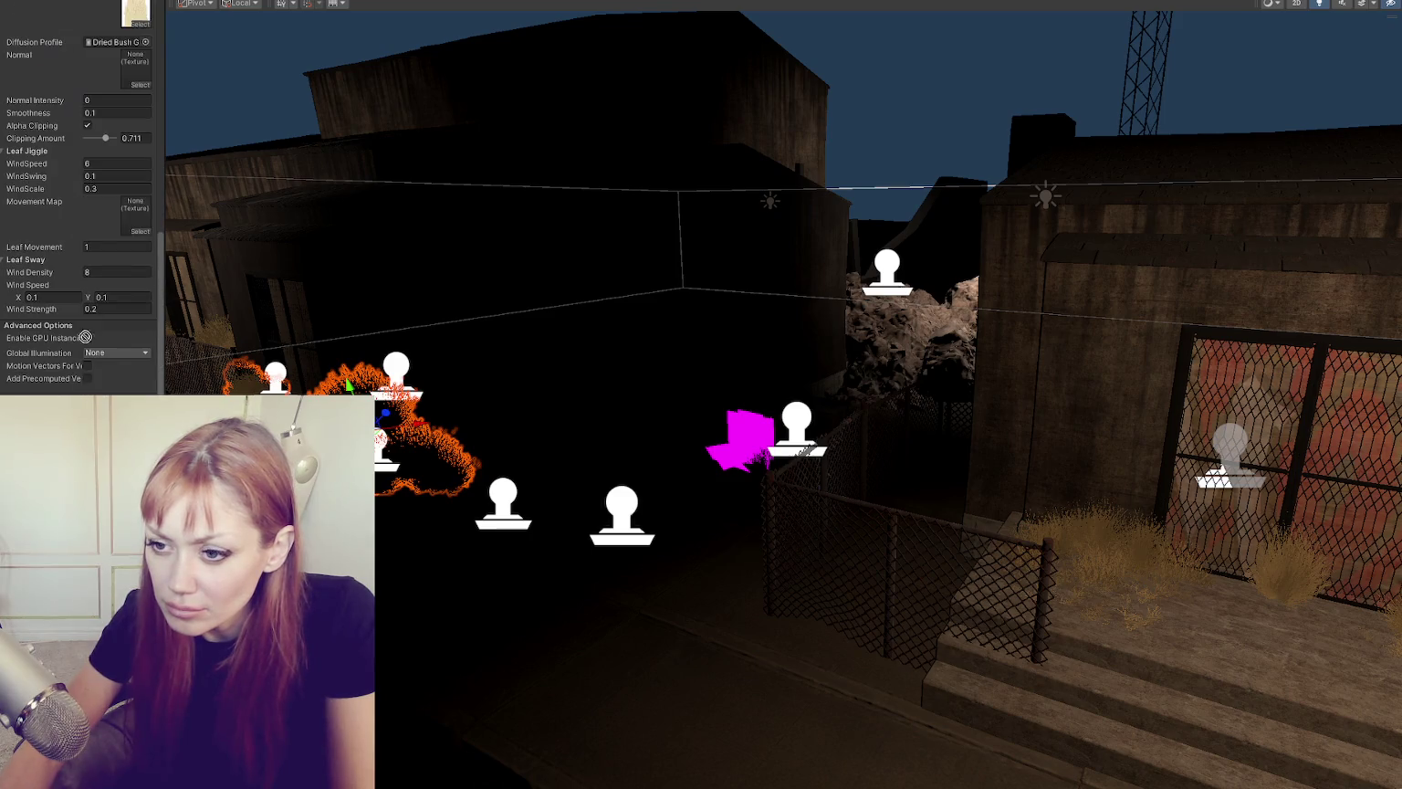
{"action": "left_click", "coordinate": [748, 428]}
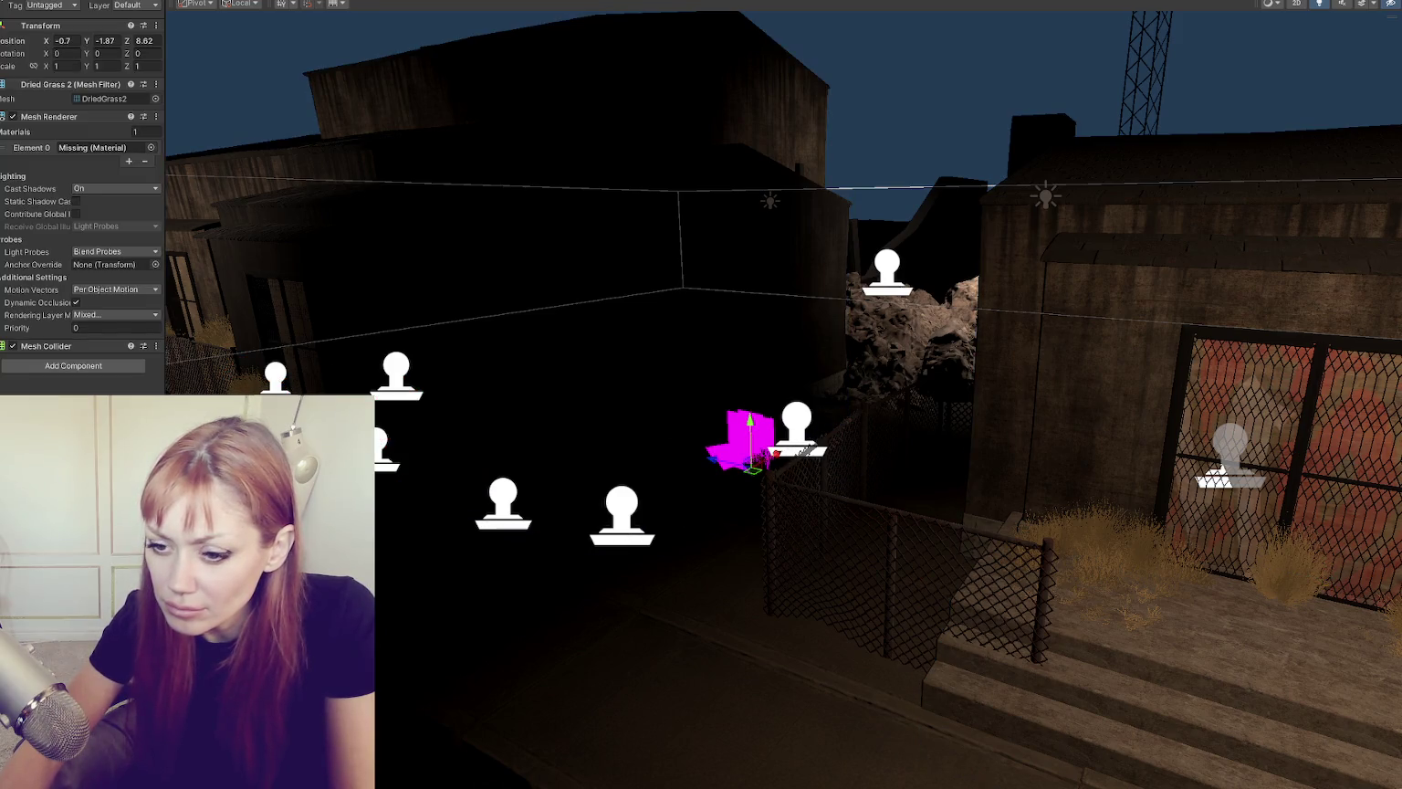
{"action": "mouse_move", "coordinate": [274, 548]}
{"action": "left_mouse_down"}
{"action": "mouse_move", "coordinate": [744, 438]}
{"action": "mouse_move", "coordinate": [722, 469]}
{"action": "mouse_move", "coordinate": [409, 284]}
{"action": "left_mouse_up"}
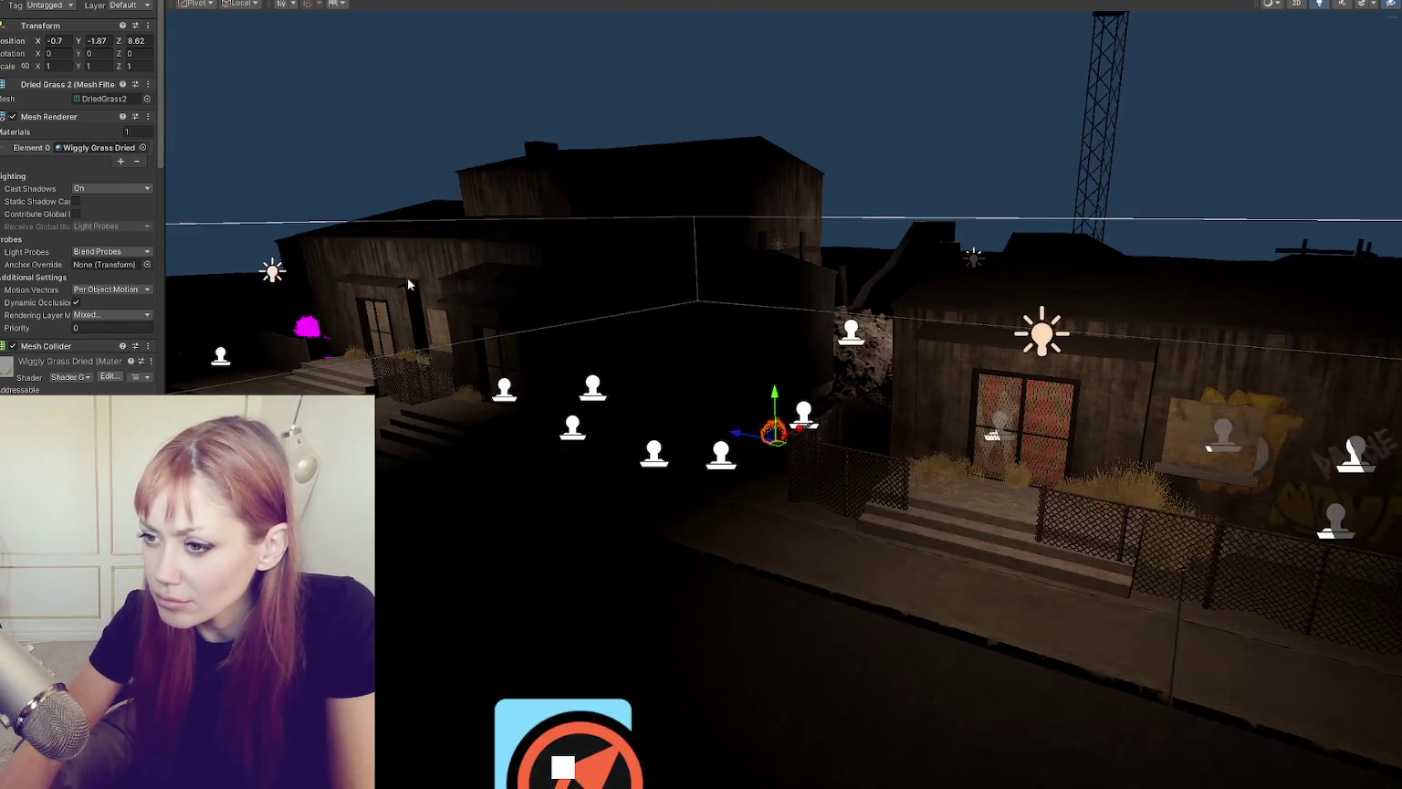
Step: Delete the stray magenta grass patches in front of the building
{"action": "left_click", "coordinate": [304, 340]}
{"action": "mouse_move", "coordinate": [304, 339]}
{"action": "left_mouse_down"}
{"action": "mouse_move", "coordinate": [1215, 234]}
{"action": "mouse_move", "coordinate": [541, 309]}
{"action": "mouse_move", "coordinate": [410, 373]}
{"action": "left_mouse_up"}
{"action": "left_click", "coordinate": [584, 456], "text": "ctrl"}
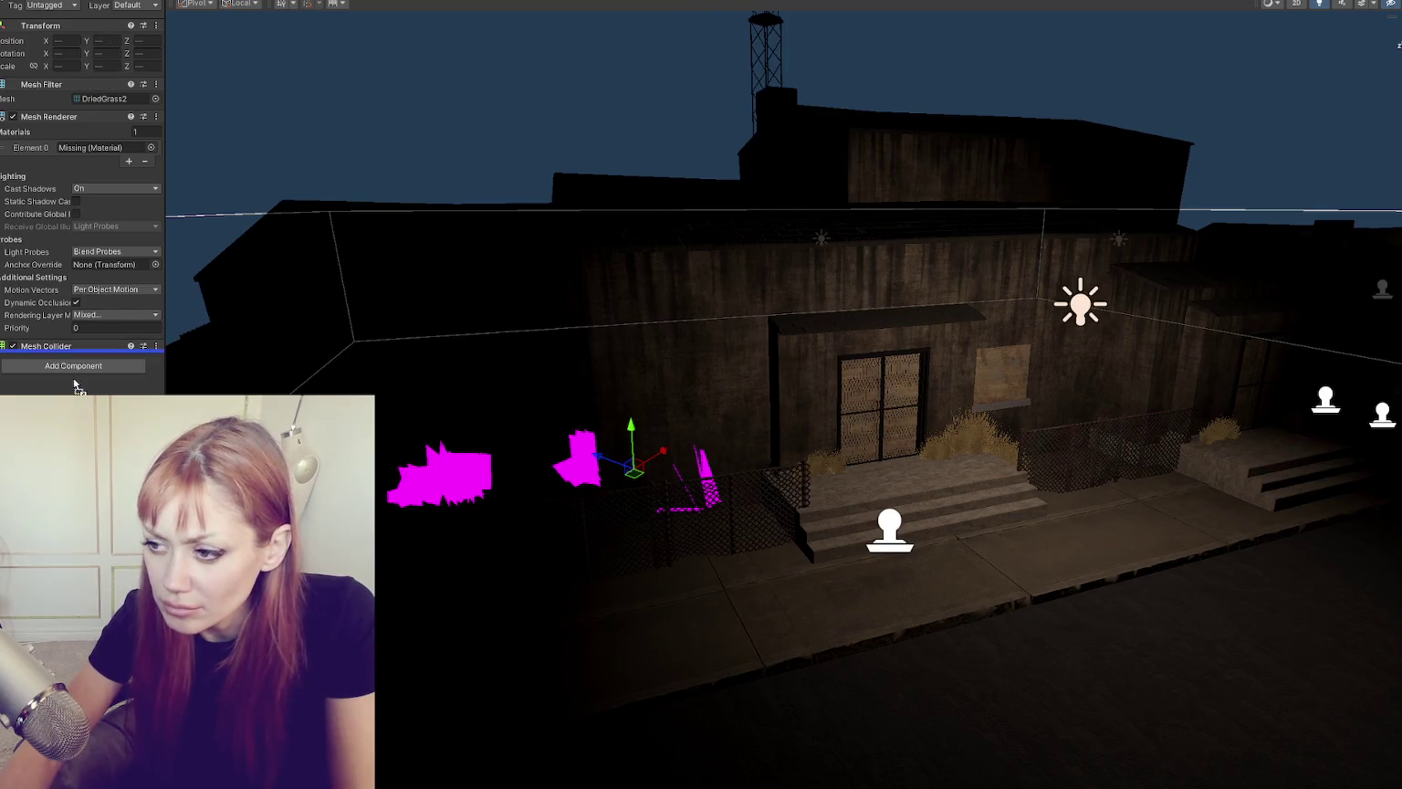
{"action": "key", "text": "Delete"}
Step: Zoom out over the base and open the base chunk in its own editing view
{"action": "scroll", "coordinate": [610, 469], "scroll_direction": "down", "scroll_amount": 10}
{"action": "mouse_move", "coordinate": [901, 445]}
{"action": "left_mouse_down"}
{"action": "mouse_move", "coordinate": [1070, 403]}
{"action": "mouse_move", "coordinate": [442, 241]}
{"action": "left_mouse_up"}
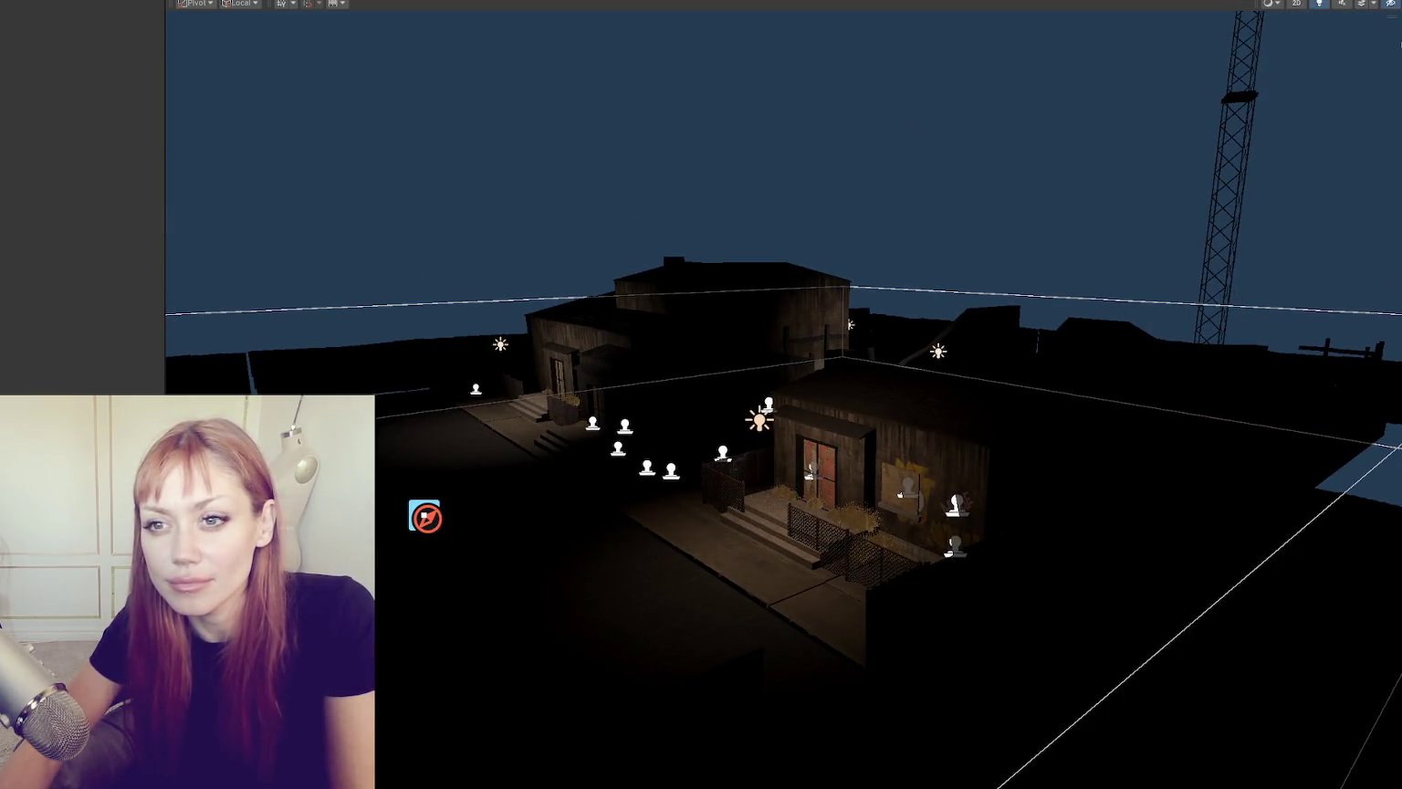
{"action": "double_click", "coordinate": [28, 151]}
{"action": "mouse_move", "coordinate": [394, 352]}
{"action": "left_mouse_down"}
{"action": "mouse_move", "coordinate": [403, 373]}
{"action": "mouse_move", "coordinate": [688, 345]}
{"action": "mouse_move", "coordinate": [848, 374]}
{"action": "mouse_move", "coordinate": [327, 361]}
{"action": "left_mouse_up"}
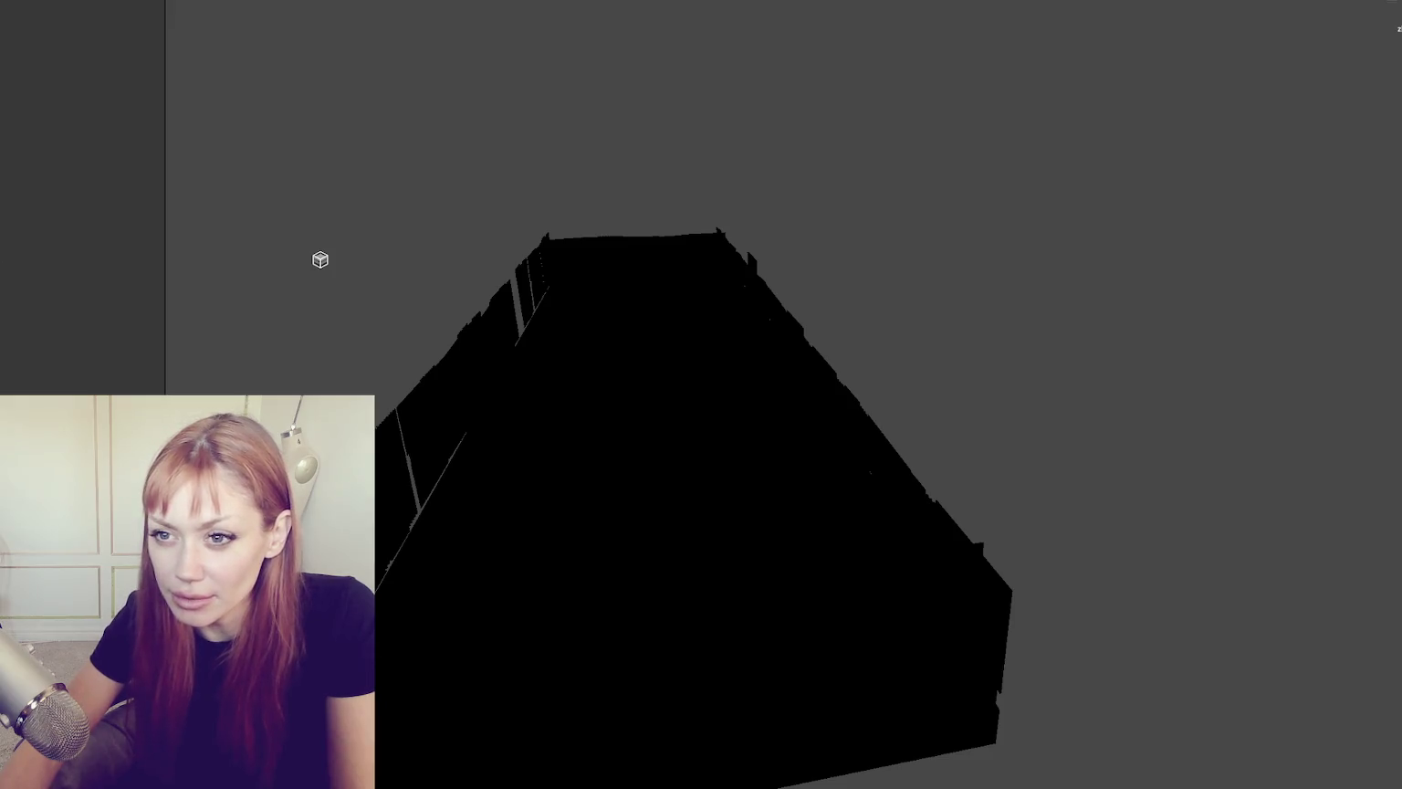